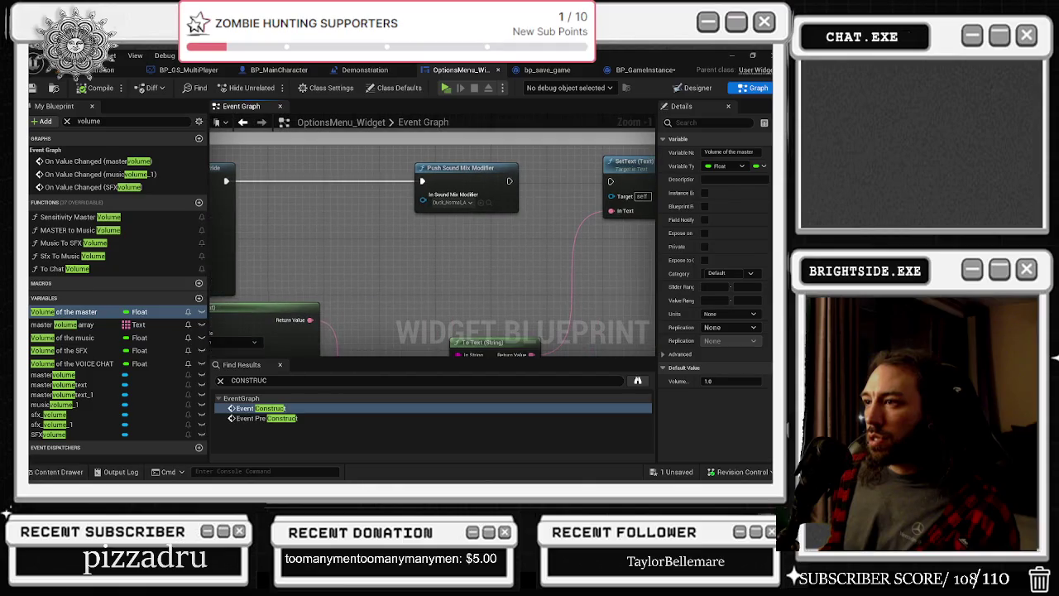
Pan through the music volume graph past the Clamp, Set Sound Mix Class Override and Push Sound Mix Modifier nodes
{"action": "left_click_drag", "start_coordinate": [313, 223], "coordinate": [449, 213]}
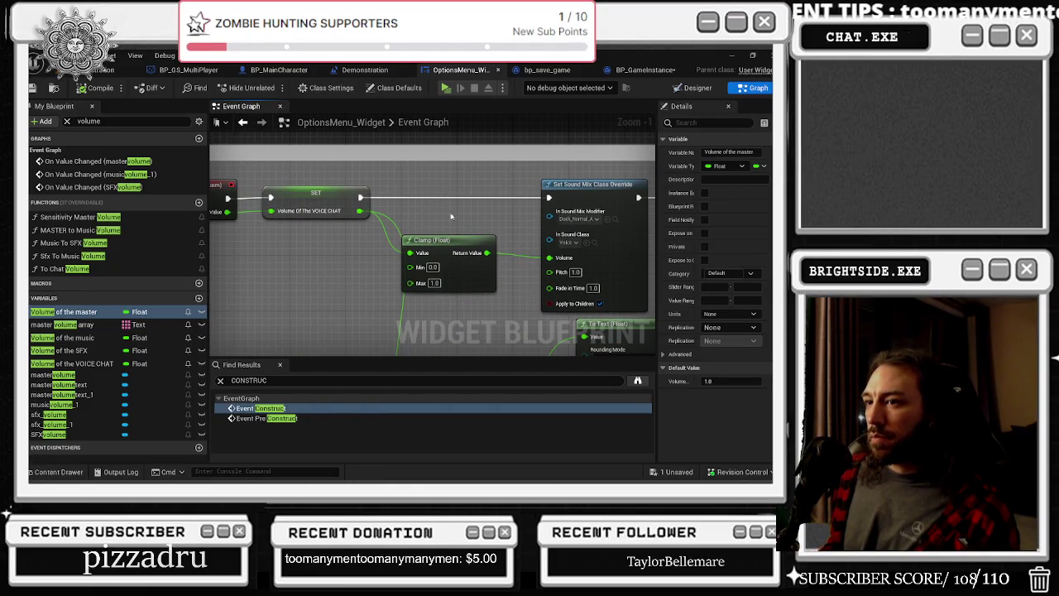
{"action": "left_click_drag", "start_coordinate": [442, 207], "coordinate": [514, 204]}
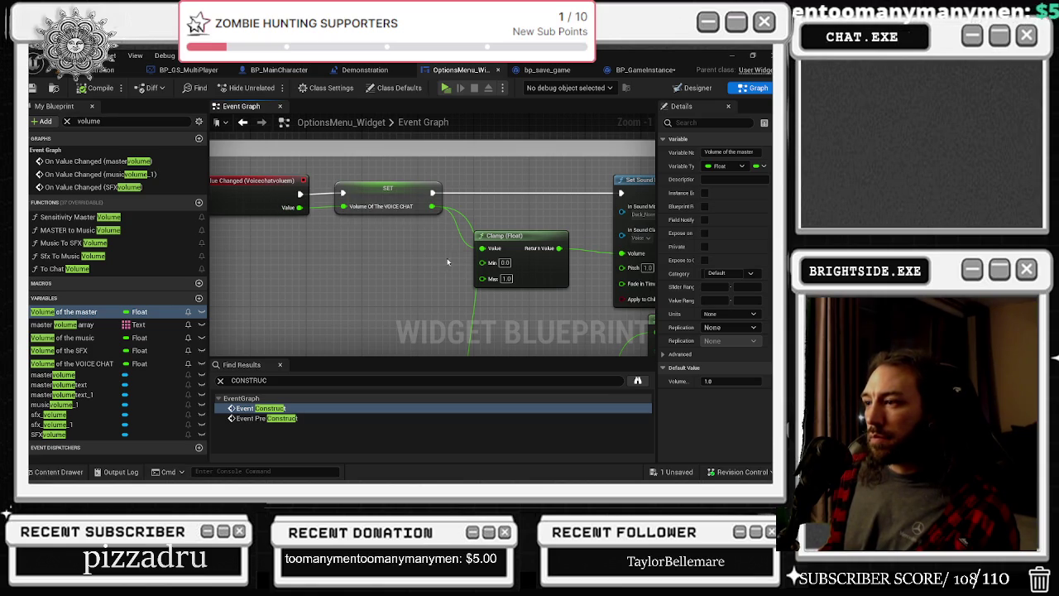
{"action": "scroll", "coordinate": [472, 259], "scroll_direction": "down", "scroll_amount": 1}
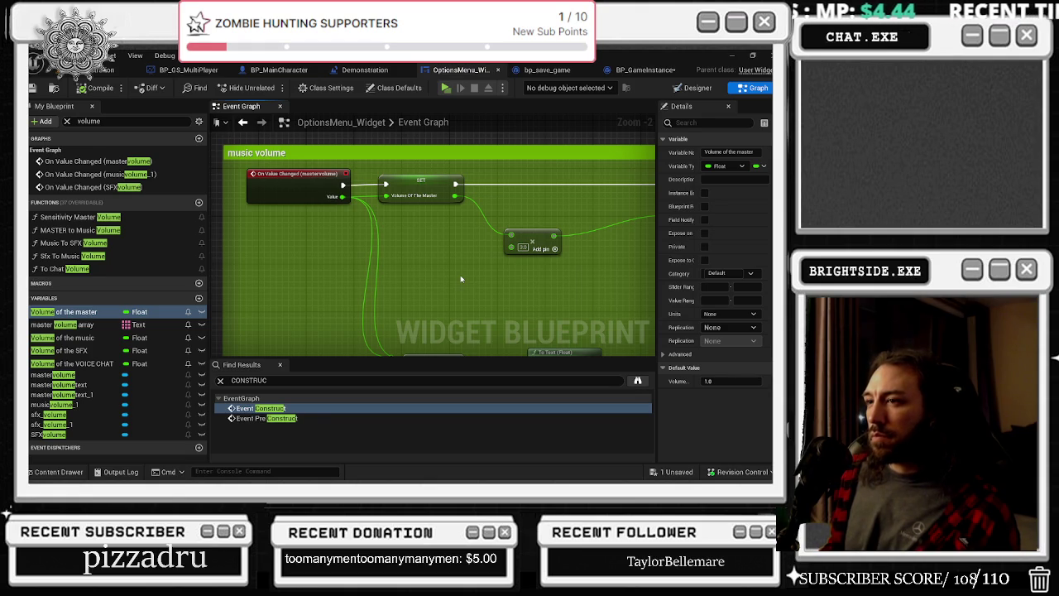
{"action": "mouse_move", "coordinate": [461, 278]}
{"action": "left_mouse_down"}
{"action": "mouse_move", "coordinate": [326, 291]}
{"action": "mouse_move", "coordinate": [258, 280]}
{"action": "mouse_move", "coordinate": [390, 312]}
{"action": "left_mouse_up"}
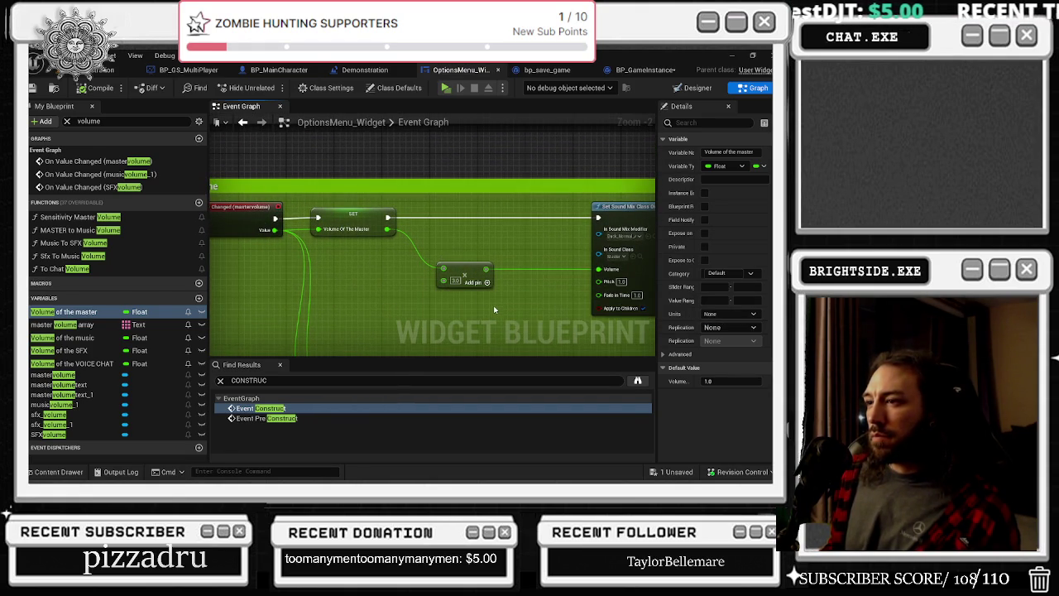
{"action": "mouse_move", "coordinate": [493, 240]}
{"action": "left_mouse_down"}
{"action": "mouse_move", "coordinate": [95, 240]}
{"action": "mouse_move", "coordinate": [310, 239]}
{"action": "mouse_move", "coordinate": [327, 218]}
{"action": "mouse_move", "coordinate": [451, 214]}
{"action": "left_mouse_up"}
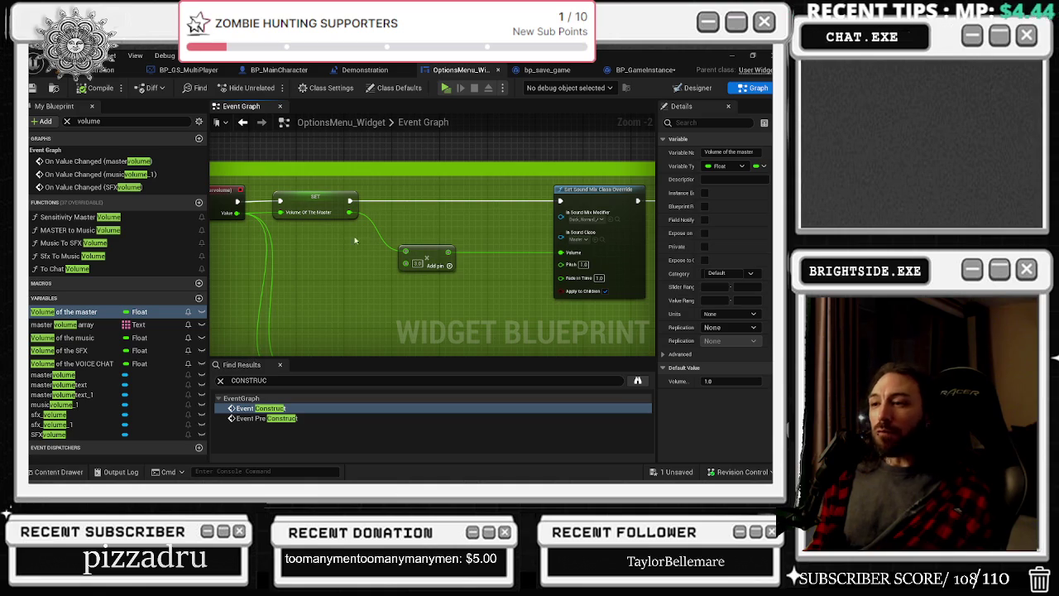
{"action": "left_click_drag", "start_coordinate": [354, 237], "coordinate": [467, 291]}
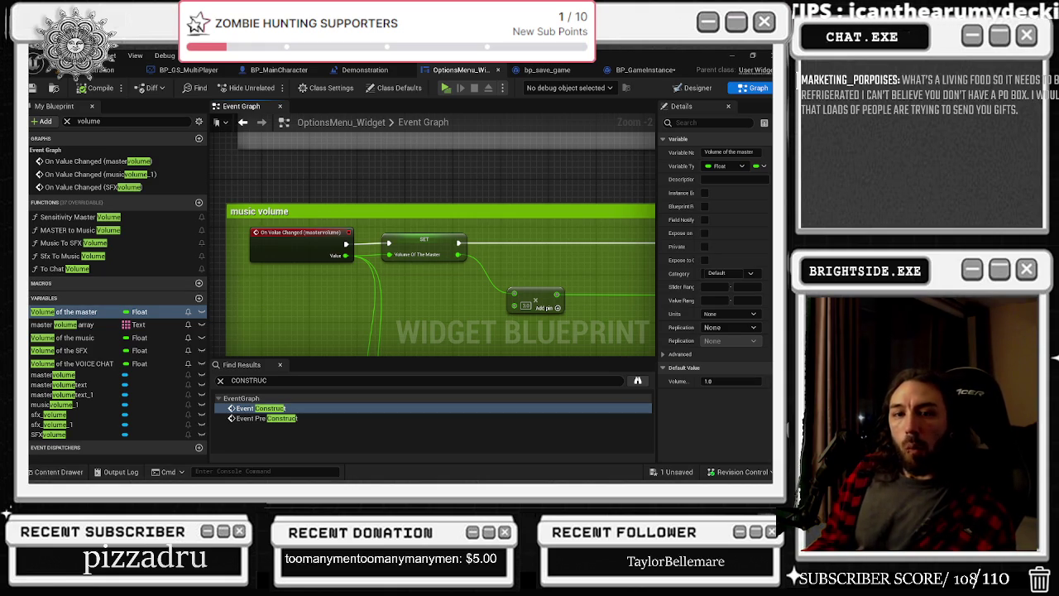
{"action": "left_click_drag", "start_coordinate": [438, 294], "coordinate": [356, 300]}
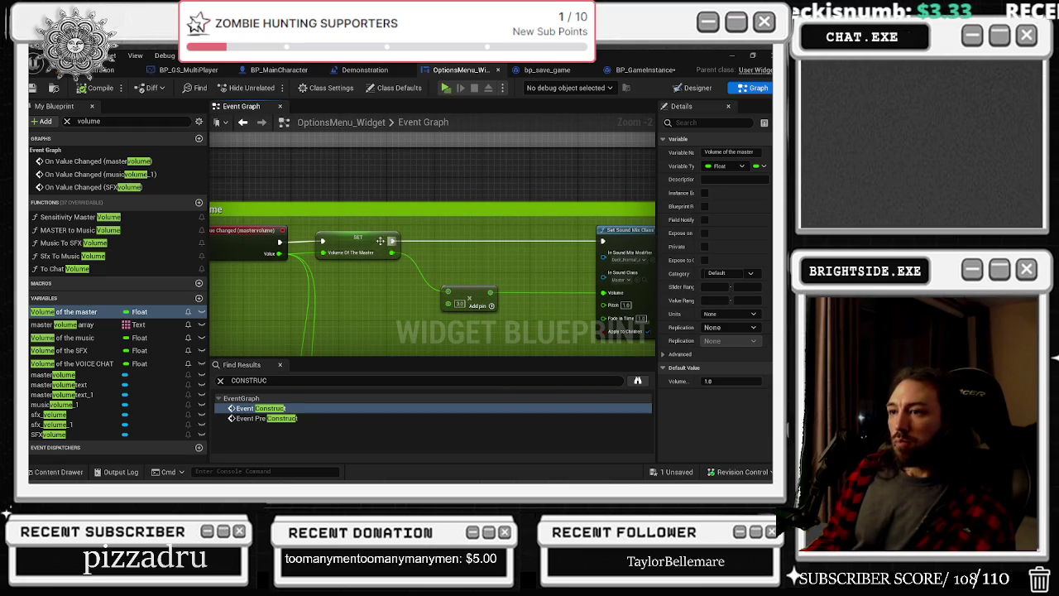
{"action": "left_click_drag", "start_coordinate": [242, 255], "coordinate": [321, 263]}
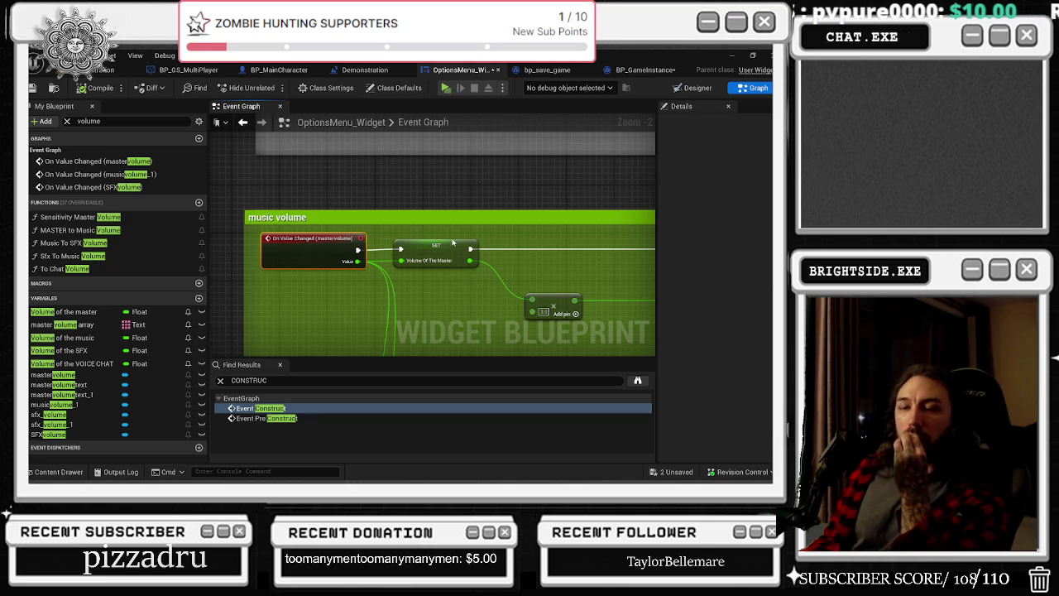
Nudge the music volume Add node slightly to the left
{"action": "scroll", "coordinate": [497, 285], "scroll_direction": "down", "scroll_amount": 3}
{"action": "scroll", "coordinate": [521, 256], "scroll_direction": "up", "scroll_amount": 3}
{"action": "left_click_drag", "start_coordinate": [433, 250], "coordinate": [414, 247]}
{"action": "left_click_drag", "start_coordinate": [330, 207], "coordinate": [430, 222]}
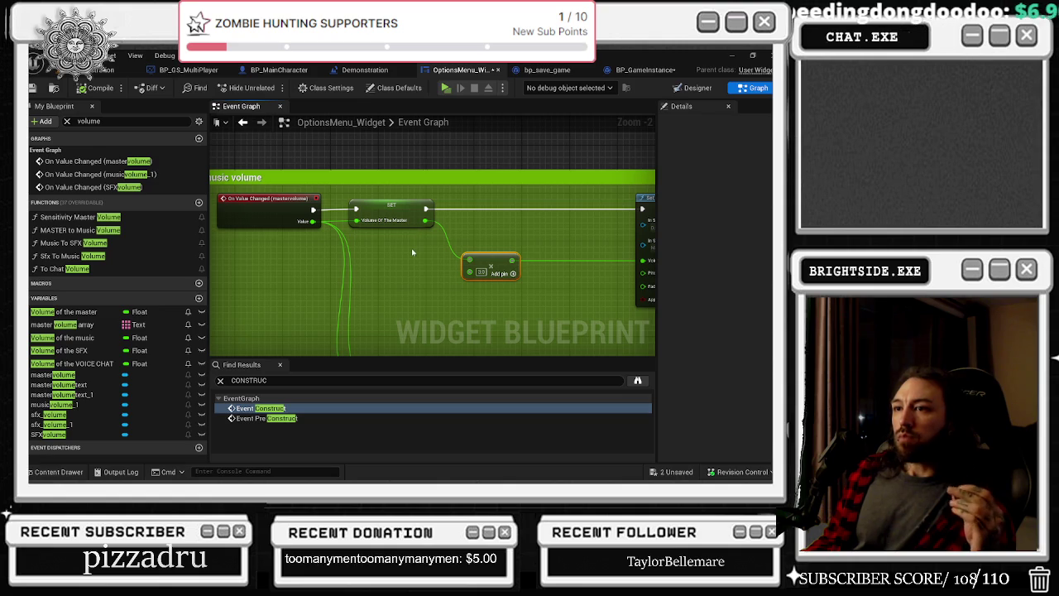
{"action": "left_click_drag", "start_coordinate": [427, 251], "coordinate": [305, 259]}
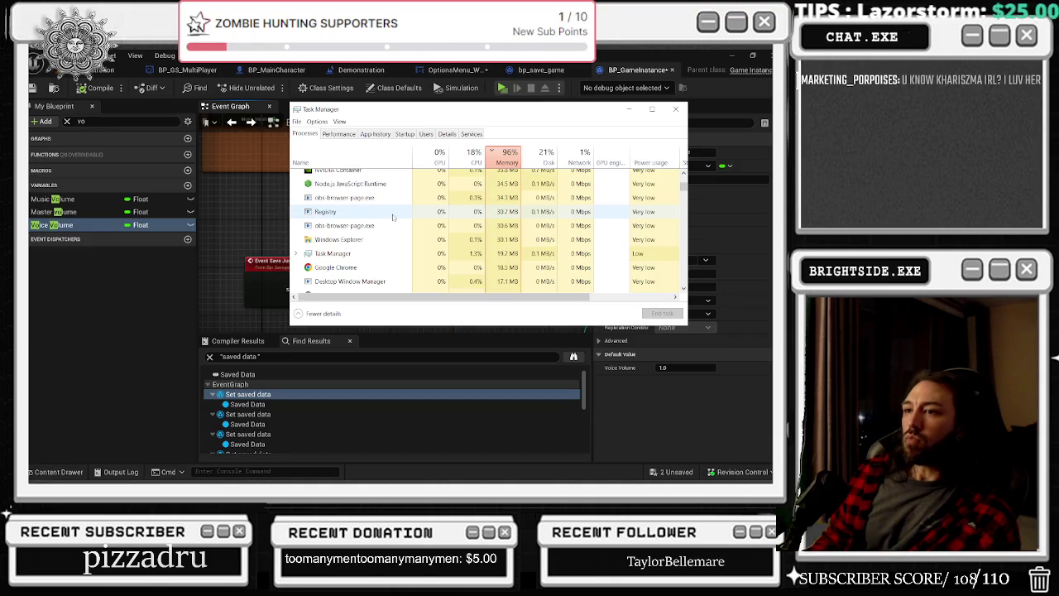
Scroll the Task Manager process list back to the top and close Task Manager
{"action": "scroll", "coordinate": [440, 261], "scroll_direction": "up", "scroll_amount": 10}
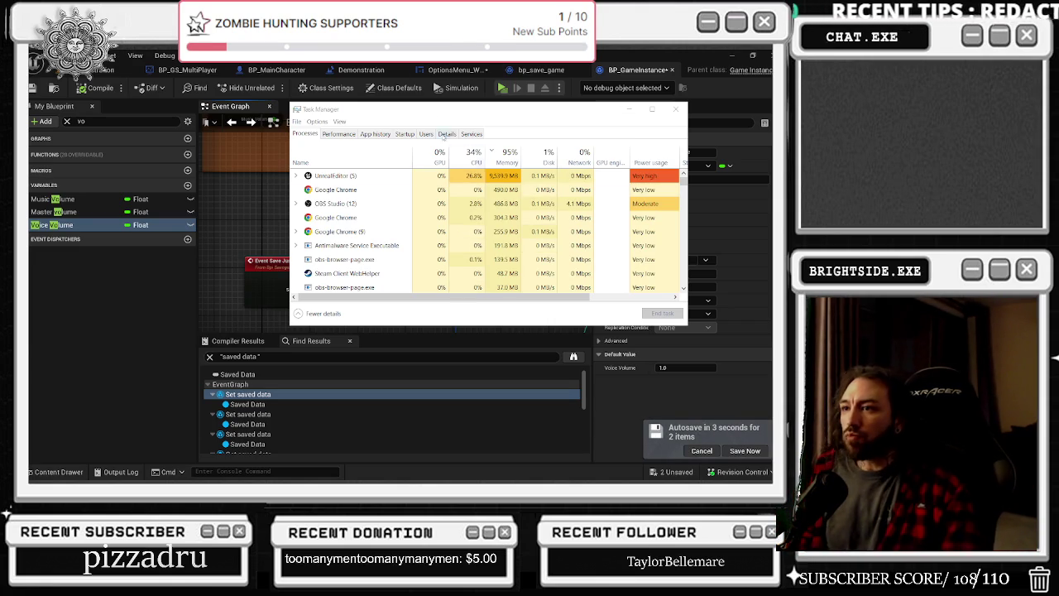
{"action": "left_click", "coordinate": [675, 109]}
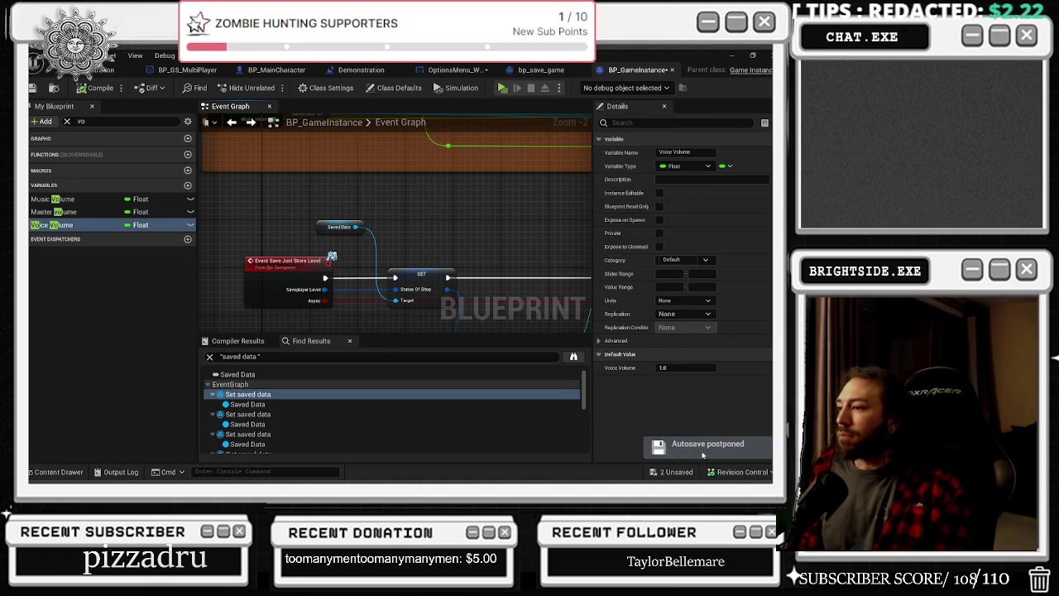
Pan to the save sensitivity nodes, save BP_GameInstance, and switch to the Demonstration level
{"action": "scroll", "coordinate": [390, 235], "scroll_direction": "down", "scroll_amount": 1}
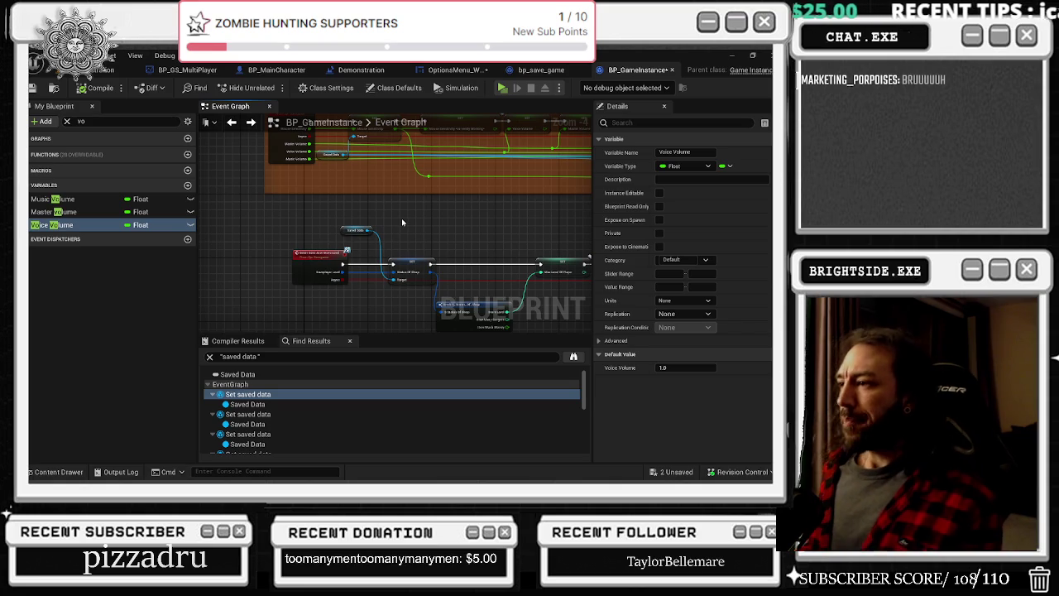
{"action": "mouse_move", "coordinate": [478, 232]}
{"action": "left_mouse_down"}
{"action": "mouse_move", "coordinate": [335, 297]}
{"action": "mouse_move", "coordinate": [562, 282]}
{"action": "mouse_move", "coordinate": [246, 289]}
{"action": "mouse_move", "coordinate": [450, 282]}
{"action": "mouse_move", "coordinate": [292, 275]}
{"action": "mouse_move", "coordinate": [433, 284]}
{"action": "mouse_move", "coordinate": [565, 274]}
{"action": "mouse_move", "coordinate": [590, 257]}
{"action": "left_mouse_up"}
{"action": "scroll", "coordinate": [335, 296], "scroll_direction": "up", "scroll_amount": 2}
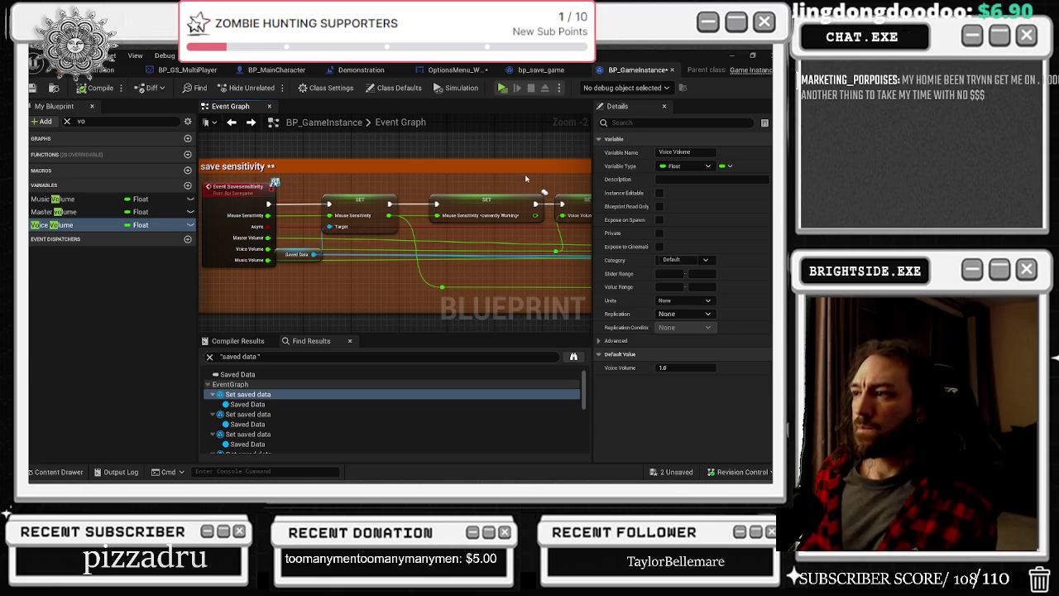
{"action": "left_click", "coordinate": [33, 88]}
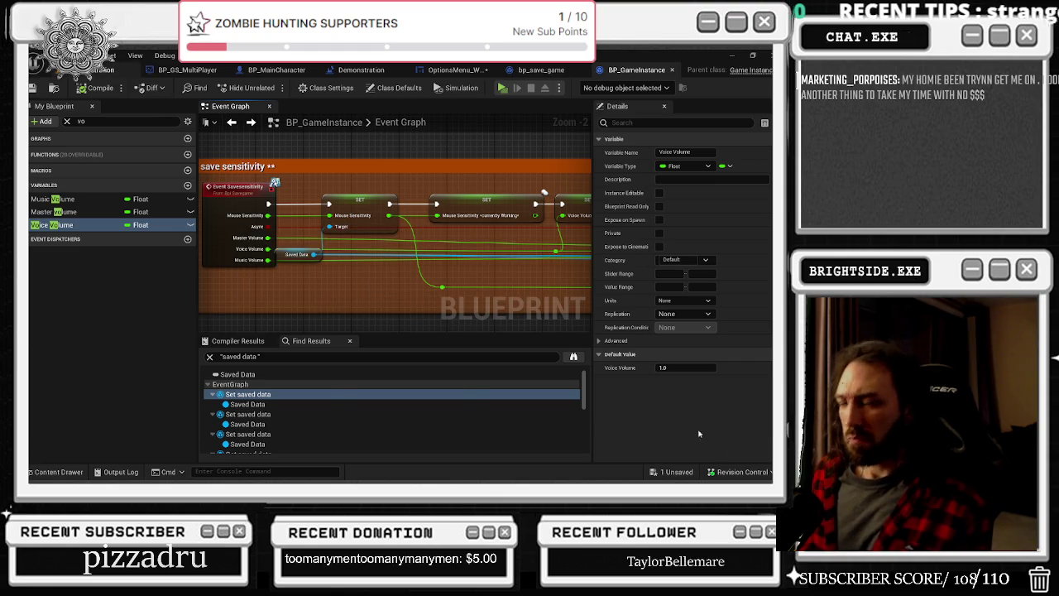
{"action": "key", "text": "ctrl+Tab"}
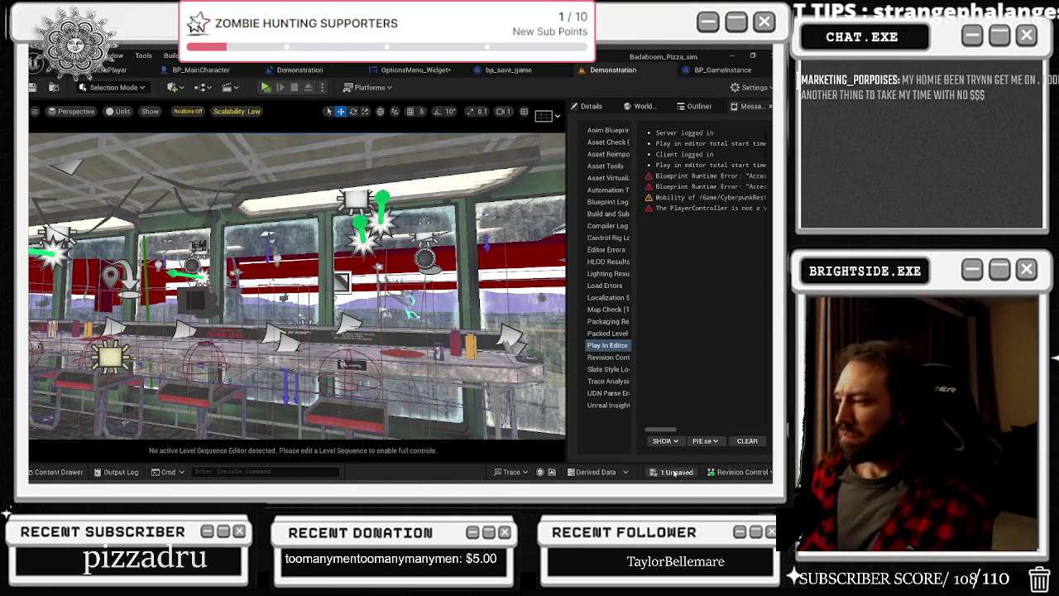
Save the remaining OptionsMenu_Widget asset through the Save Content dialog
{"action": "key", "text": "ctrl+shift+s"}
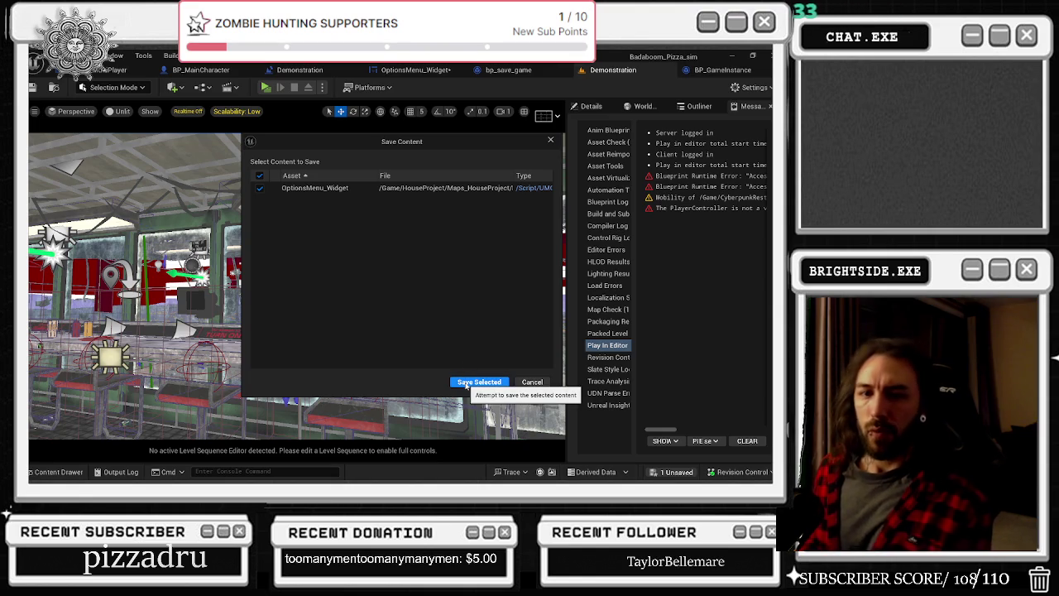
{"action": "left_click", "coordinate": [467, 382]}
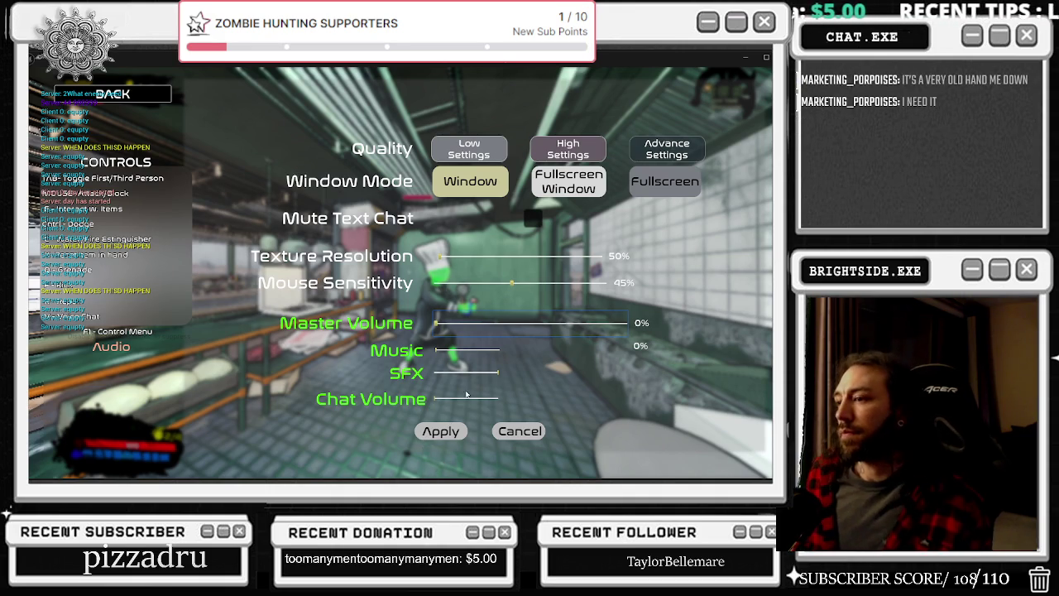
Raise the in-game Music slider to 100% and close the options menu
{"action": "left_click_drag", "start_coordinate": [436, 352], "coordinate": [523, 354]}
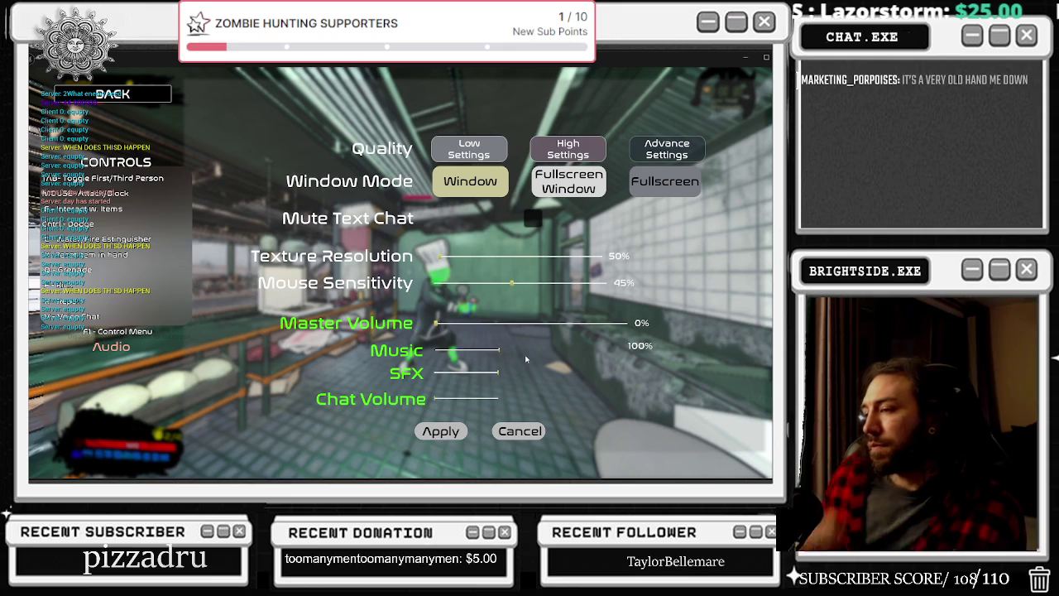
{"action": "key", "text": "Escape"}
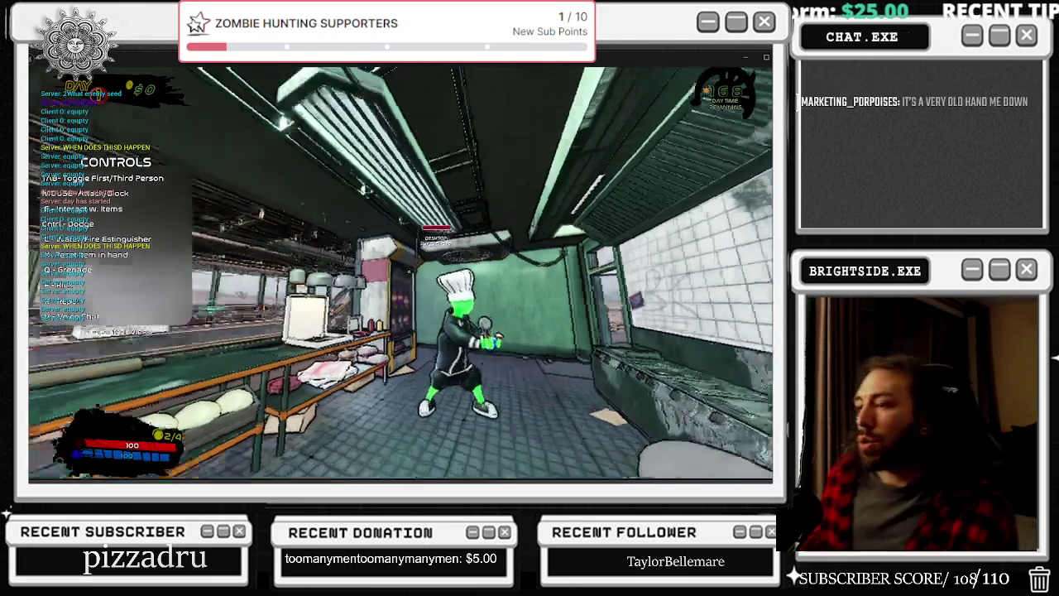
Stop the Play In Editor session and reopen the OptionsMenu_Widget event graph
{"action": "key", "text": "alt+Tab"}
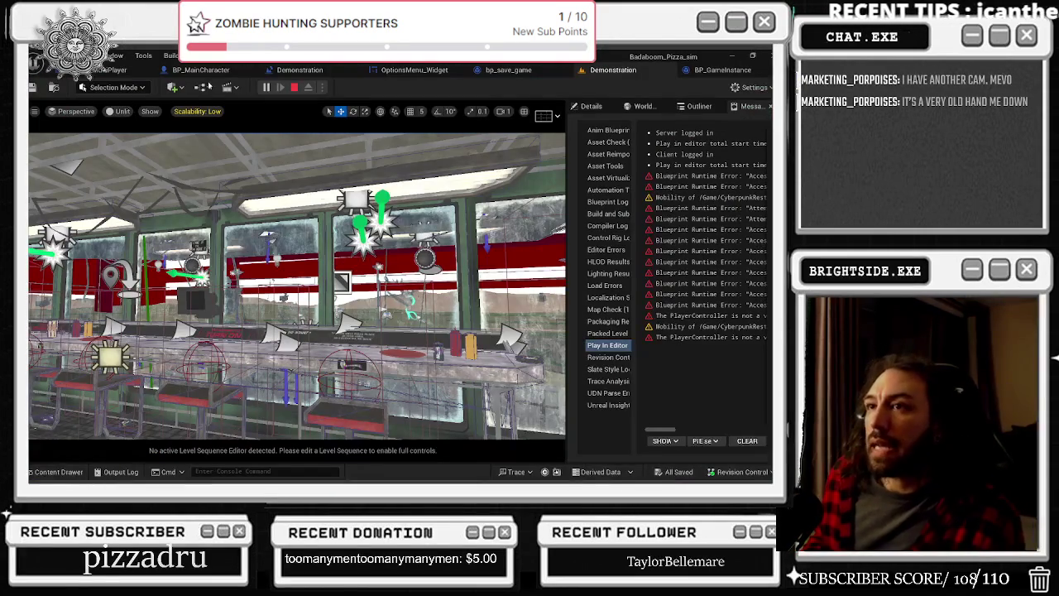
{"action": "key", "text": "Escape"}
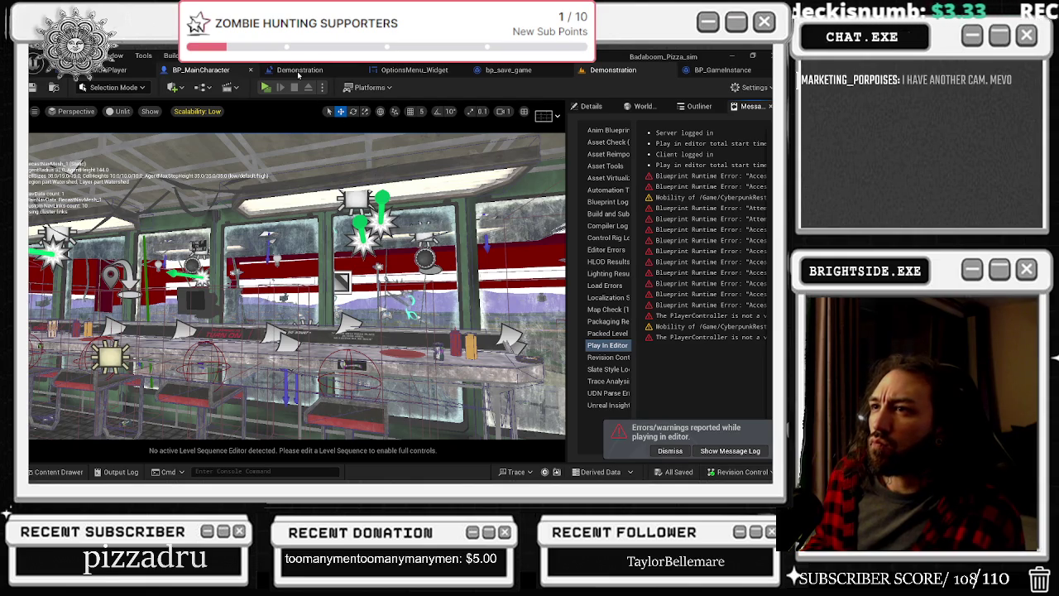
{"action": "left_click", "coordinate": [299, 71]}
{"action": "left_click", "coordinate": [369, 70]}
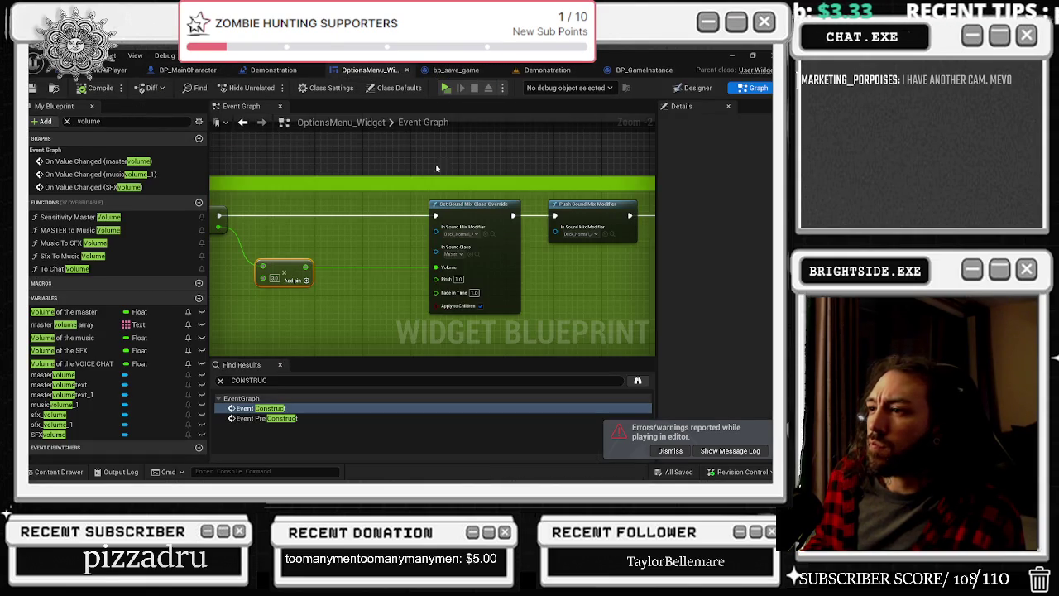
Return to the OptionsMenu_Widget graph and pan to the music and SFX volume node groups
{"action": "left_click", "coordinate": [459, 69]}
{"action": "left_click", "coordinate": [554, 70]}
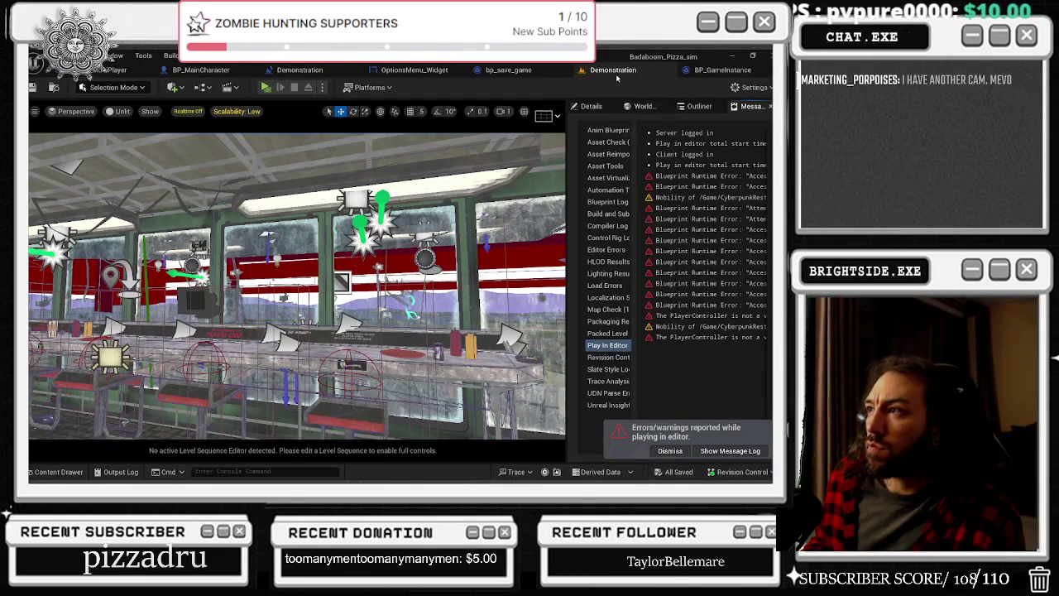
{"action": "left_click", "coordinate": [407, 69]}
{"action": "scroll", "coordinate": [431, 284], "scroll_direction": "down", "scroll_amount": 5}
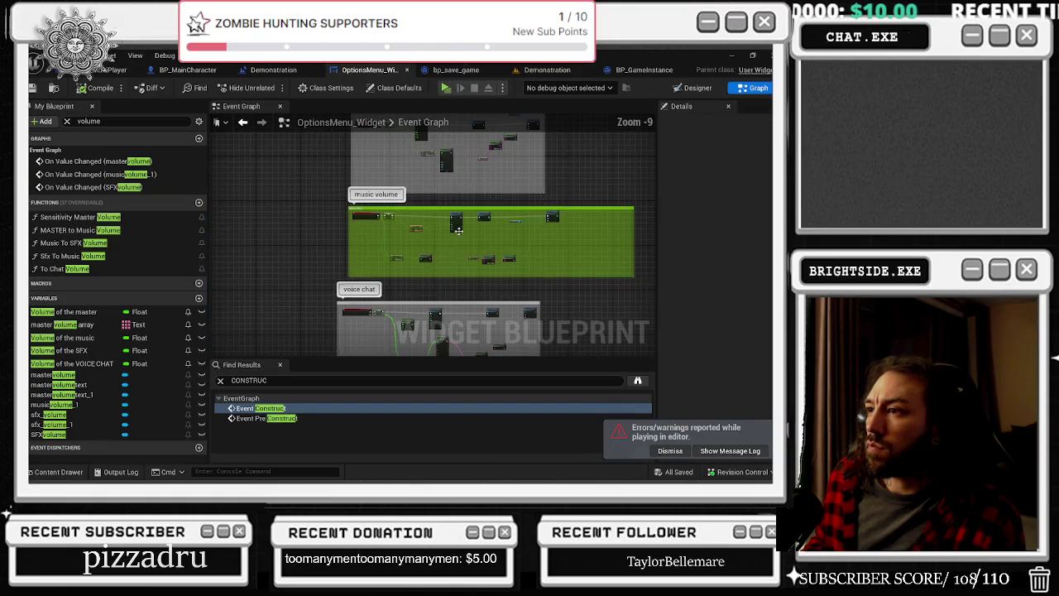
{"action": "scroll", "coordinate": [437, 235], "scroll_direction": "up", "scroll_amount": 3}
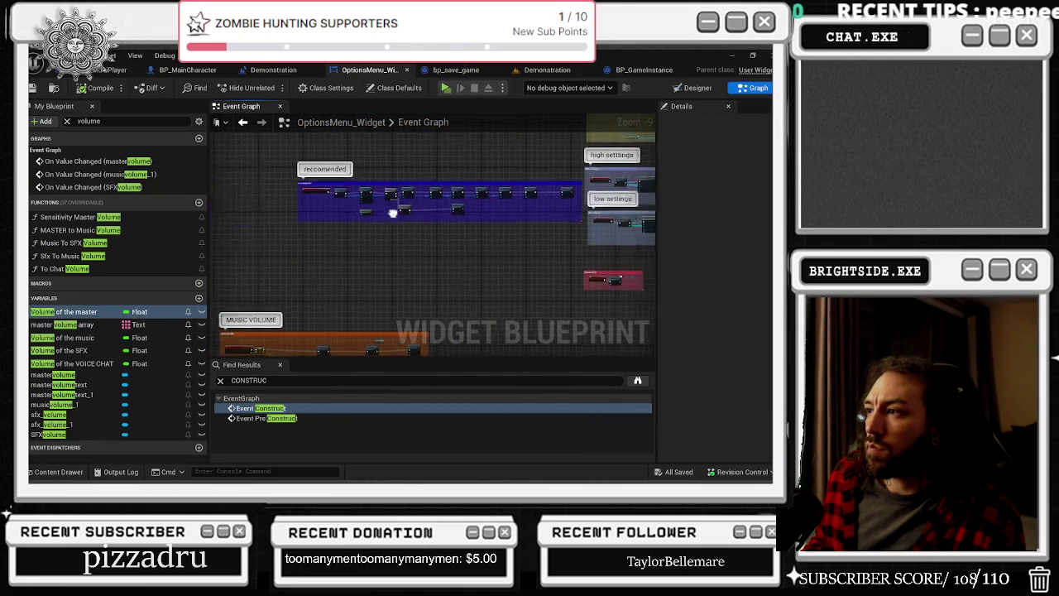
{"action": "mouse_move", "coordinate": [430, 314]}
{"action": "left_mouse_down"}
{"action": "mouse_move", "coordinate": [430, 215]}
{"action": "mouse_move", "coordinate": [422, 235]}
{"action": "mouse_move", "coordinate": [359, 224]}
{"action": "mouse_move", "coordinate": [348, 124]}
{"action": "left_mouse_up"}
{"action": "left_click_drag", "start_coordinate": [527, 318], "coordinate": [488, 173]}
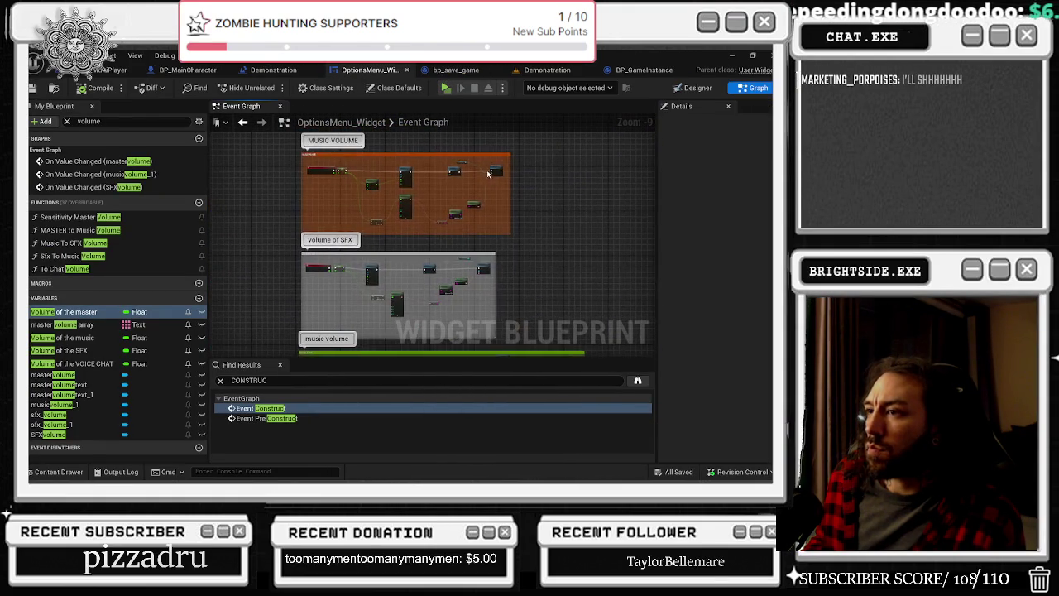
Clear the My Blueprint volume search and open the EventGraph in a second tab
{"action": "right_click", "coordinate": [117, 162]}
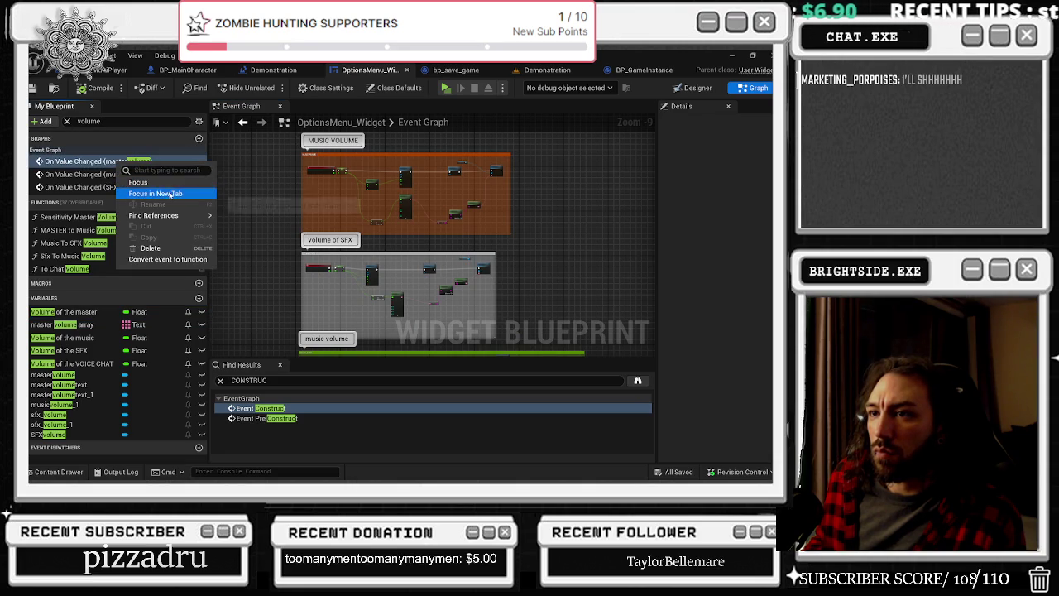
{"action": "left_click", "coordinate": [78, 175]}
{"action": "left_click", "coordinate": [67, 121]}
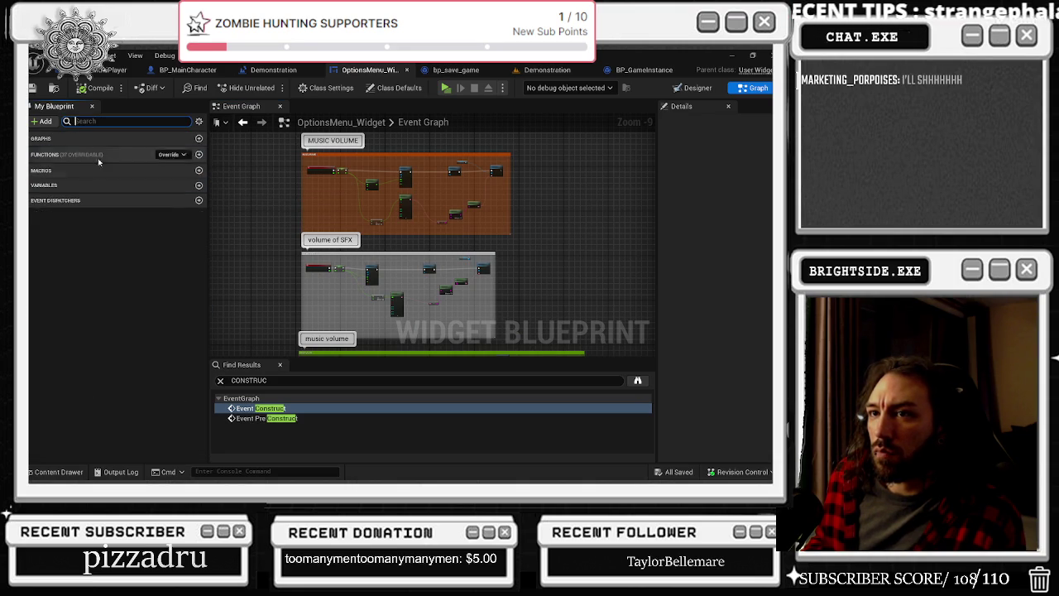
{"action": "left_click", "coordinate": [51, 138]}
{"action": "right_click", "coordinate": [67, 152]}
{"action": "key", "text": "Escape"}
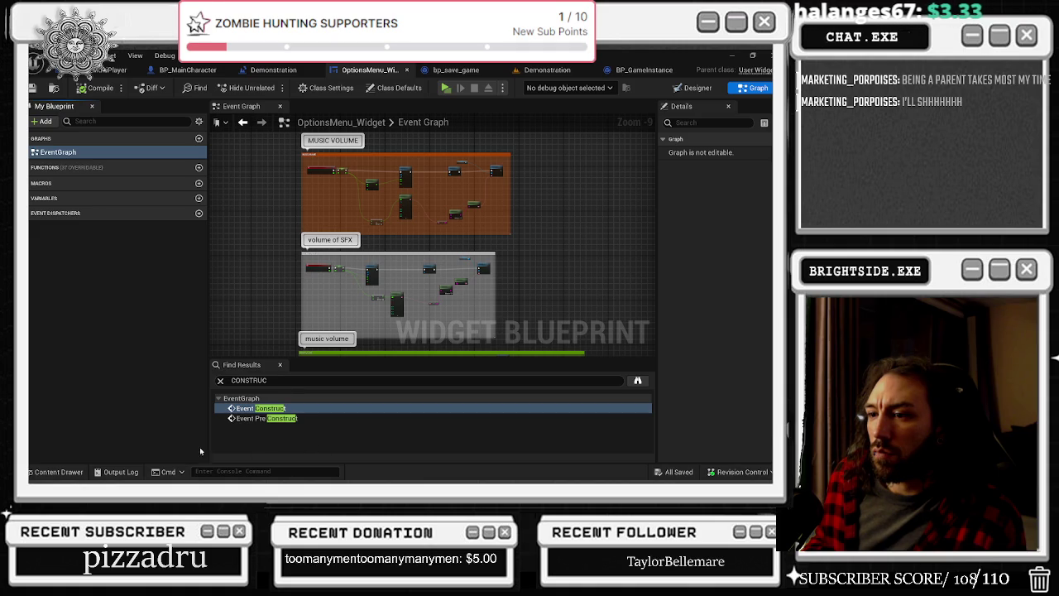
{"action": "double_click", "coordinate": [225, 398]}
{"action": "left_click", "coordinate": [220, 380]}
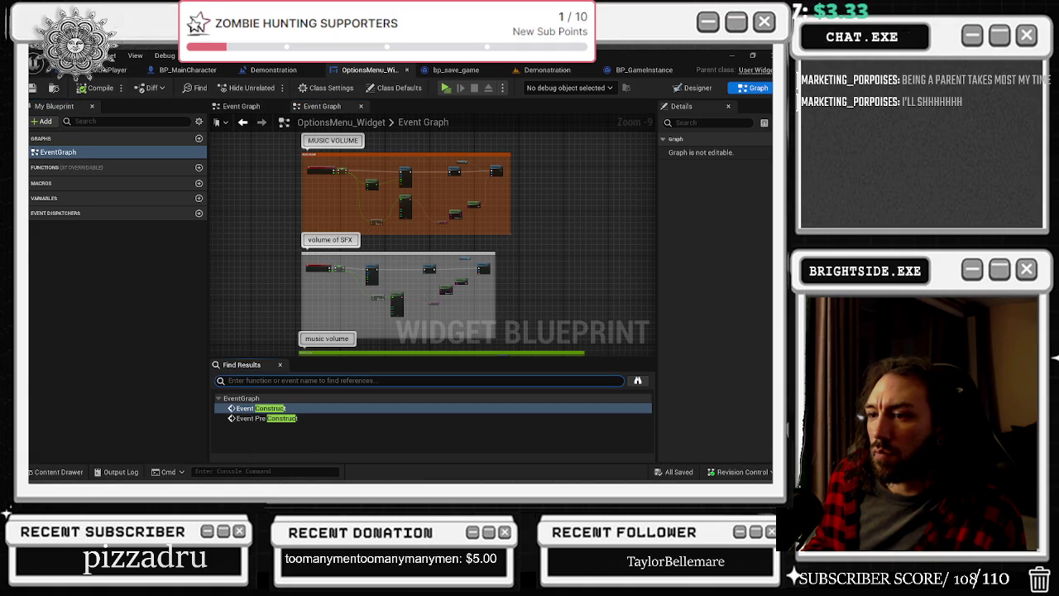
{"action": "right_click", "coordinate": [58, 153]}
{"action": "left_click", "coordinate": [321, 106]}
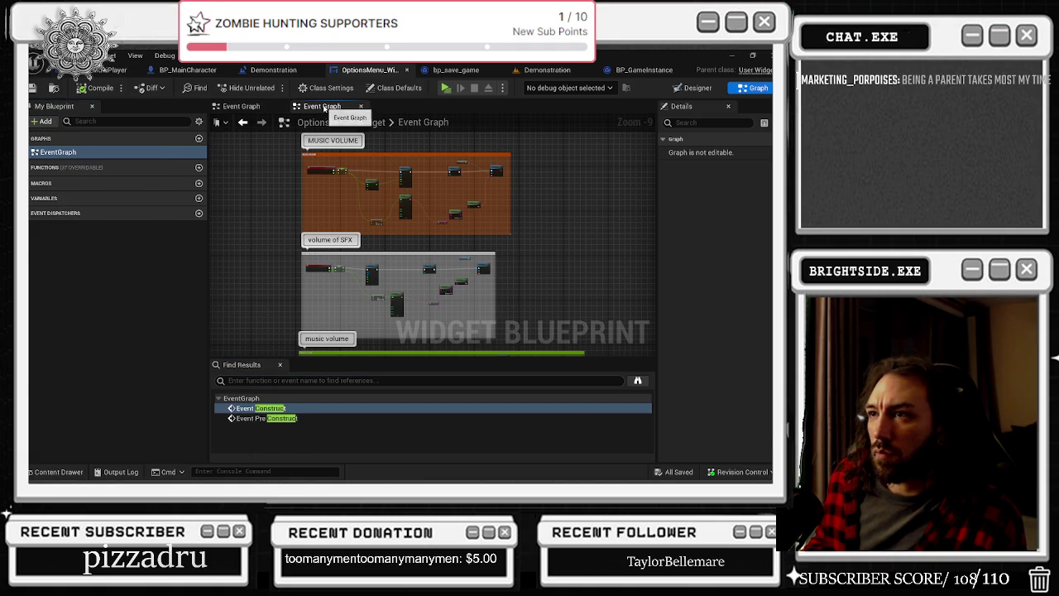
Jump to the UPDATE values of sound event and select the three volume getter nodes
{"action": "scroll", "coordinate": [439, 240], "scroll_direction": "down", "scroll_amount": 3}
{"action": "mouse_move", "coordinate": [518, 263]}
{"action": "left_mouse_down"}
{"action": "mouse_move", "coordinate": [451, 194]}
{"action": "mouse_move", "coordinate": [428, 269]}
{"action": "left_mouse_up"}
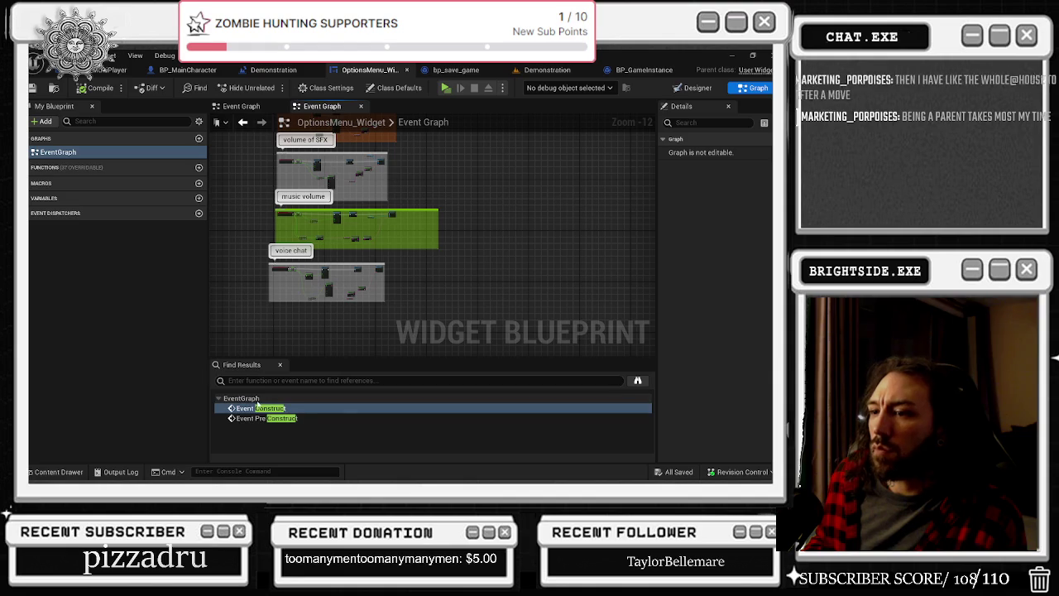
{"action": "double_click", "coordinate": [265, 409]}
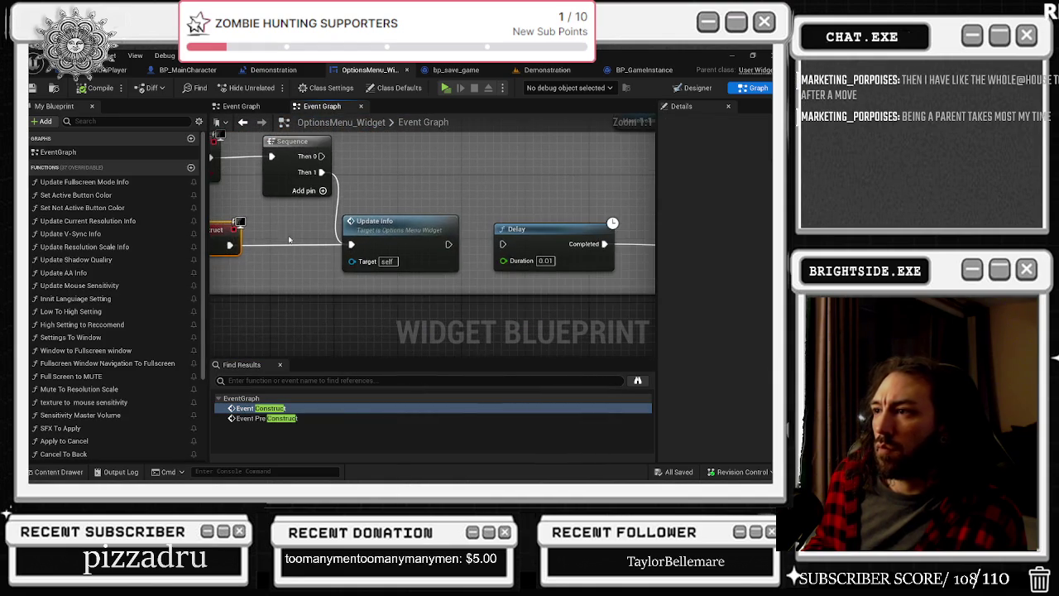
{"action": "double_click", "coordinate": [447, 239]}
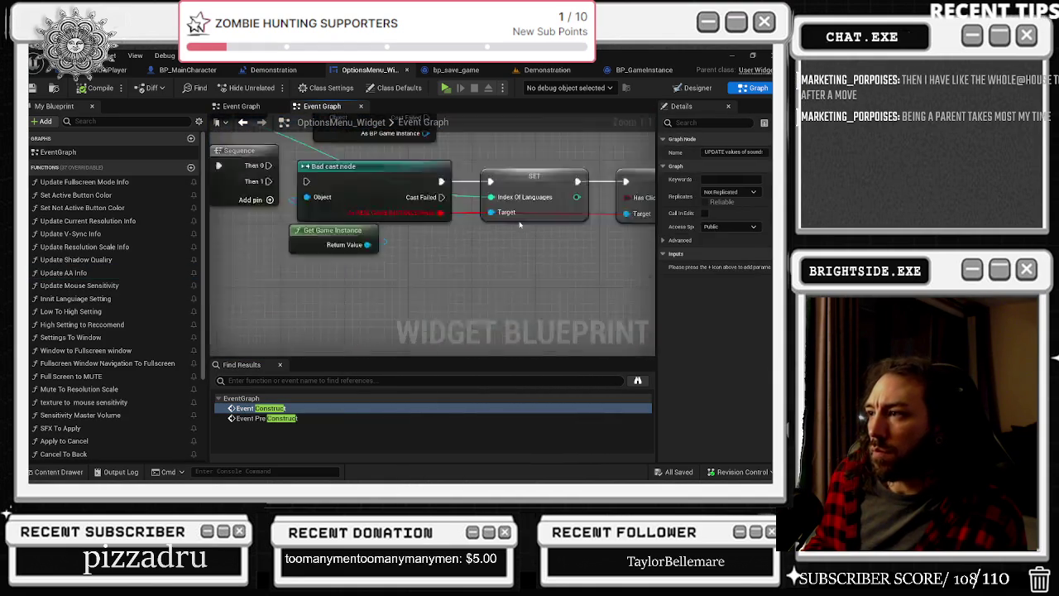
{"action": "scroll", "coordinate": [364, 213], "scroll_direction": "down", "scroll_amount": 2}
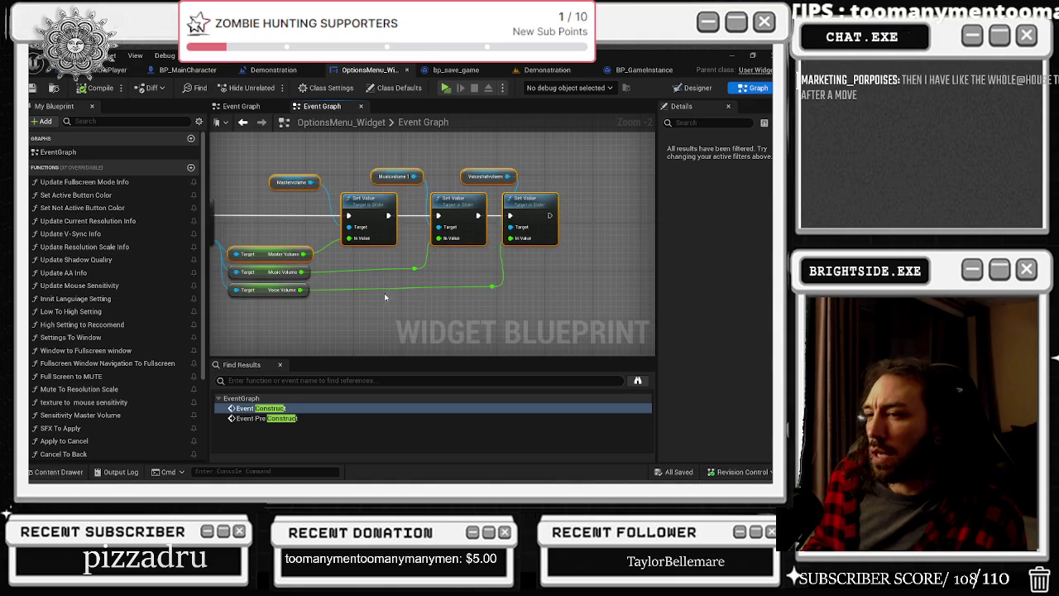
{"action": "left_click_drag", "start_coordinate": [354, 250], "coordinate": [395, 305]}
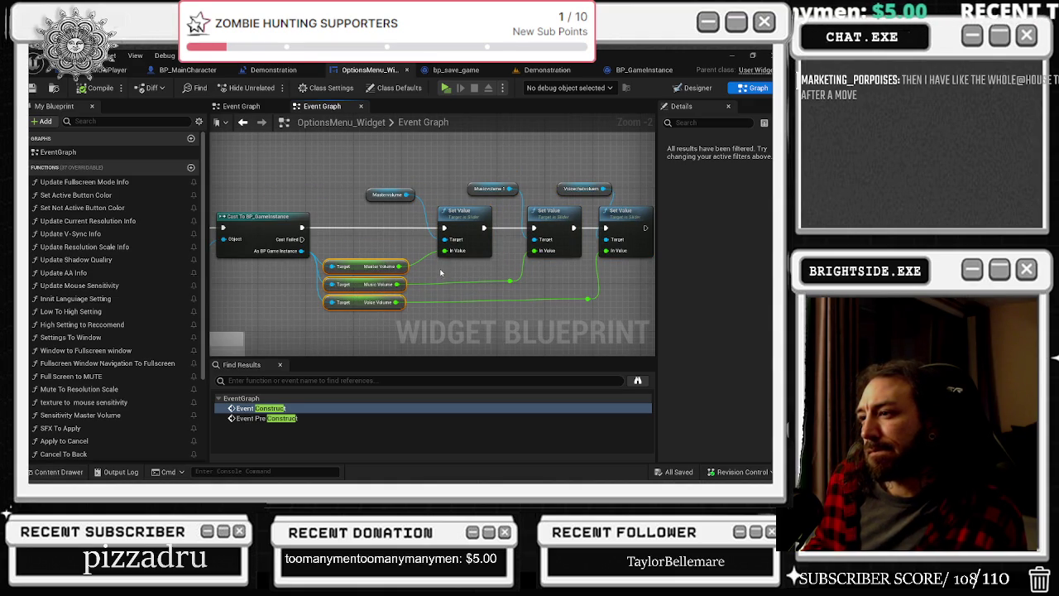
{"action": "mouse_move", "coordinate": [439, 268]}
{"action": "left_mouse_down"}
{"action": "mouse_move", "coordinate": [397, 266]}
{"action": "mouse_move", "coordinate": [415, 286]}
{"action": "mouse_move", "coordinate": [413, 306]}
{"action": "left_mouse_up"}
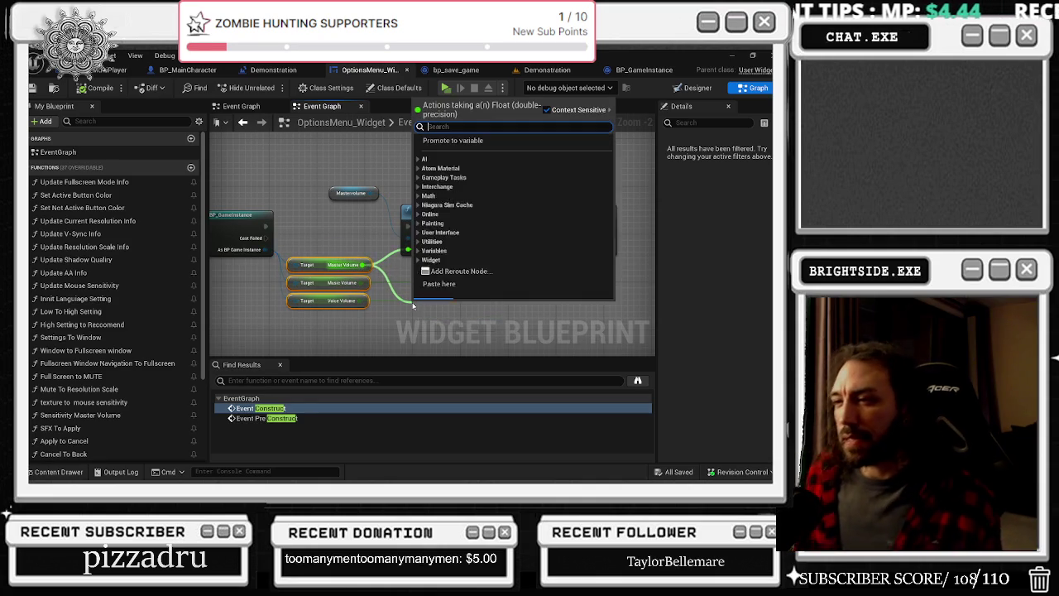
Add a Print String node after the last Set Value, fed by an Append node
{"action": "type", "text": "set value"}
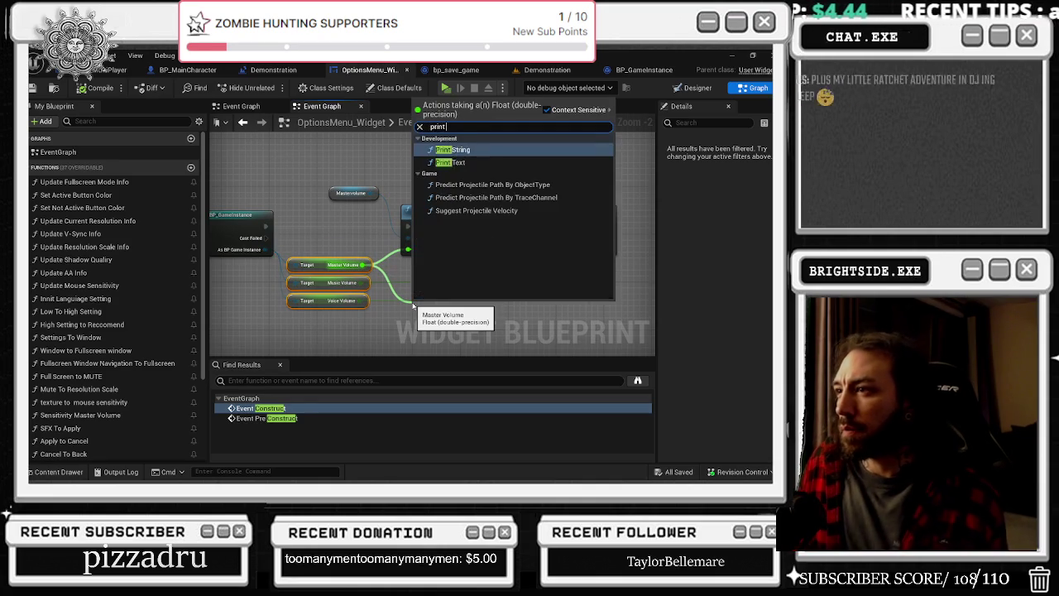
{"action": "key", "text": "Escape"}
{"action": "left_click_drag", "start_coordinate": [595, 223], "coordinate": [459, 222]}
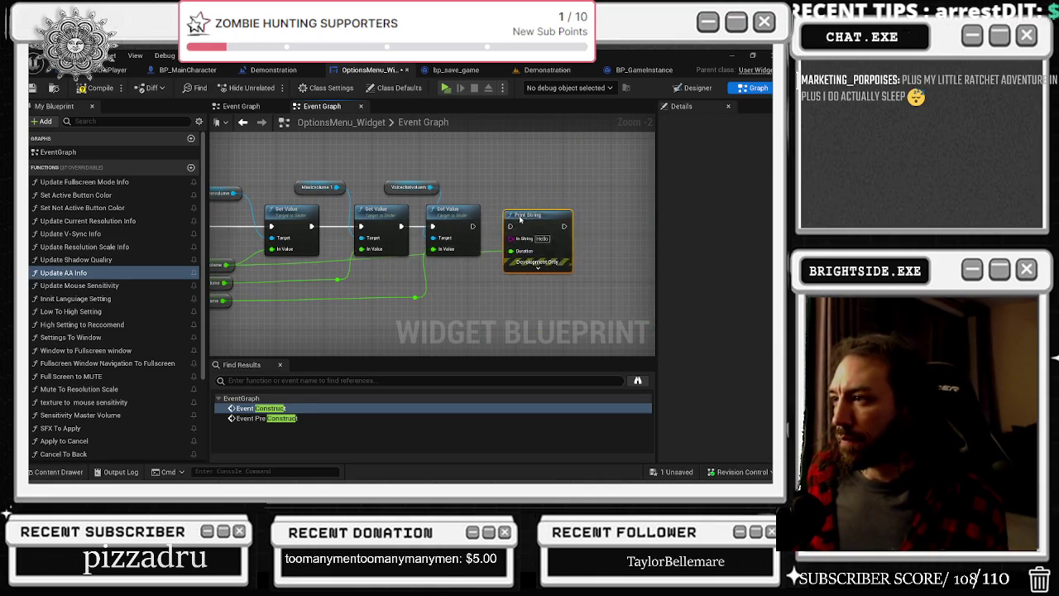
{"action": "left_click", "coordinate": [562, 267]}
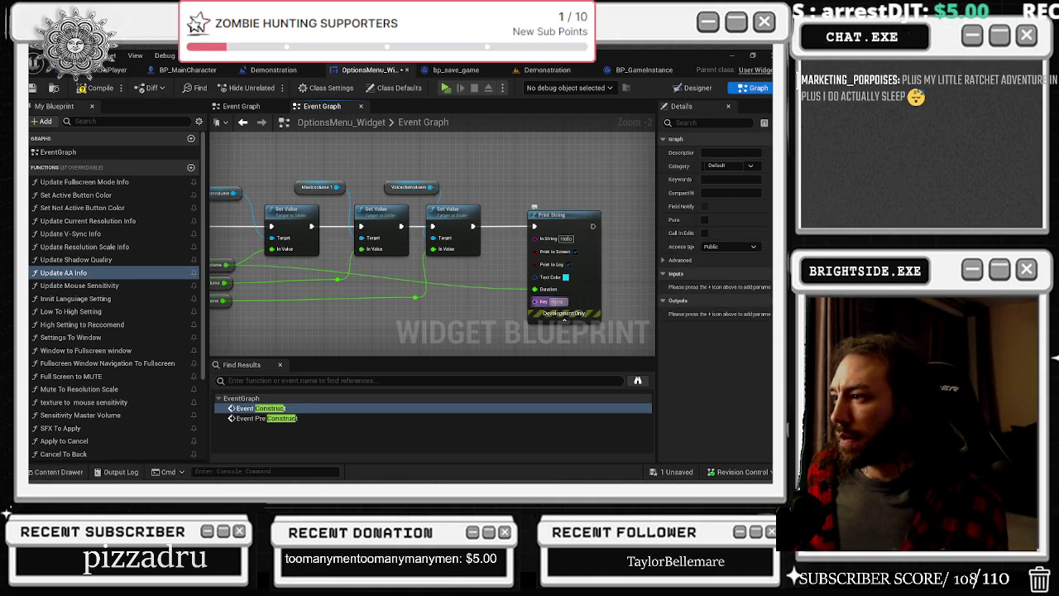
{"action": "mouse_move", "coordinate": [552, 215]}
{"action": "left_mouse_down"}
{"action": "mouse_move", "coordinate": [580, 215]}
{"action": "mouse_move", "coordinate": [344, 245]}
{"action": "left_mouse_up"}
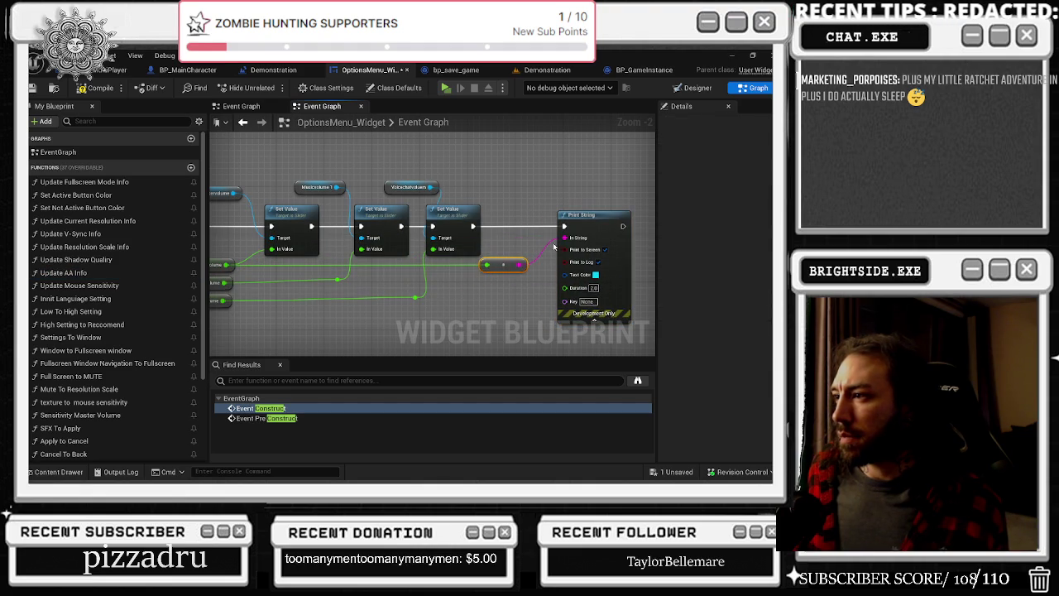
{"action": "left_click_drag", "start_coordinate": [520, 265], "coordinate": [514, 281]}
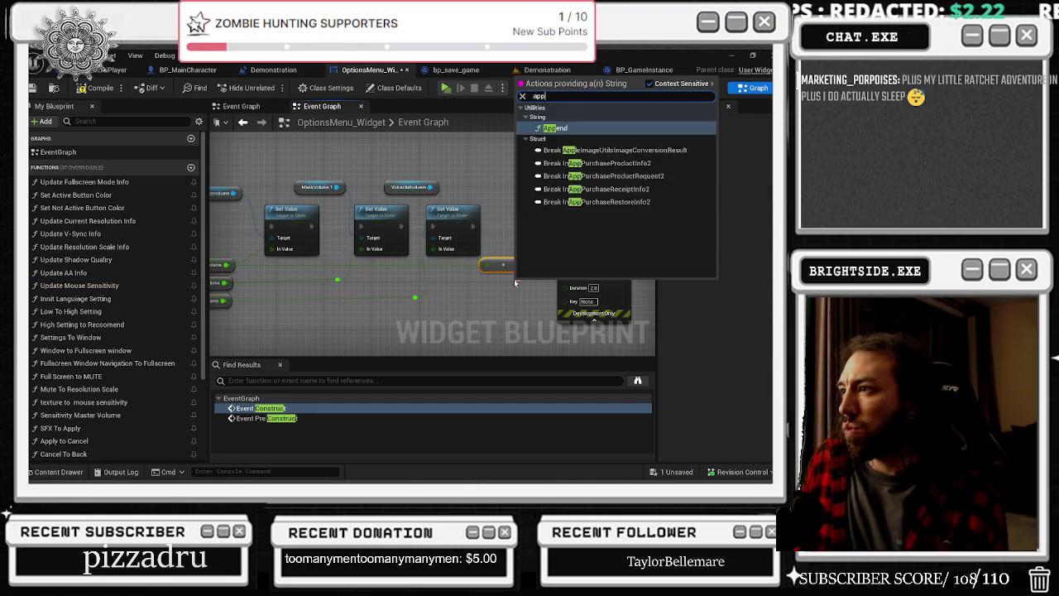
{"action": "key", "text": "Escape"}
{"action": "key", "text": "ctrl+z"}
{"action": "key", "text": "ctrl+z"}
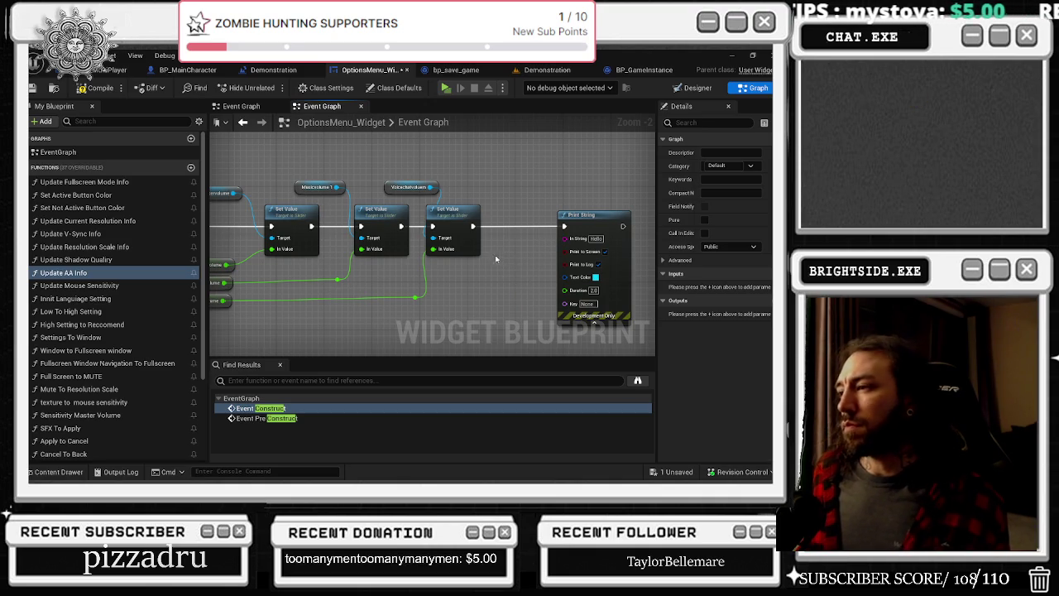
{"action": "key", "text": "ctrl+z"}
{"action": "scroll", "coordinate": [492, 258], "scroll_direction": "down", "scroll_amount": 1}
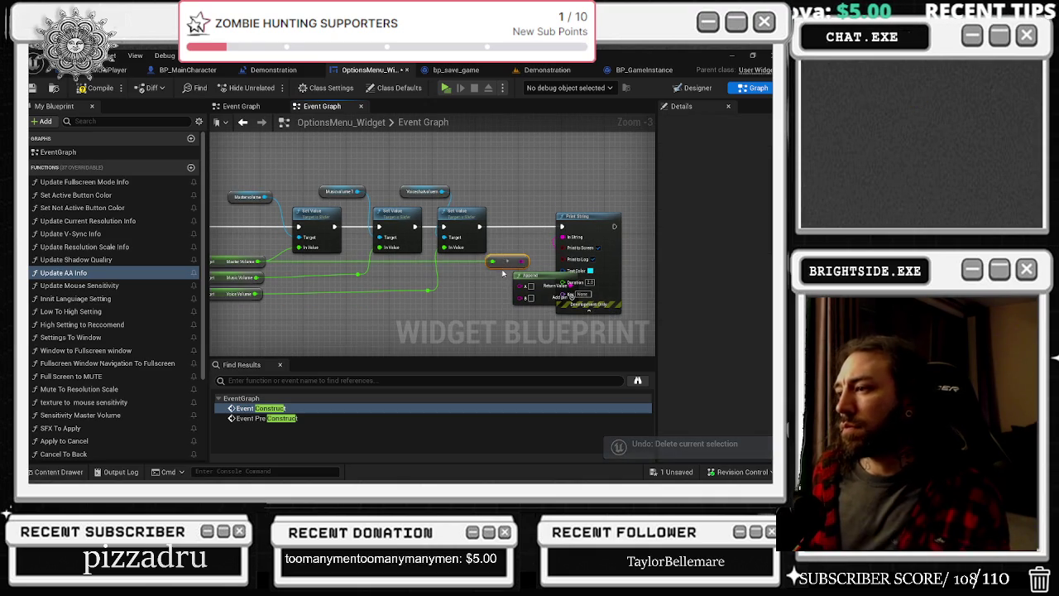
{"action": "left_click_drag", "start_coordinate": [532, 276], "coordinate": [502, 265]}
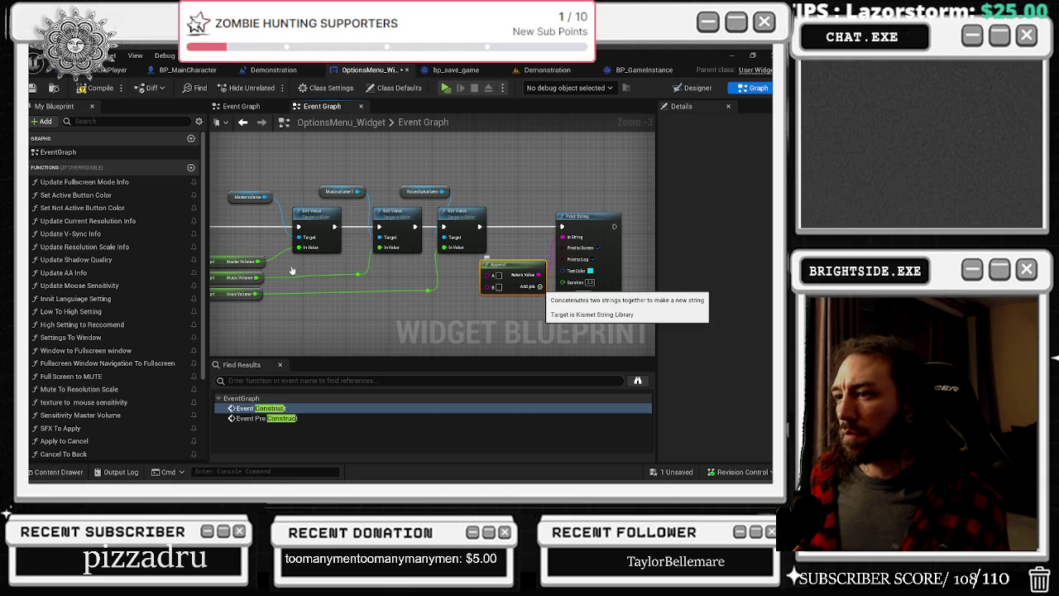
Wire Master, Music and Voice Volume into the Append node's A, B and C pins
{"action": "mouse_move", "coordinate": [258, 261]}
{"action": "left_mouse_down"}
{"action": "mouse_move", "coordinate": [492, 285]}
{"action": "mouse_move", "coordinate": [489, 275]}
{"action": "left_mouse_up"}
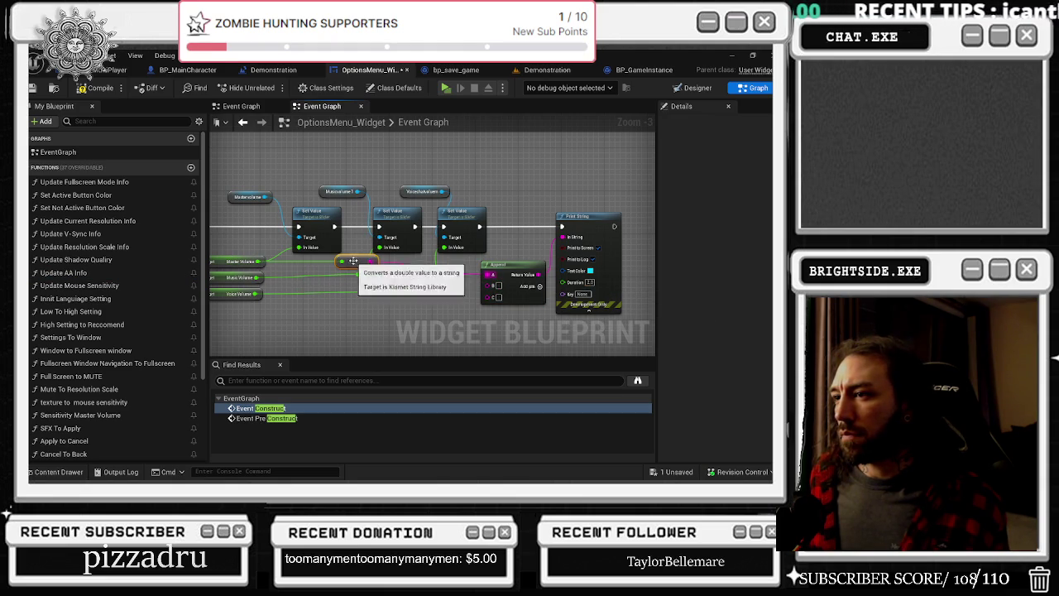
{"action": "left_click_drag", "start_coordinate": [357, 262], "coordinate": [368, 326]}
{"action": "left_click_drag", "start_coordinate": [259, 277], "coordinate": [499, 287]}
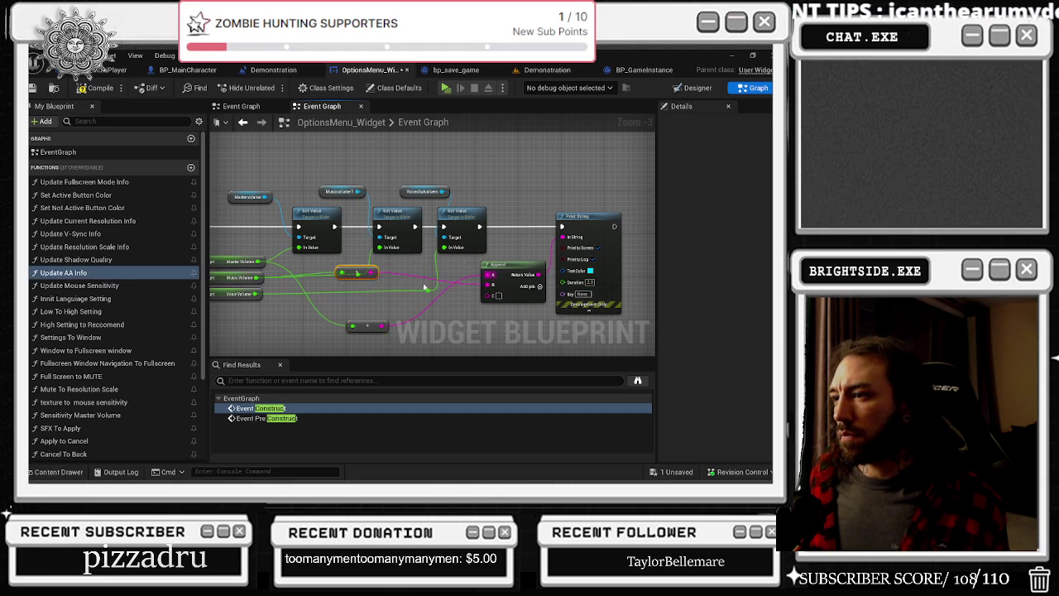
{"action": "left_click_drag", "start_coordinate": [350, 270], "coordinate": [347, 325]}
{"action": "key", "text": "Escape"}
{"action": "left_click_drag", "start_coordinate": [349, 273], "coordinate": [357, 312]}
{"action": "left_click_drag", "start_coordinate": [259, 294], "coordinate": [482, 296]}
{"action": "left_click_drag", "start_coordinate": [349, 282], "coordinate": [359, 304]}
{"action": "left_click", "coordinate": [496, 318]}
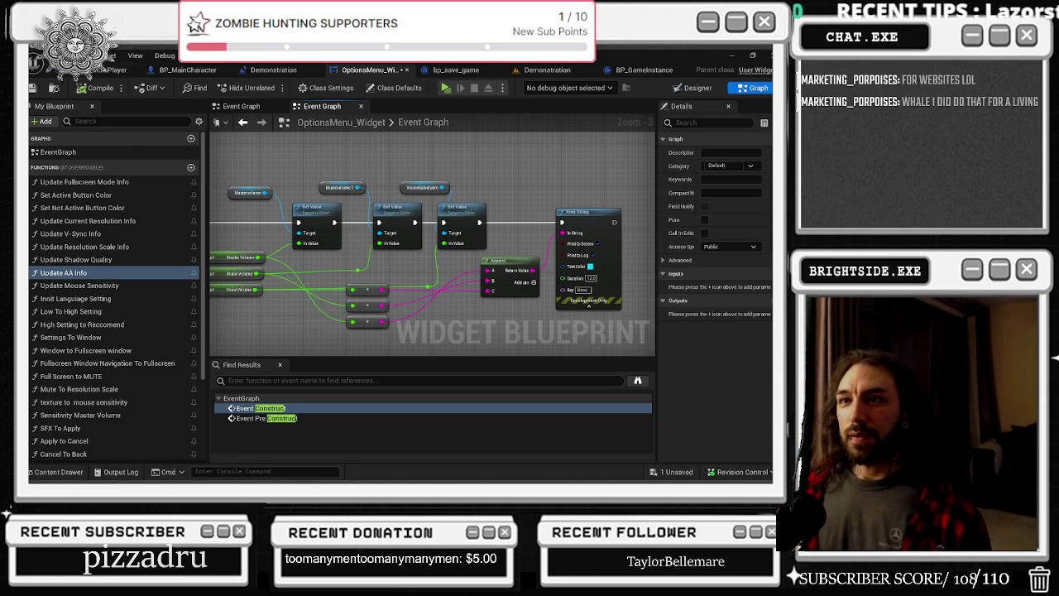
{"action": "left_click", "coordinate": [31, 88]}
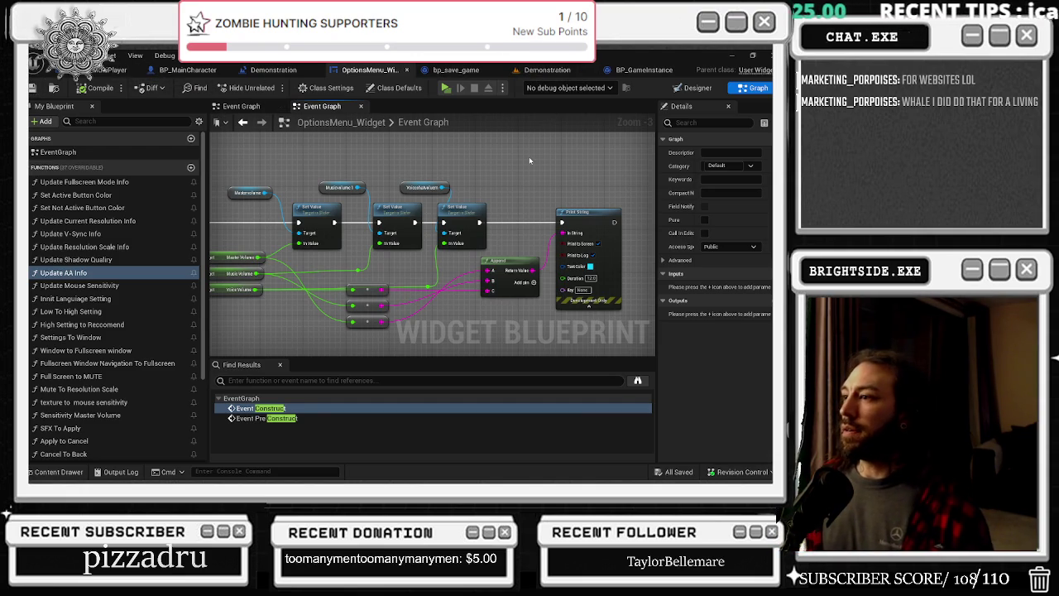
Reorder the editor tabs with Demonstration first and return to the level viewport
{"action": "scroll", "coordinate": [530, 163], "scroll_direction": "down", "scroll_amount": 2}
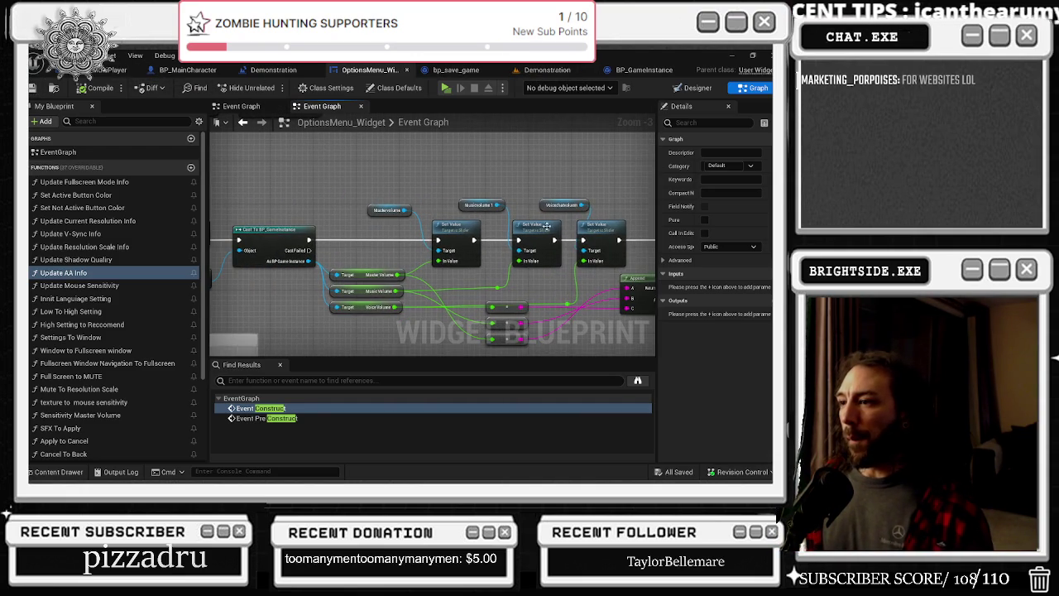
{"action": "mouse_move", "coordinate": [534, 216]}
{"action": "left_mouse_down"}
{"action": "mouse_move", "coordinate": [463, 203]}
{"action": "mouse_move", "coordinate": [498, 199]}
{"action": "left_mouse_up"}
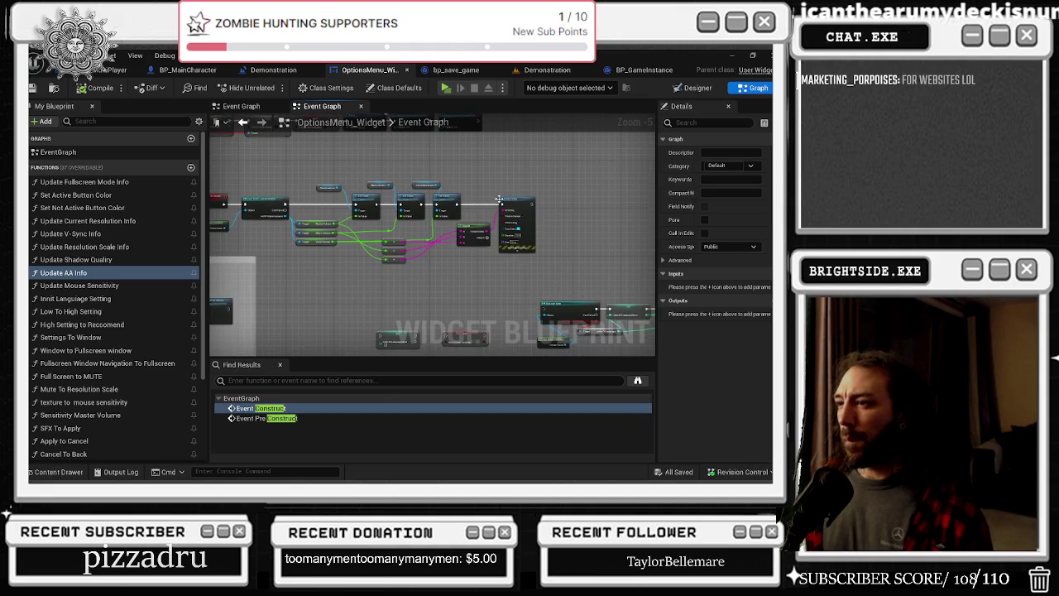
{"action": "scroll", "coordinate": [510, 286], "scroll_direction": "up", "scroll_amount": 2}
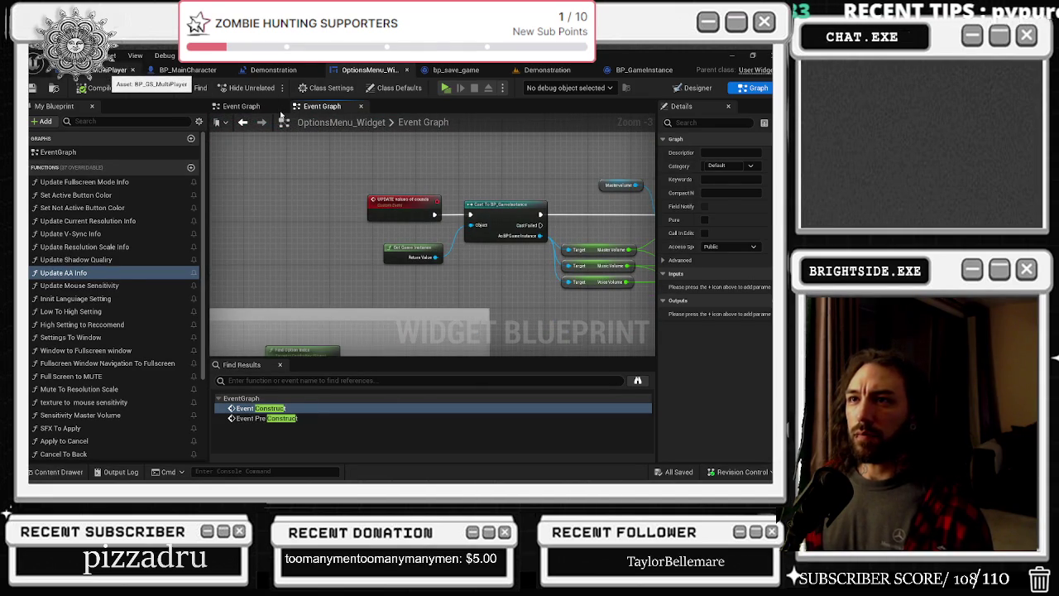
{"action": "left_click", "coordinate": [108, 70]}
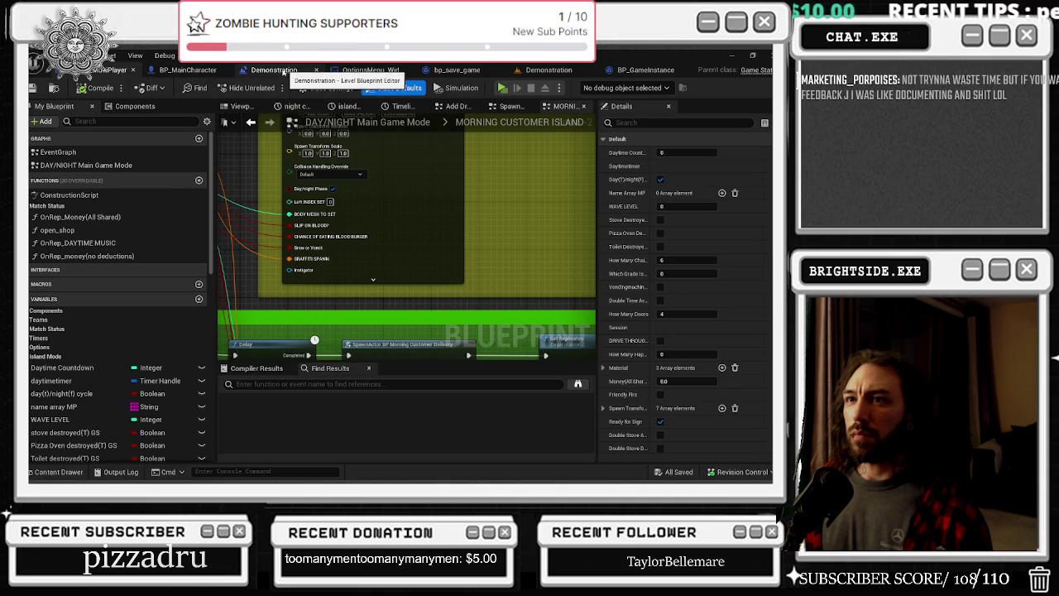
{"action": "left_click_drag", "start_coordinate": [273, 70], "coordinate": [116, 69]}
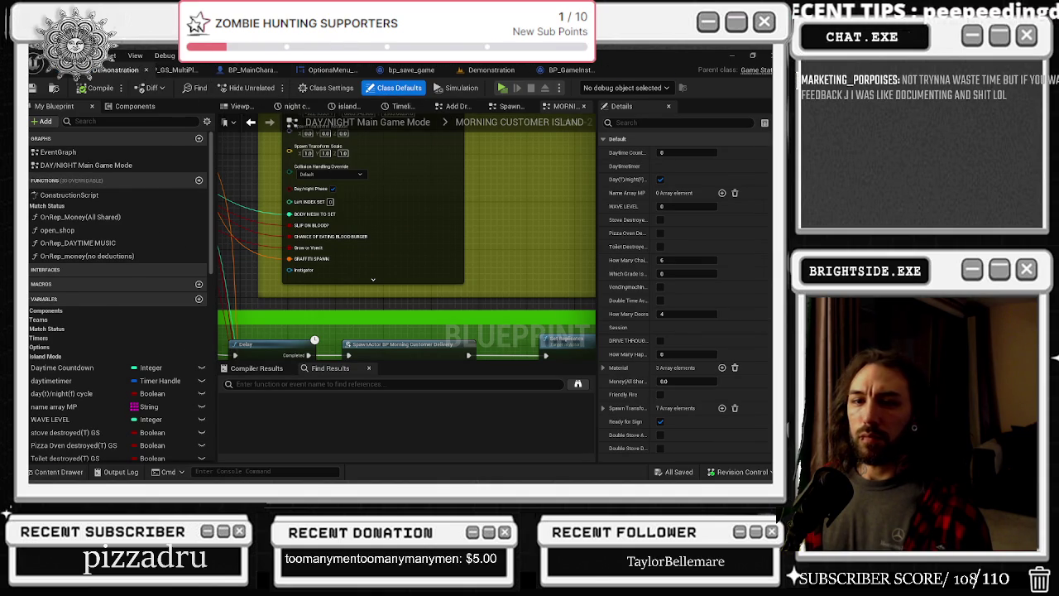
{"action": "left_click_drag", "start_coordinate": [116, 69], "coordinate": [96, 72]}
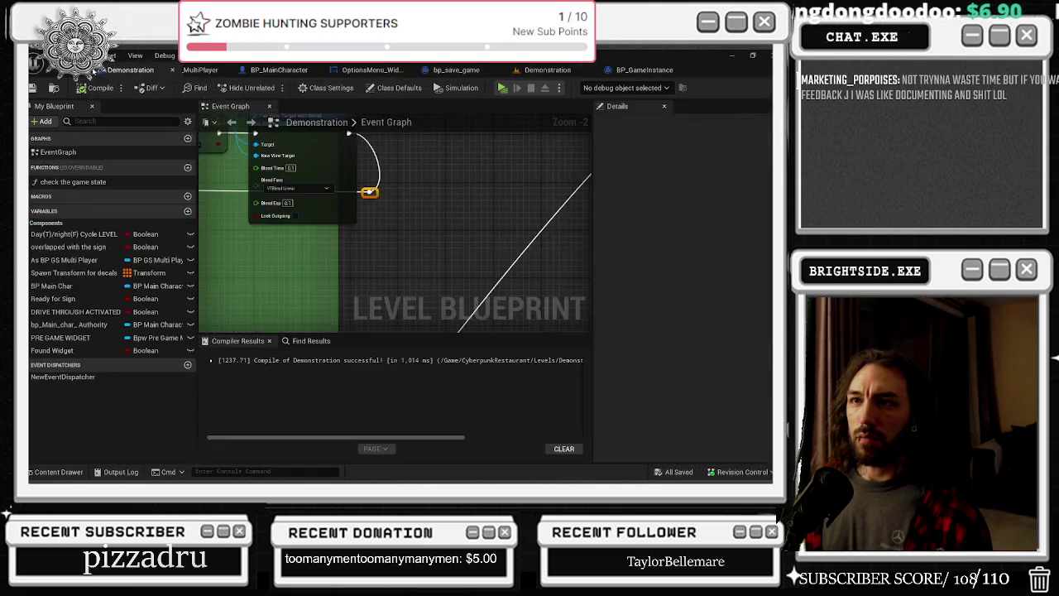
{"action": "left_click", "coordinate": [607, 72]}
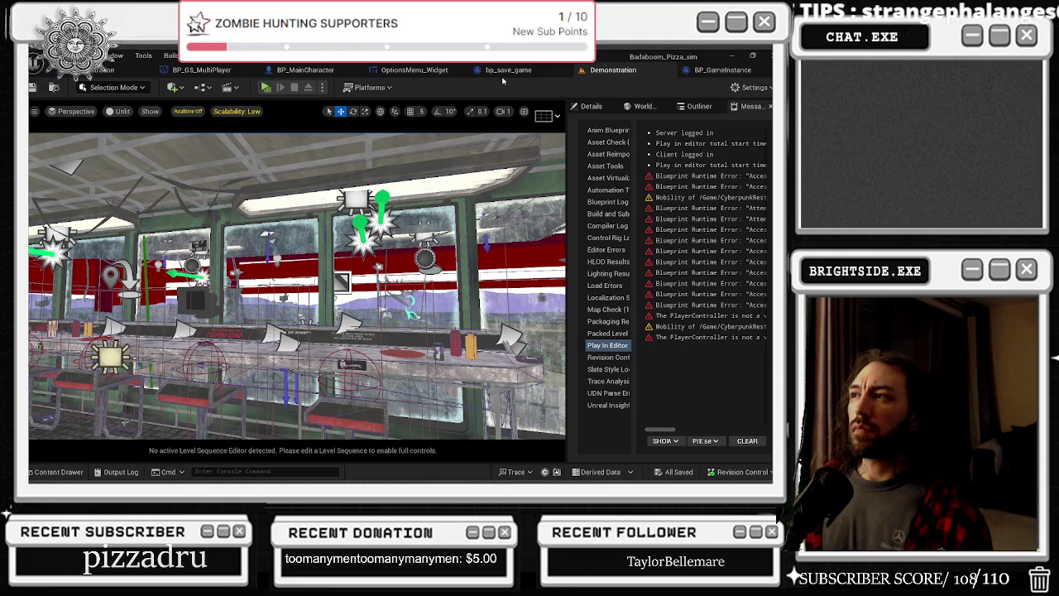
Start a play test and apply Master Volume at 100% in the Settings screen
{"action": "mouse_move", "coordinate": [613, 70]}
{"action": "left_mouse_down"}
{"action": "mouse_move", "coordinate": [320, 89]}
{"action": "mouse_move", "coordinate": [165, 71]}
{"action": "mouse_move", "coordinate": [195, 70]}
{"action": "left_mouse_up"}
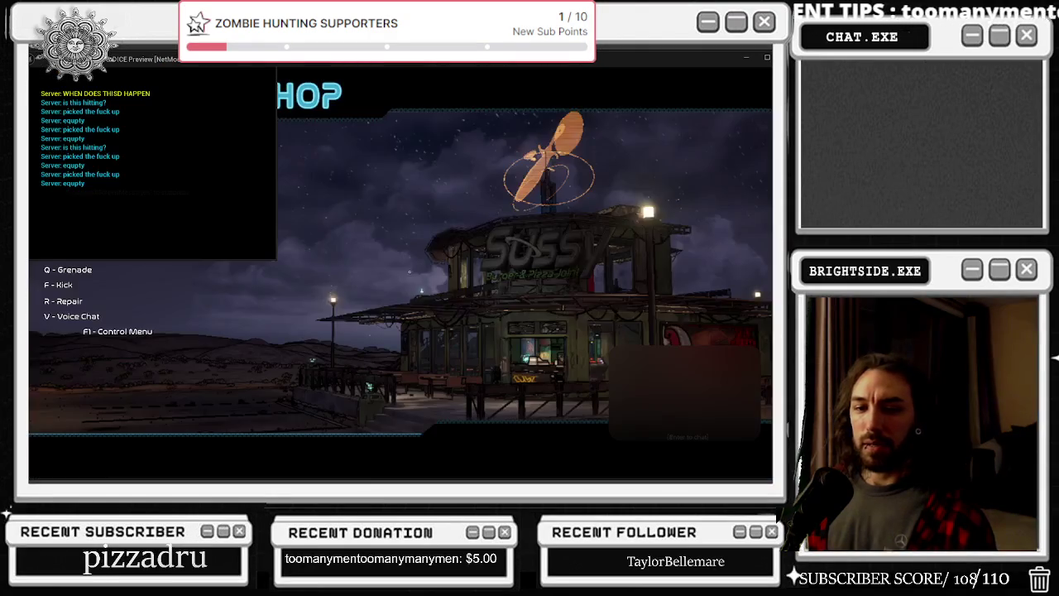
{"action": "key", "text": "ctrl+shift+Escape"}
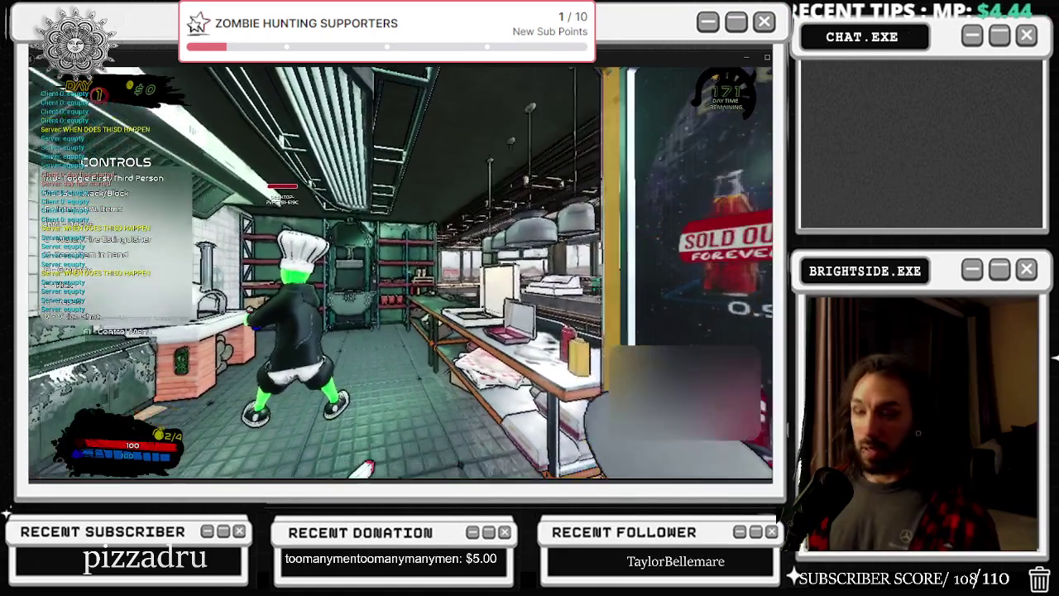
{"action": "key", "text": "Escape"}
{"action": "left_click", "coordinate": [477, 231]}
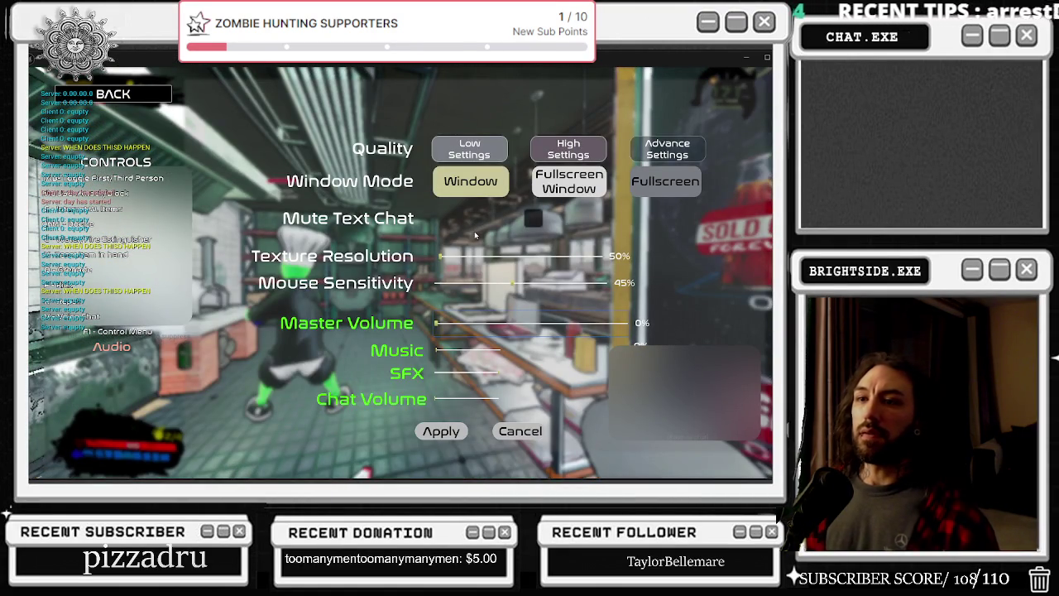
{"action": "left_click_drag", "start_coordinate": [436, 322], "coordinate": [736, 319]}
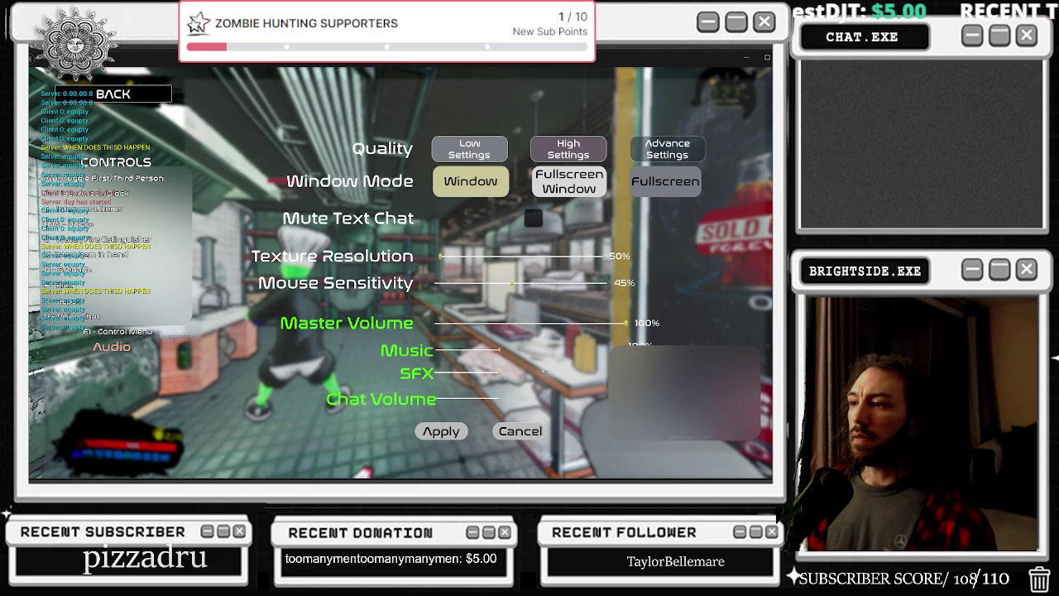
{"action": "left_click", "coordinate": [447, 431]}
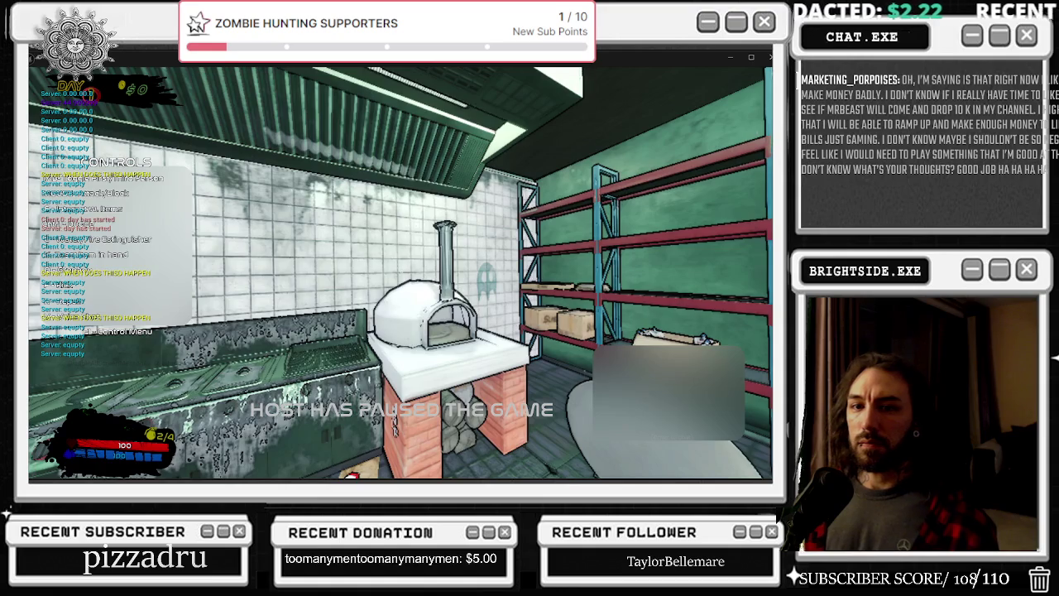
Reopen Settings via Back to confirm Master Volume persists, then stop the play session
{"action": "key", "text": "Escape"}
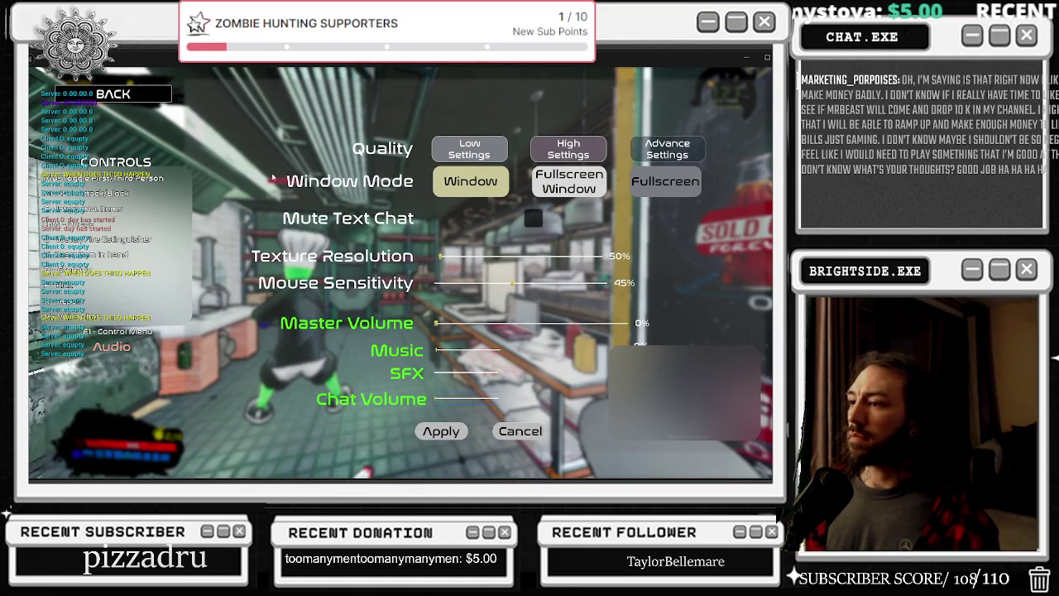
{"action": "left_click", "coordinate": [132, 97]}
{"action": "left_click", "coordinate": [422, 237]}
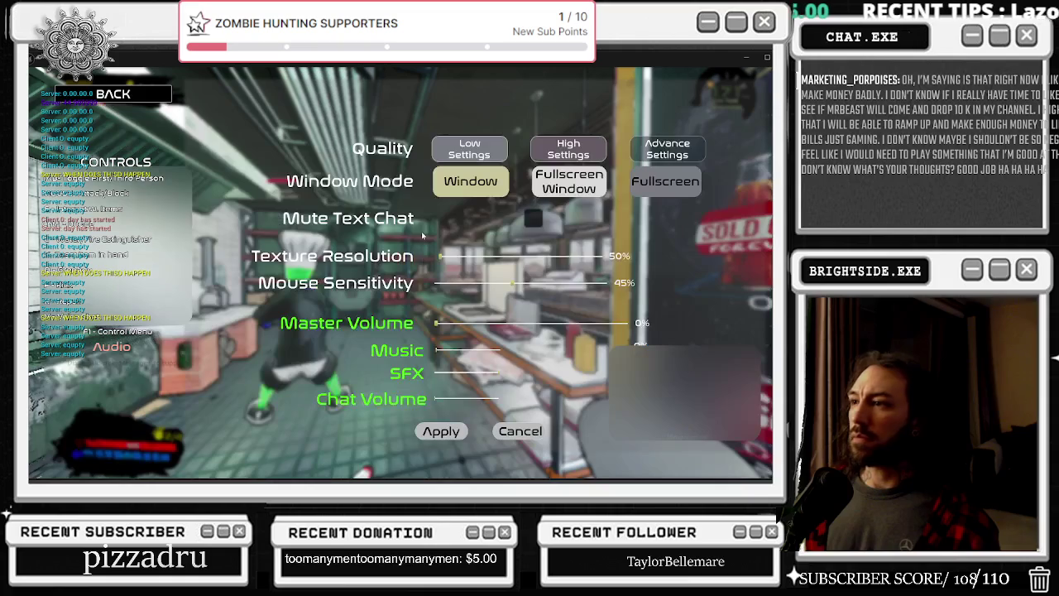
{"action": "key", "text": "Escape"}
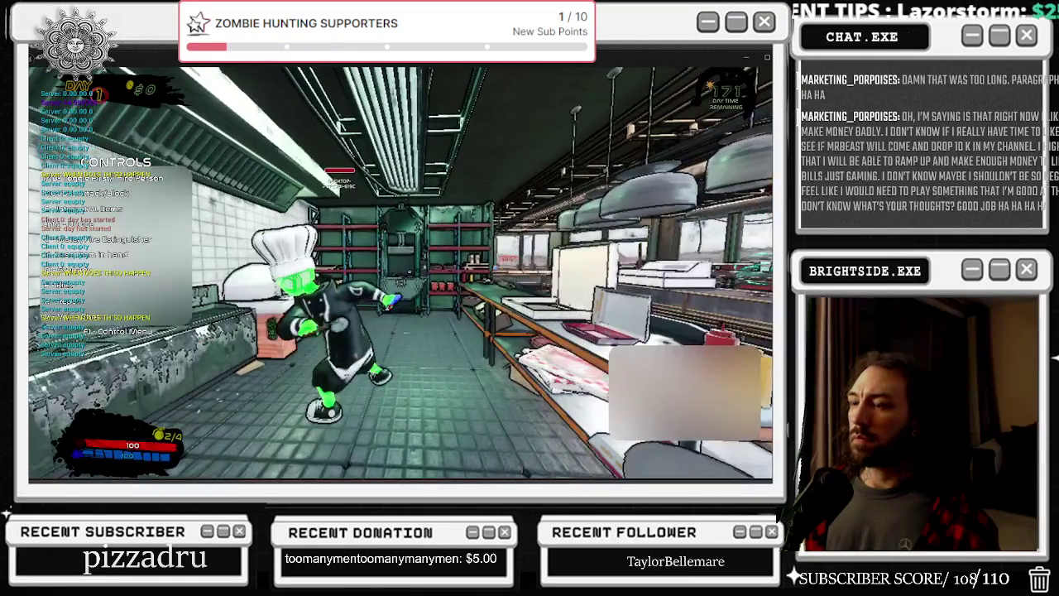
{"action": "key", "text": "Escape"}
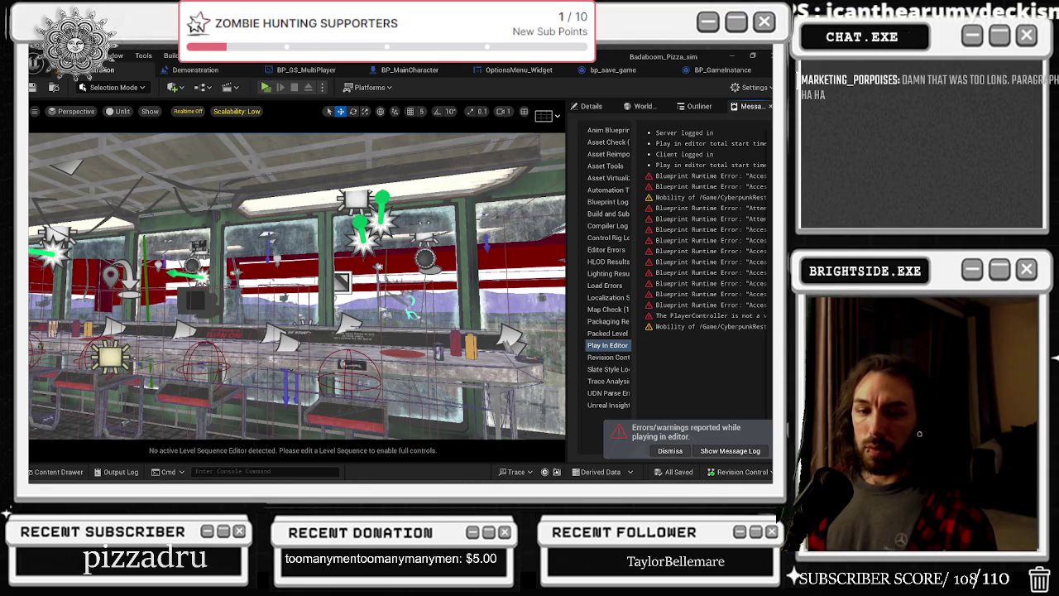
Check the Task Manager processes by memory use and confirm the Unreal editor is gone
{"action": "key", "text": "ctrl+shift+Escape"}
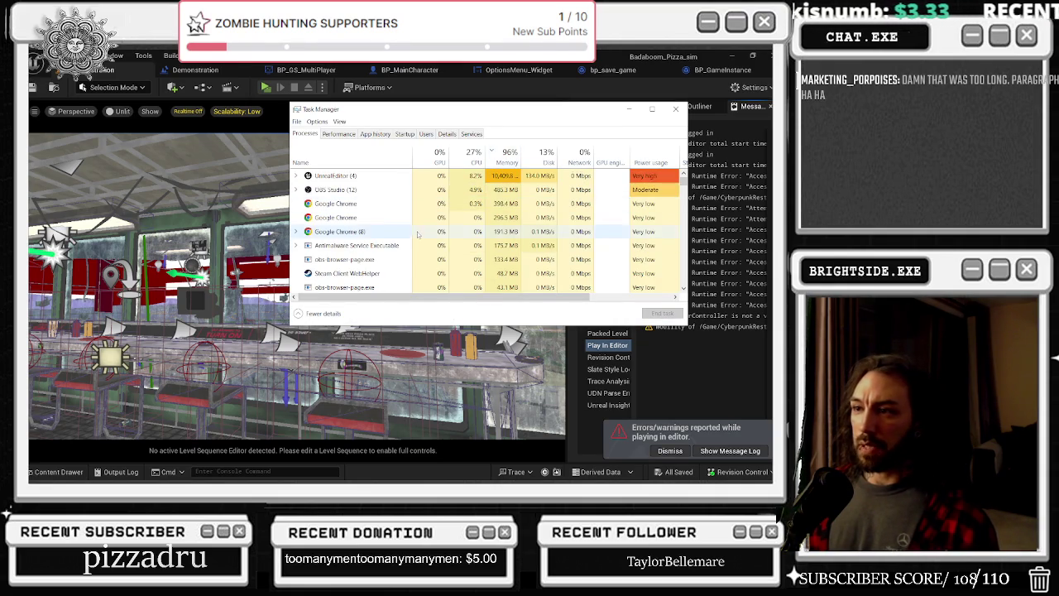
{"action": "scroll", "coordinate": [417, 248], "scroll_direction": "down", "scroll_amount": 3}
{"action": "scroll", "coordinate": [417, 279], "scroll_direction": "up", "scroll_amount": 5}
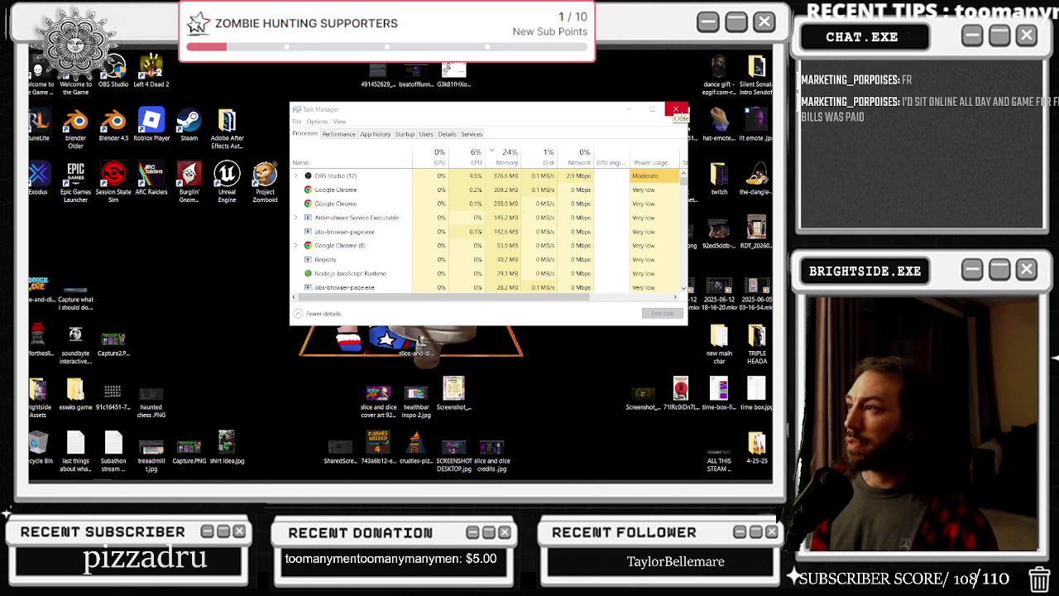
Close Task Manager and check the open windows with Alt+Tab
{"action": "left_click", "coordinate": [674, 109]}
{"action": "mouse_move", "coordinate": [213, 475]}
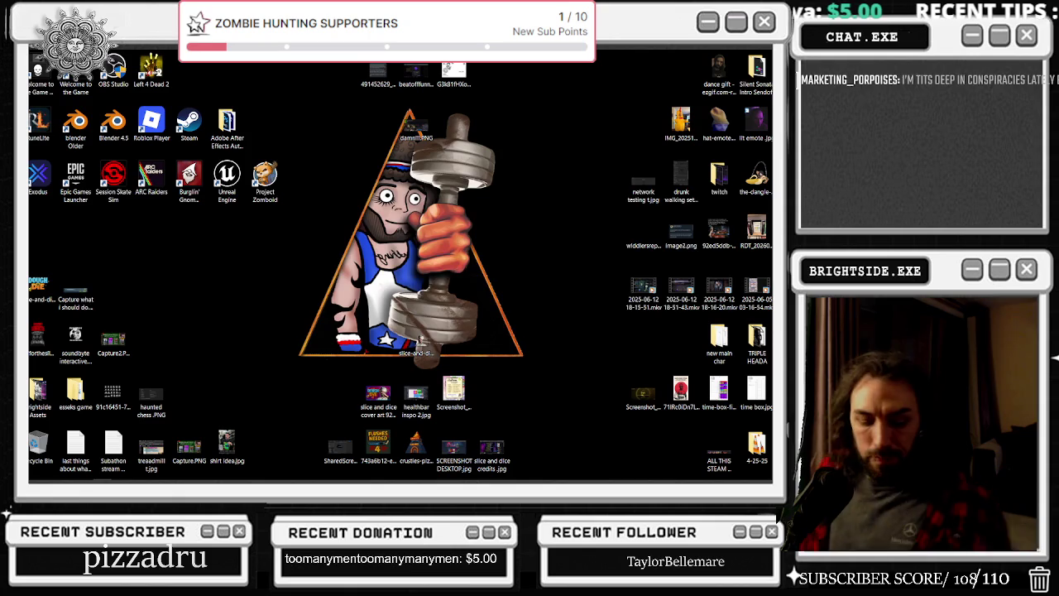
{"action": "key", "text": "alt+Tab"}
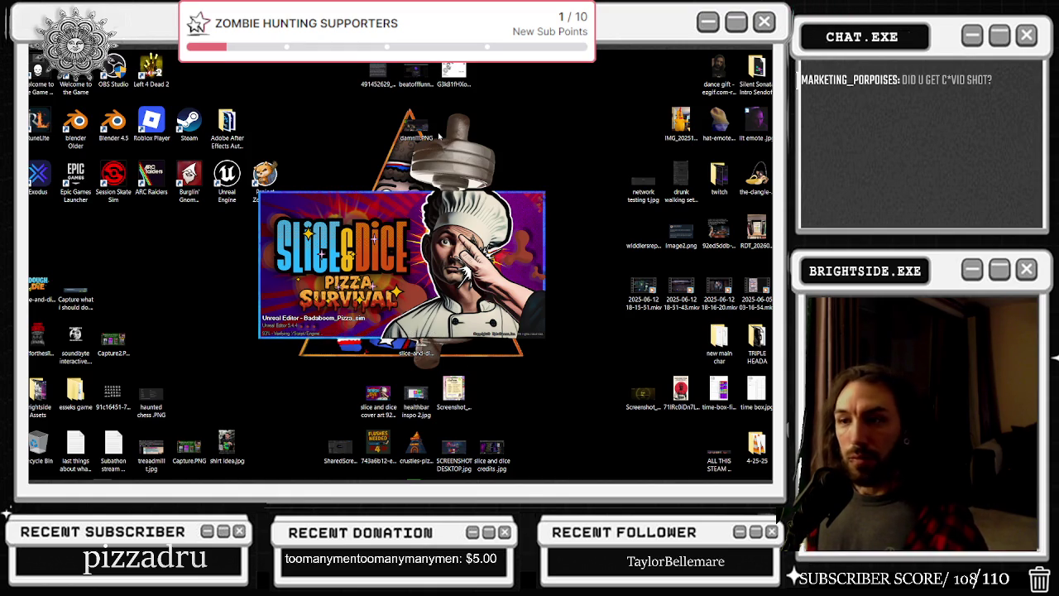
Wait while the Badaboom_Pizza_sim splash screen loads, then bring up the taskbar menu
{"action": "mouse_move", "coordinate": [358, 482]}
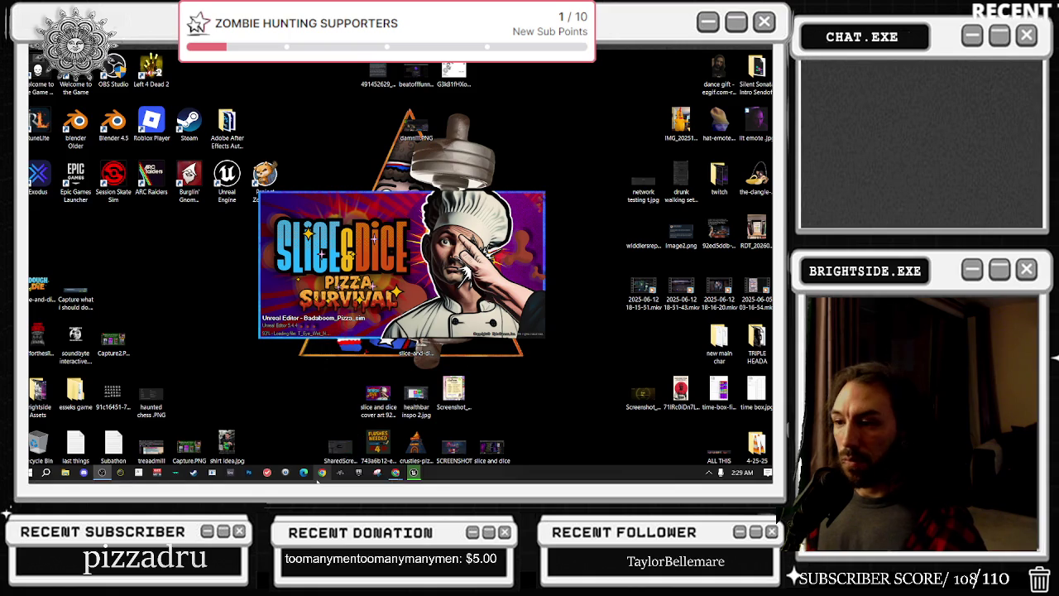
{"action": "mouse_move", "coordinate": [397, 474]}
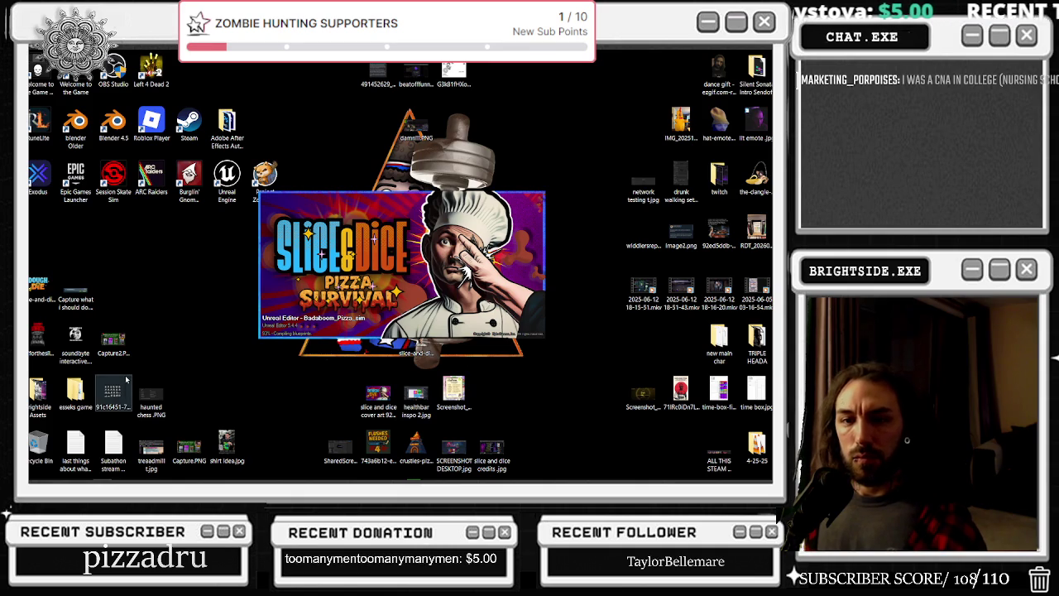
{"action": "mouse_move", "coordinate": [138, 480]}
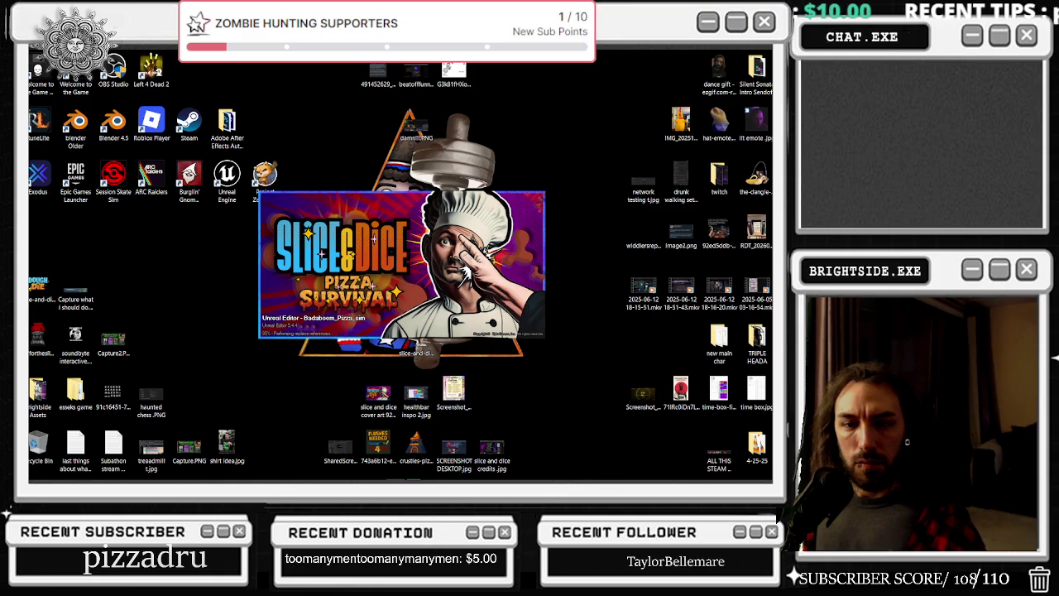
{"action": "right_click", "coordinate": [629, 474]}
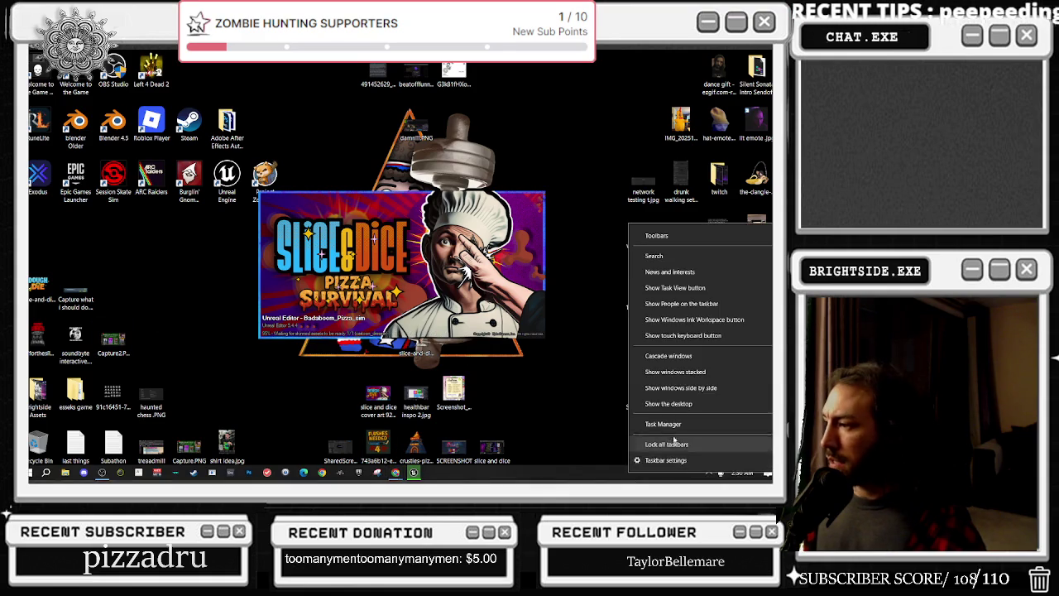
Check UnrealEditor's memory and CPU use in Task Manager's Processes list, then close it
{"action": "left_click", "coordinate": [653, 424]}
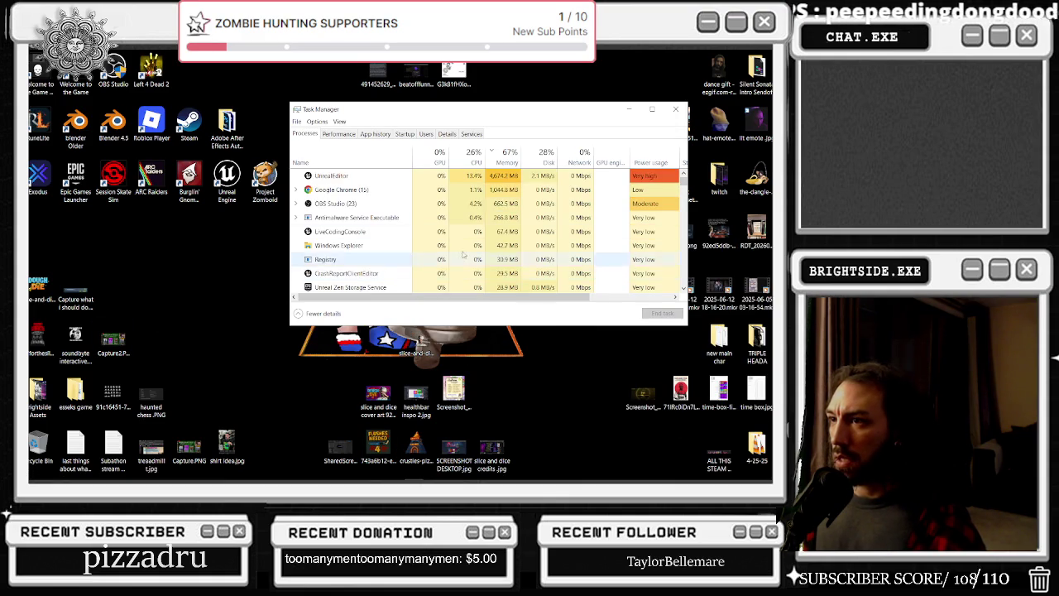
{"action": "scroll", "coordinate": [468, 196], "scroll_direction": "down", "scroll_amount": 3}
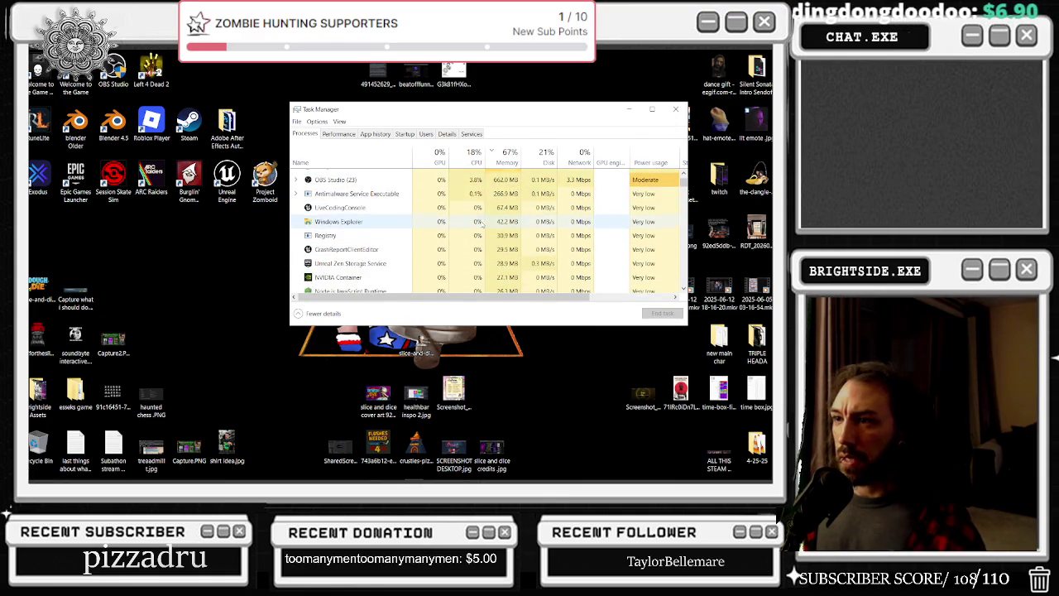
{"action": "scroll", "coordinate": [489, 226], "scroll_direction": "up", "scroll_amount": 3}
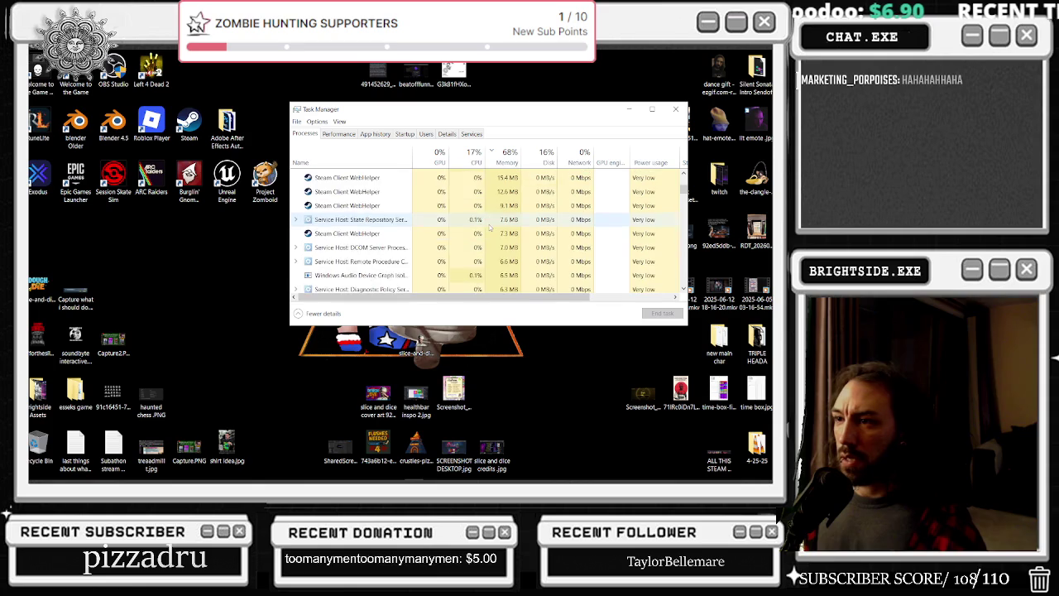
{"action": "left_click", "coordinate": [675, 109]}
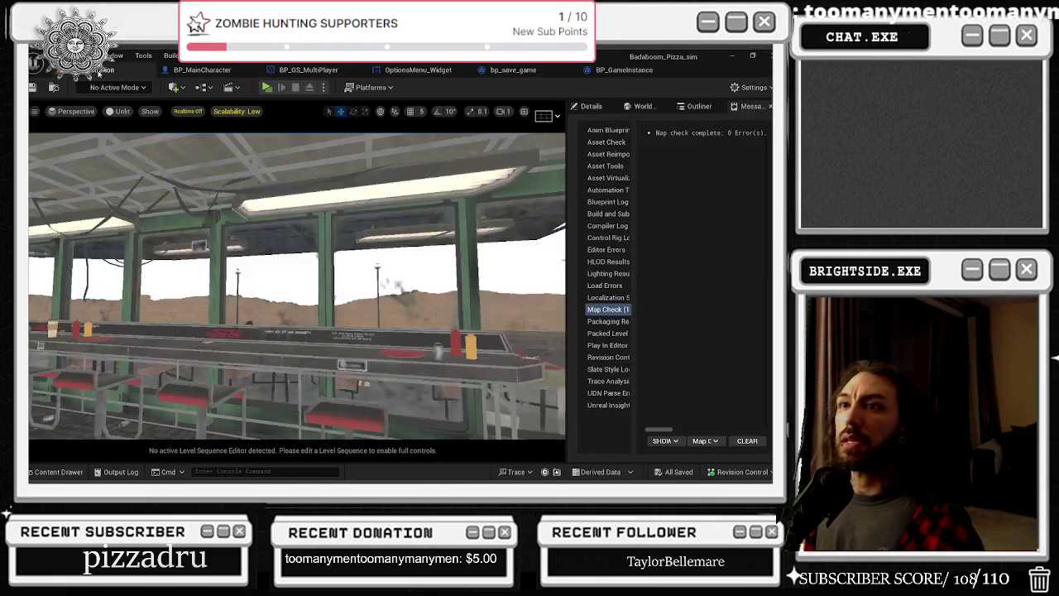
Set Number of Players to 1 and play the level in a New Editor Window
{"action": "left_click", "coordinate": [322, 87]}
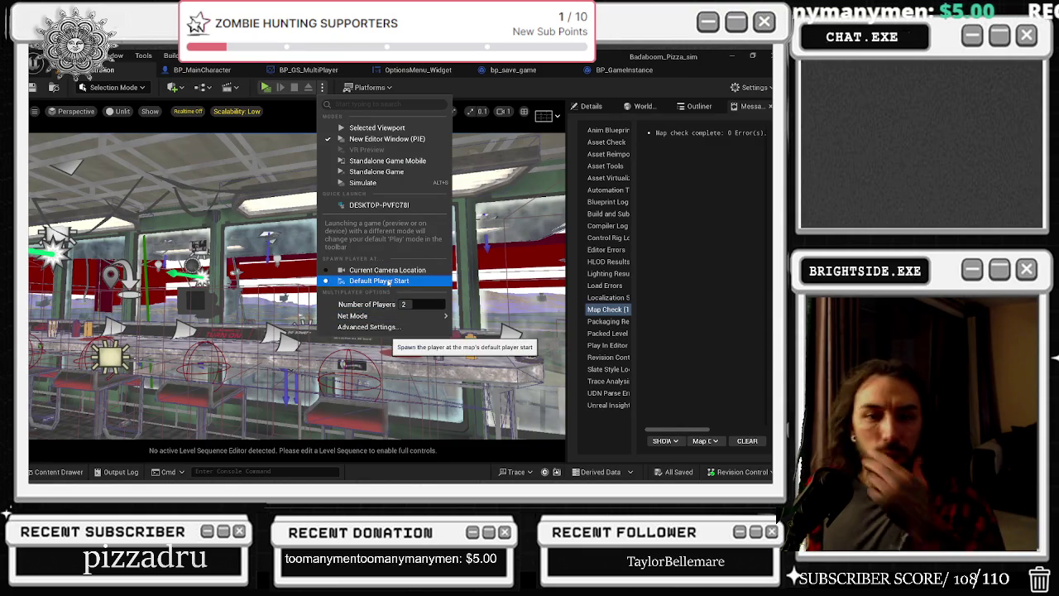
{"action": "left_click", "coordinate": [414, 304]}
{"action": "type", "text": "1"}
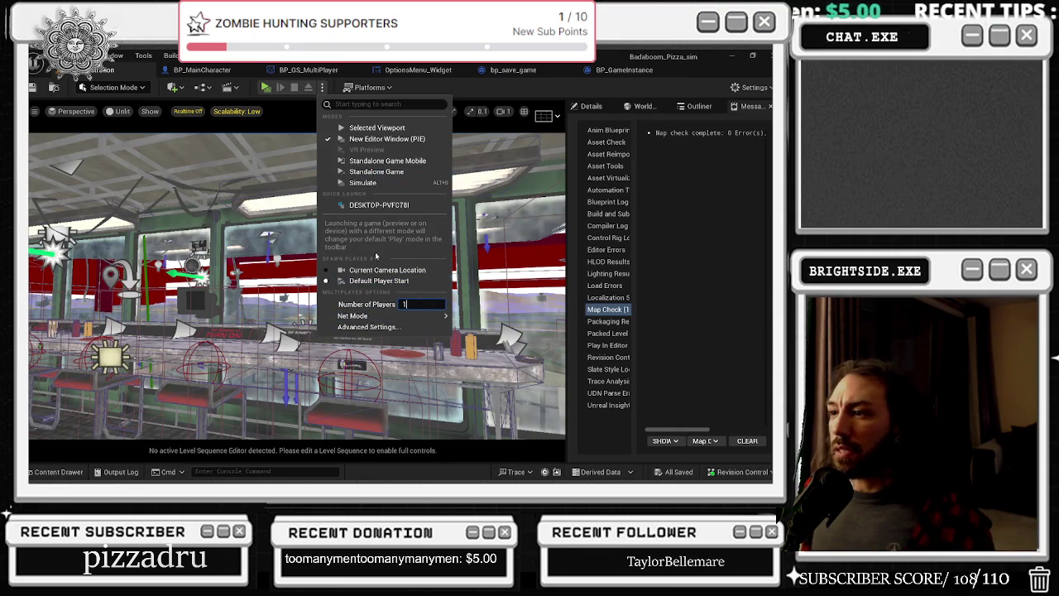
{"action": "left_click", "coordinate": [265, 86]}
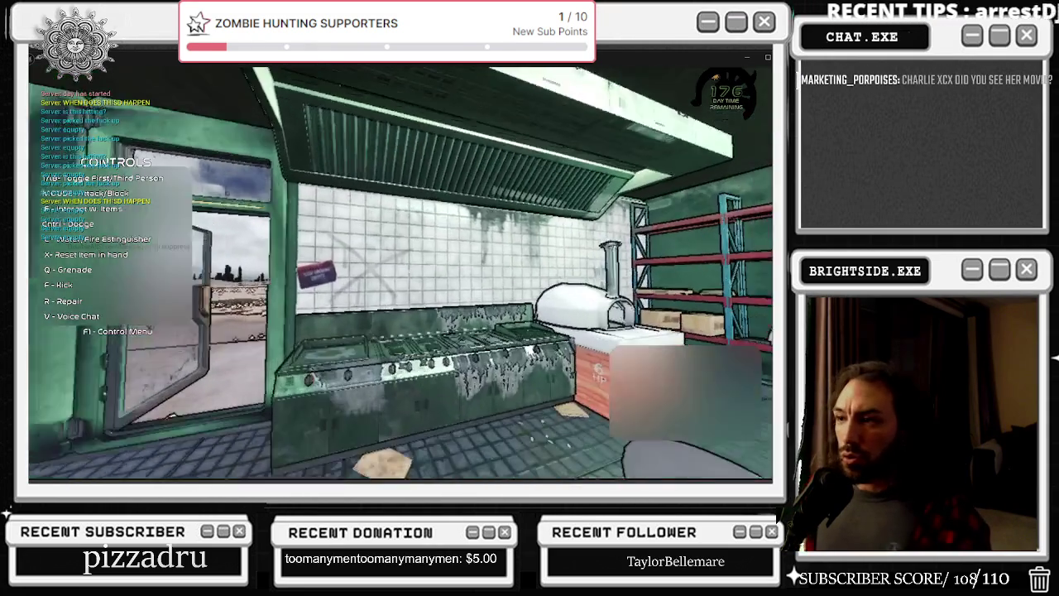
{"action": "mouse_move", "coordinate": [400, 273]}
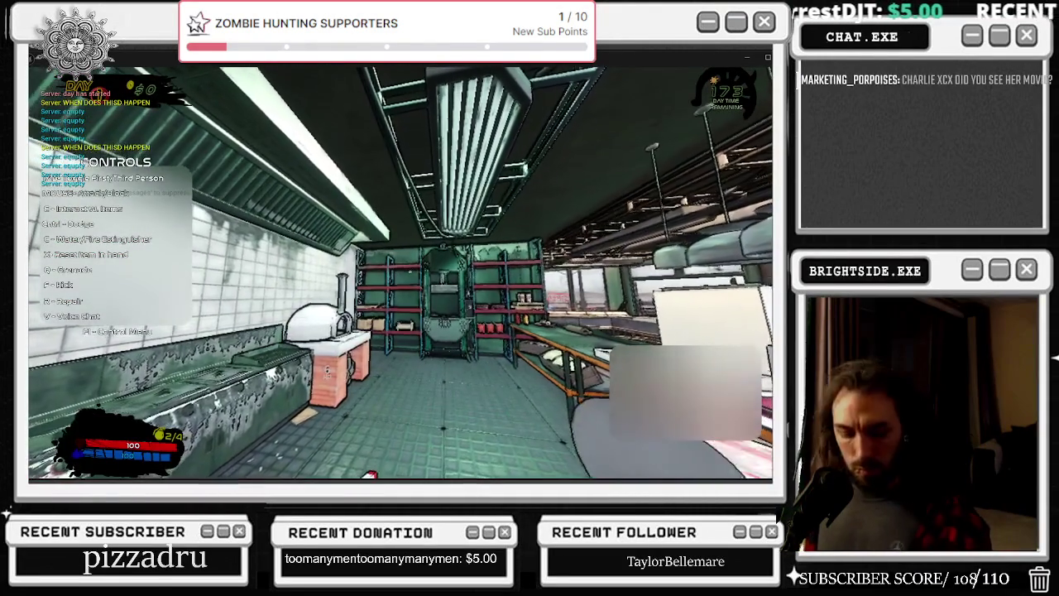
{"action": "key", "text": "Escape"}
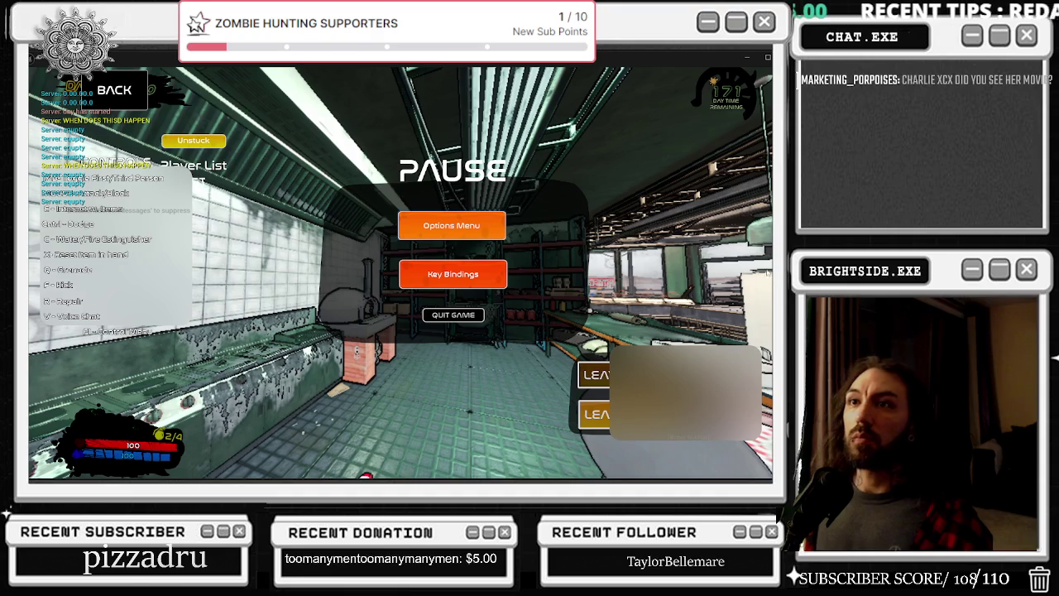
{"action": "left_click", "coordinate": [476, 219]}
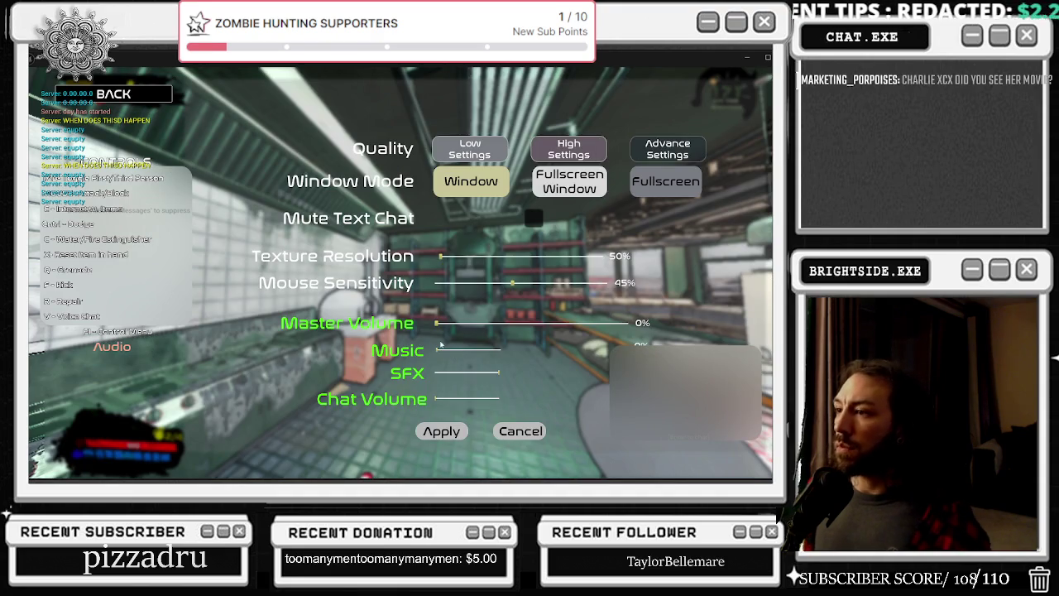
{"action": "left_click_drag", "start_coordinate": [437, 322], "coordinate": [749, 329]}
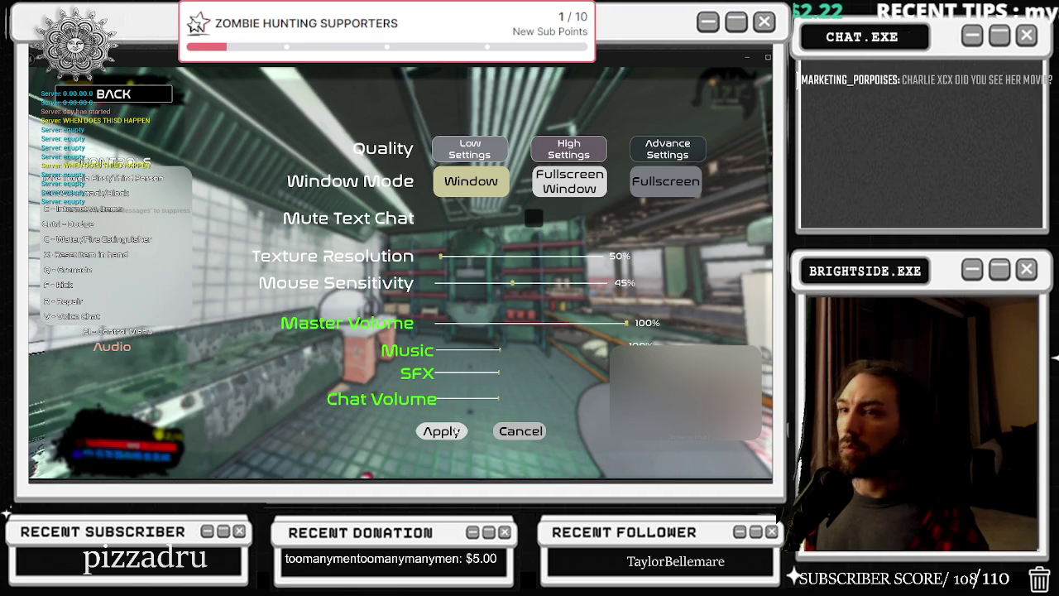
{"action": "left_click", "coordinate": [456, 431]}
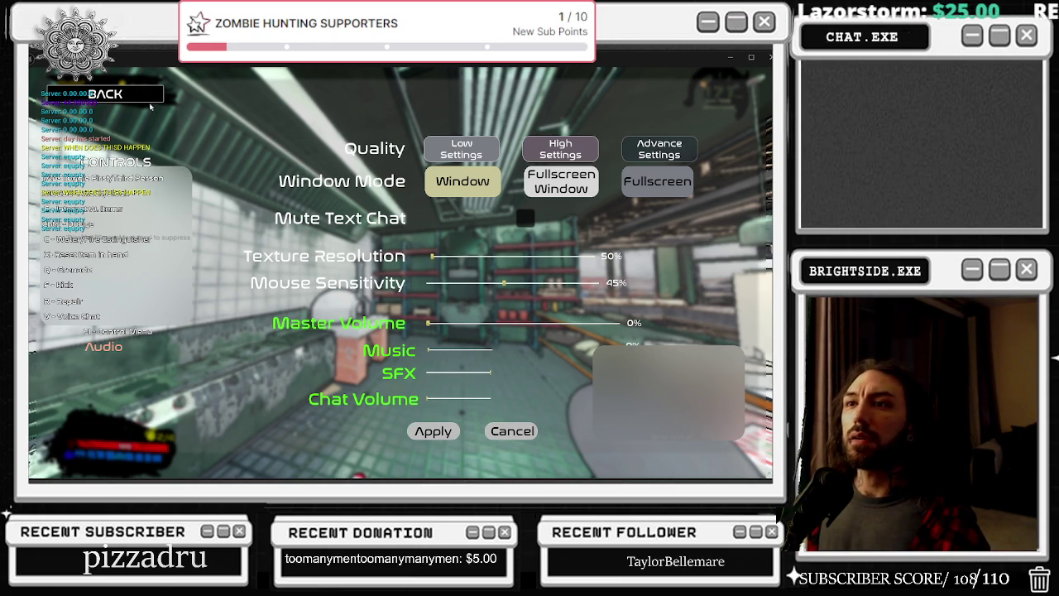
{"action": "left_click", "coordinate": [150, 101]}
{"action": "left_click", "coordinate": [447, 230]}
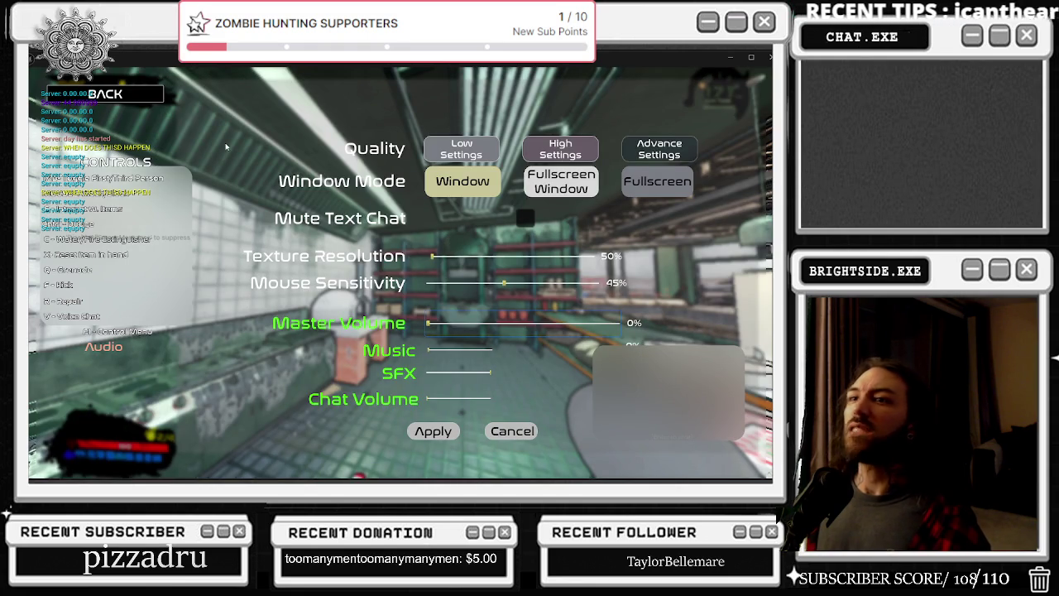
{"action": "left_click", "coordinate": [149, 95]}
{"action": "left_click", "coordinate": [441, 226]}
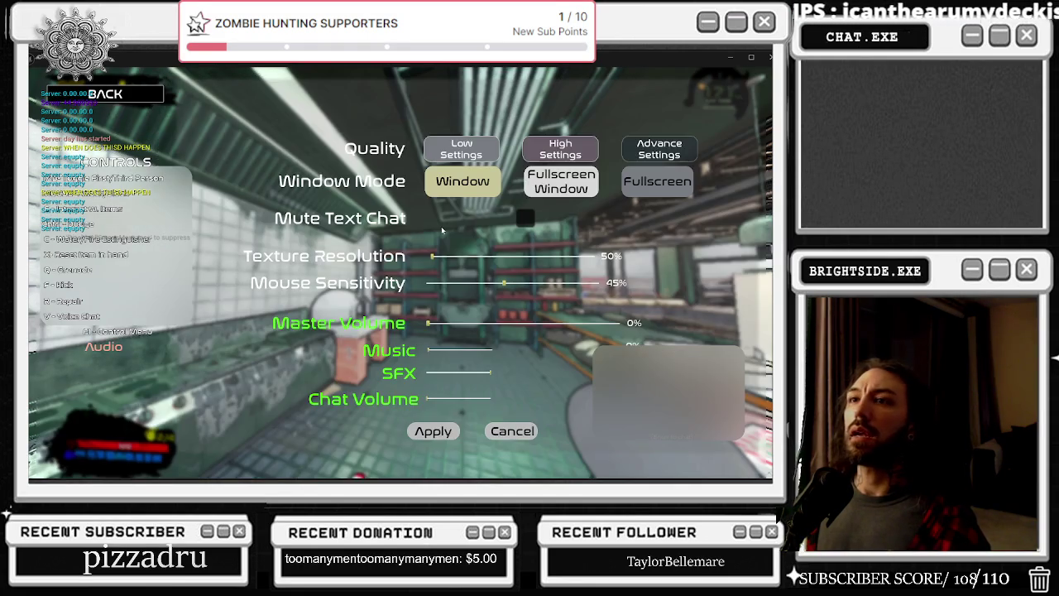
{"action": "left_click", "coordinate": [150, 100]}
{"action": "key", "text": "Escape"}
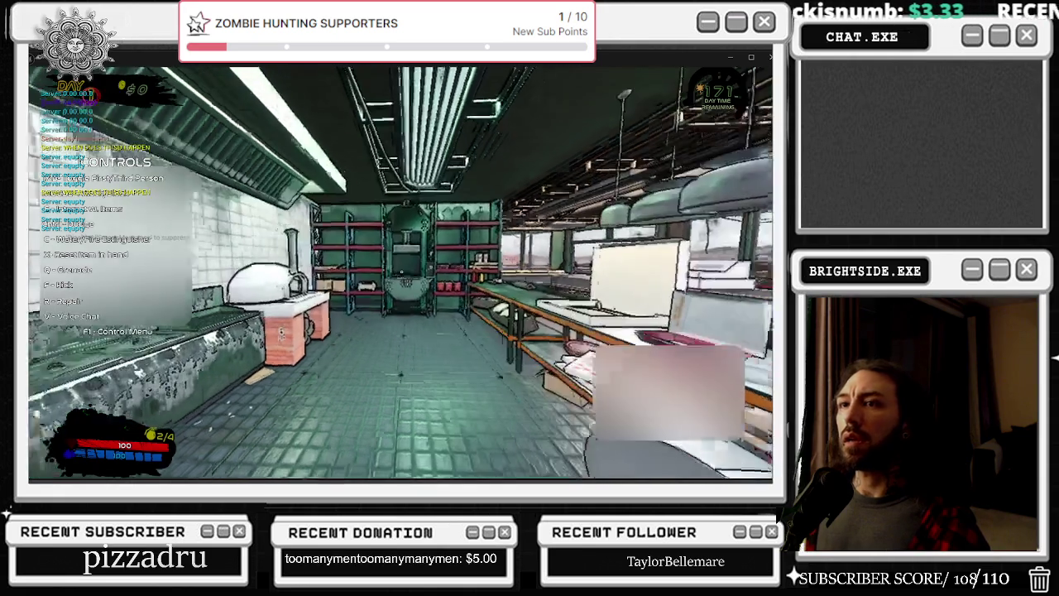
{"action": "key", "text": "Escape"}
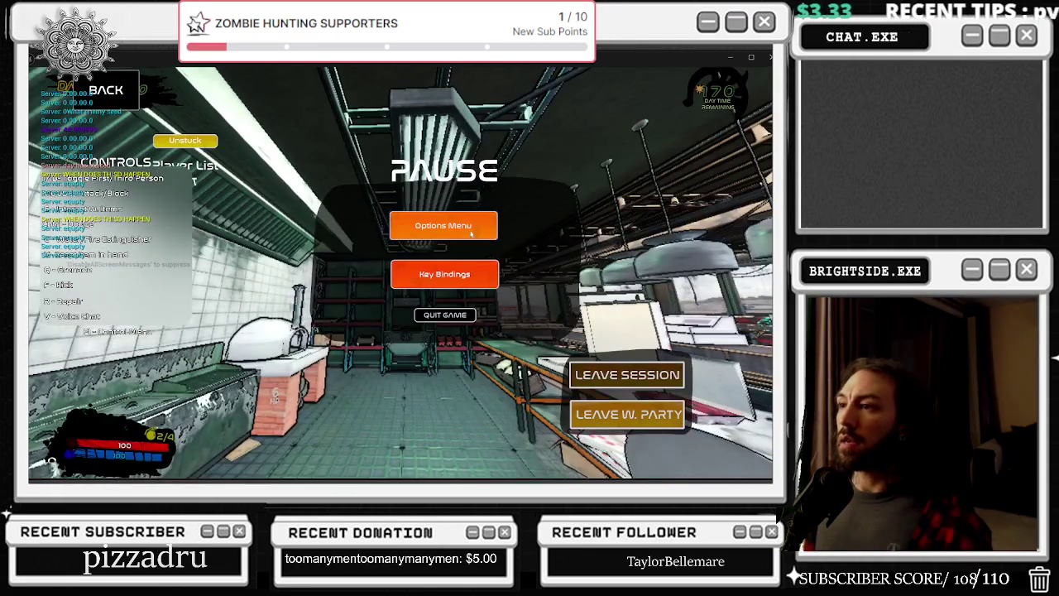
{"action": "left_click", "coordinate": [471, 234]}
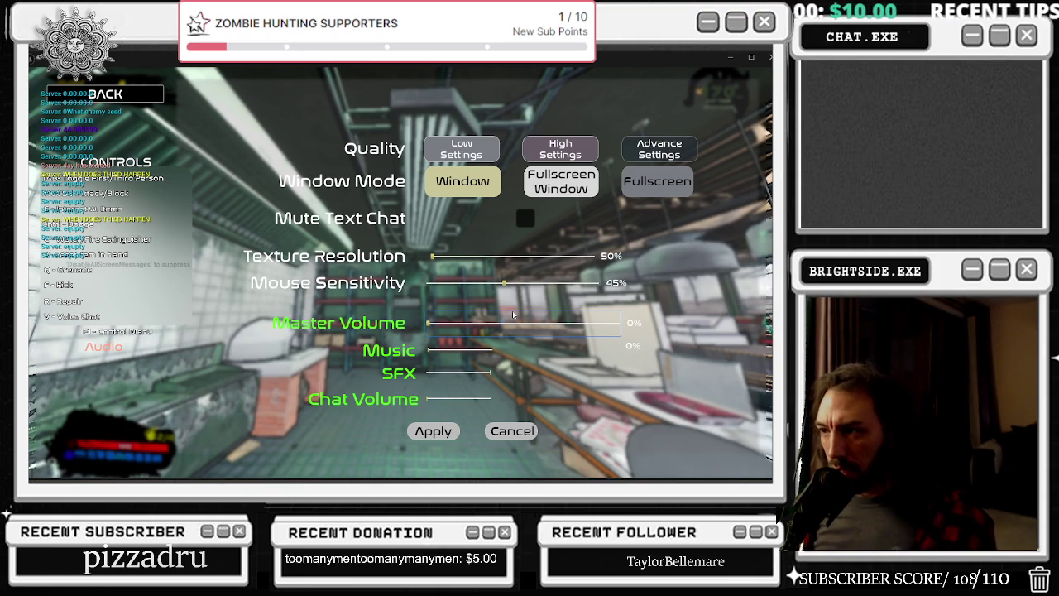
{"action": "key", "text": "Escape"}
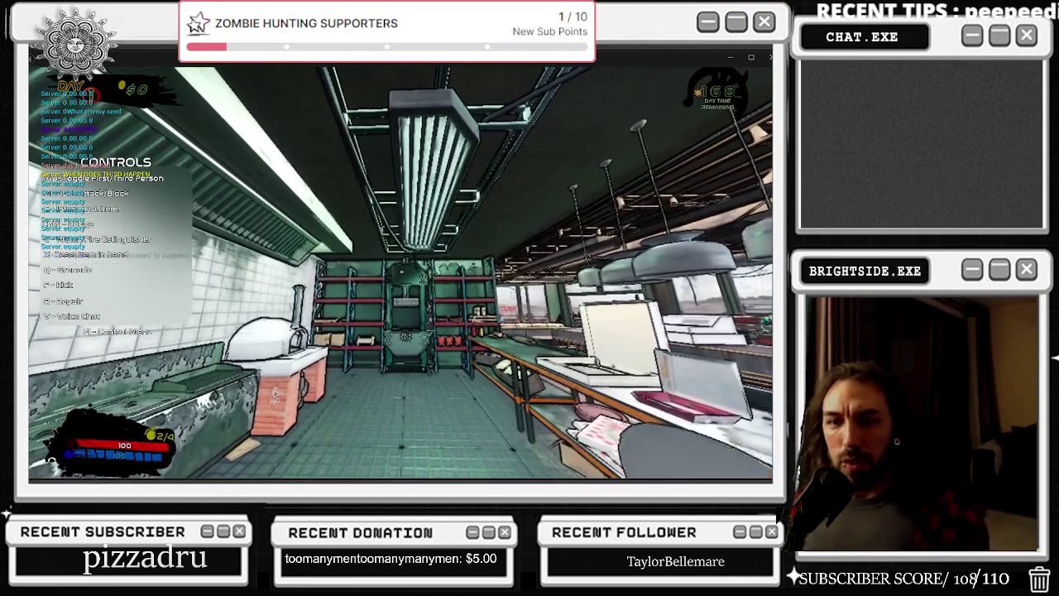
{"action": "key", "text": "alt+Tab"}
Stop play-in-editor and look over BP_GameInstance's save sensitivity event graph
{"action": "key", "text": "Escape"}
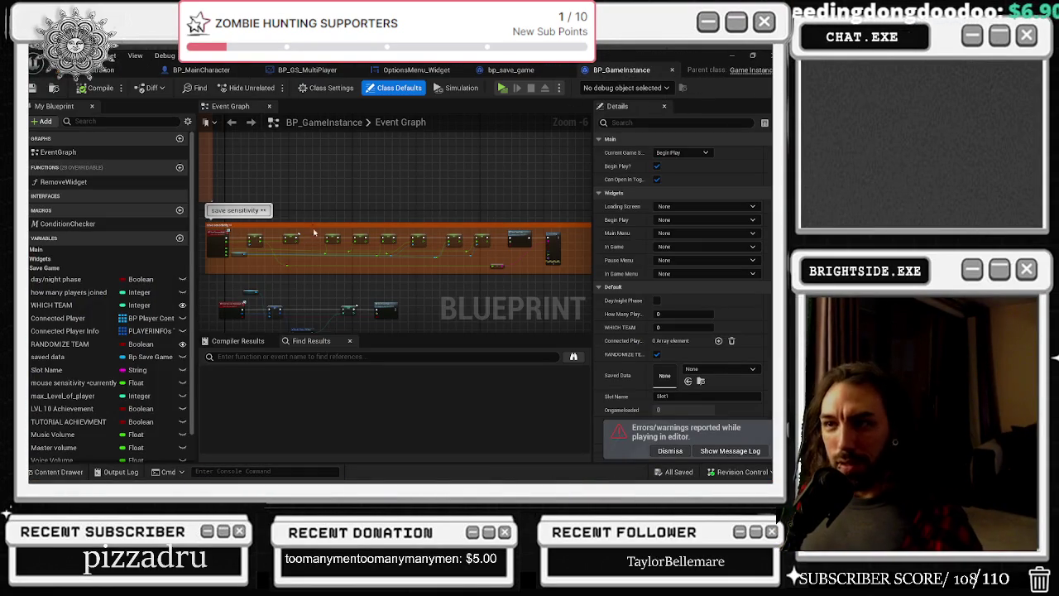
{"action": "scroll", "coordinate": [248, 322], "scroll_direction": "up", "scroll_amount": 1}
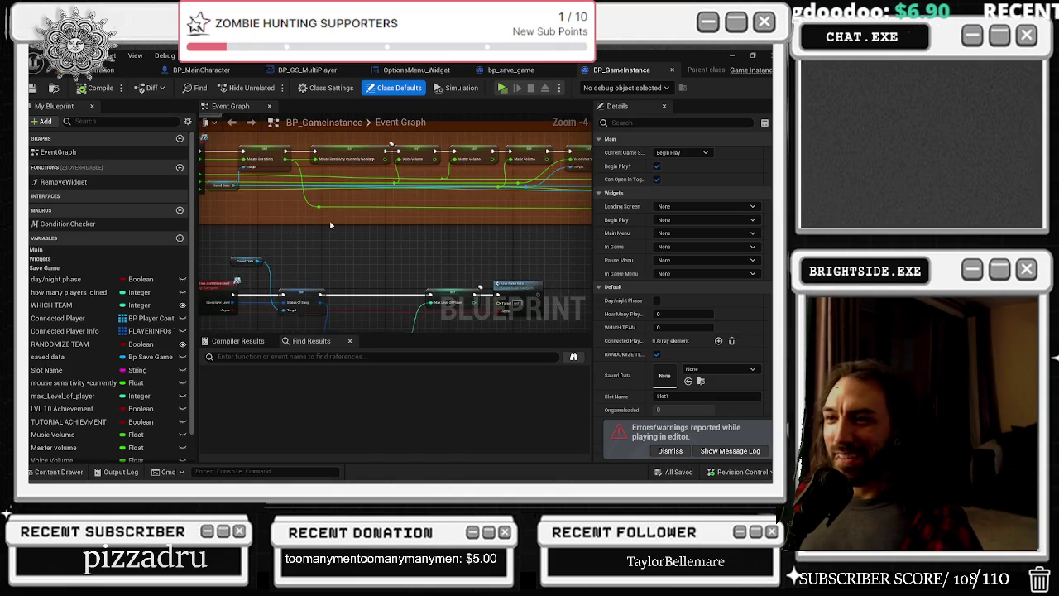
{"action": "scroll", "coordinate": [416, 298], "scroll_direction": "up", "scroll_amount": 1}
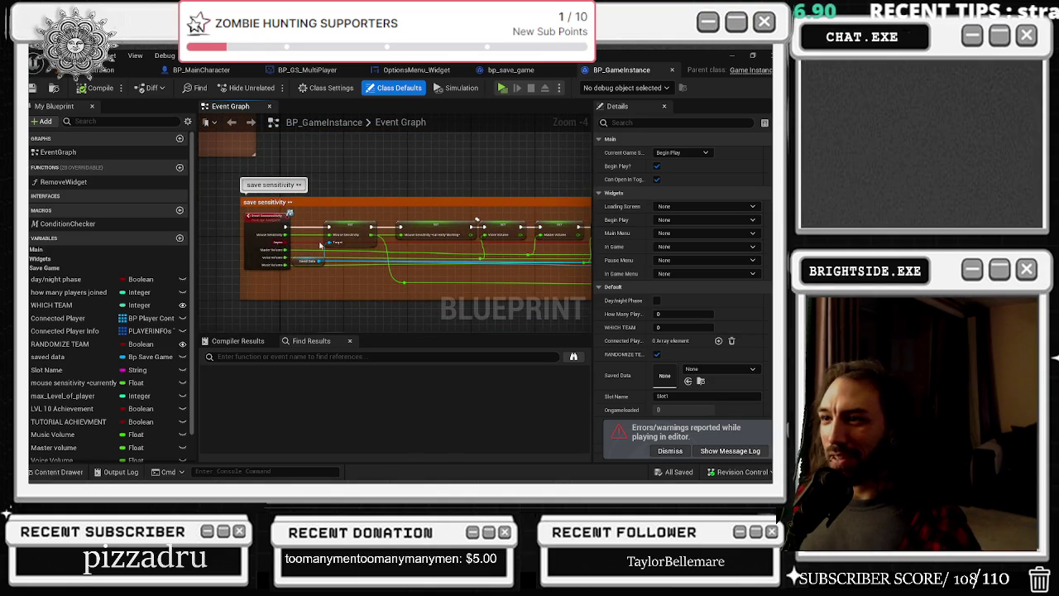
{"action": "scroll", "coordinate": [320, 244], "scroll_direction": "down", "scroll_amount": 5}
{"action": "scroll", "coordinate": [456, 190], "scroll_direction": "down", "scroll_amount": 3}
{"action": "mouse_move", "coordinate": [457, 190]}
{"action": "left_mouse_down"}
{"action": "mouse_move", "coordinate": [382, 273]}
{"action": "mouse_move", "coordinate": [382, 215]}
{"action": "left_mouse_up"}
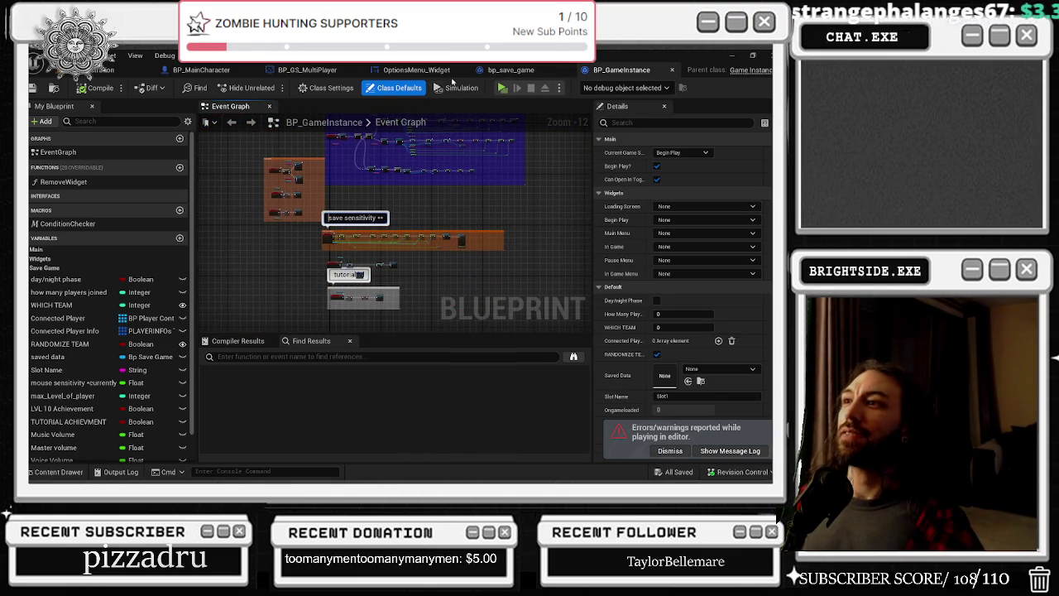
{"action": "left_click", "coordinate": [416, 70]}
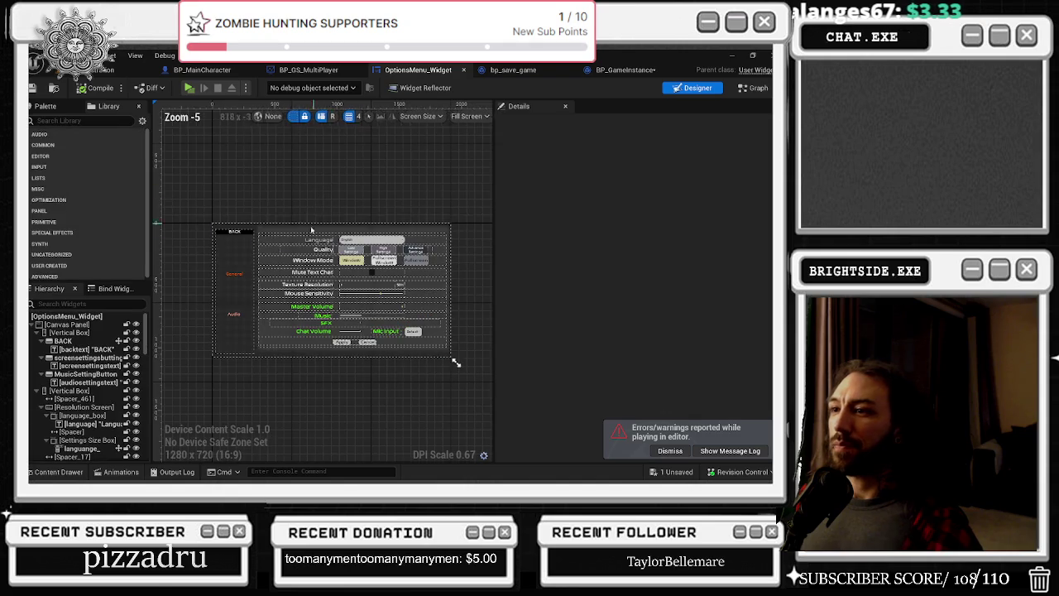
Select the Voicechat volume slider and jump to its On Value Changed event graph
{"action": "scroll", "coordinate": [453, 361], "scroll_direction": "up", "scroll_amount": 3}
{"action": "left_click", "coordinate": [327, 297]}
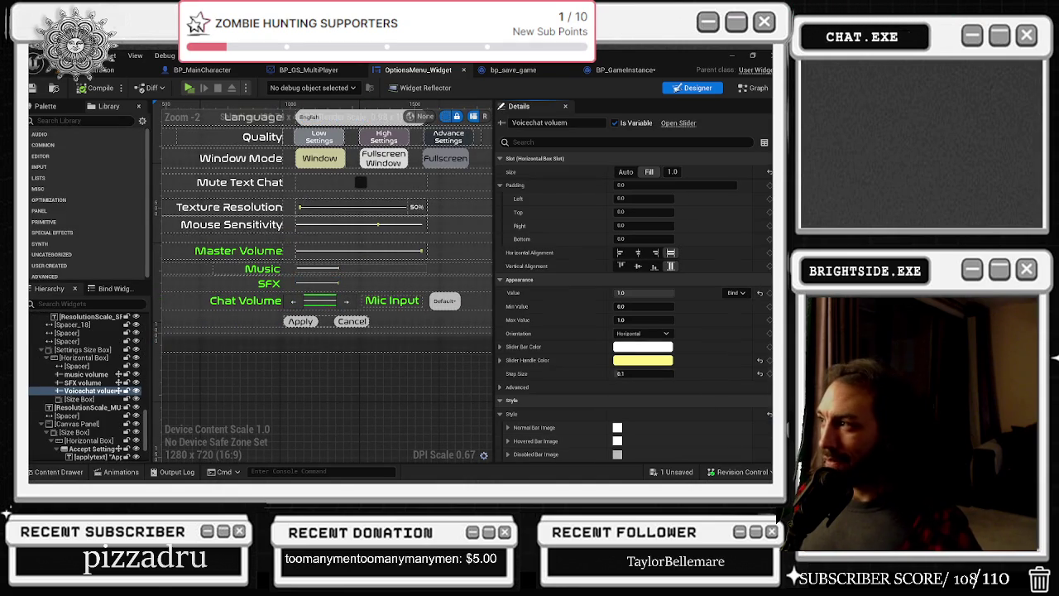
{"action": "scroll", "coordinate": [660, 424], "scroll_direction": "down", "scroll_amount": 10}
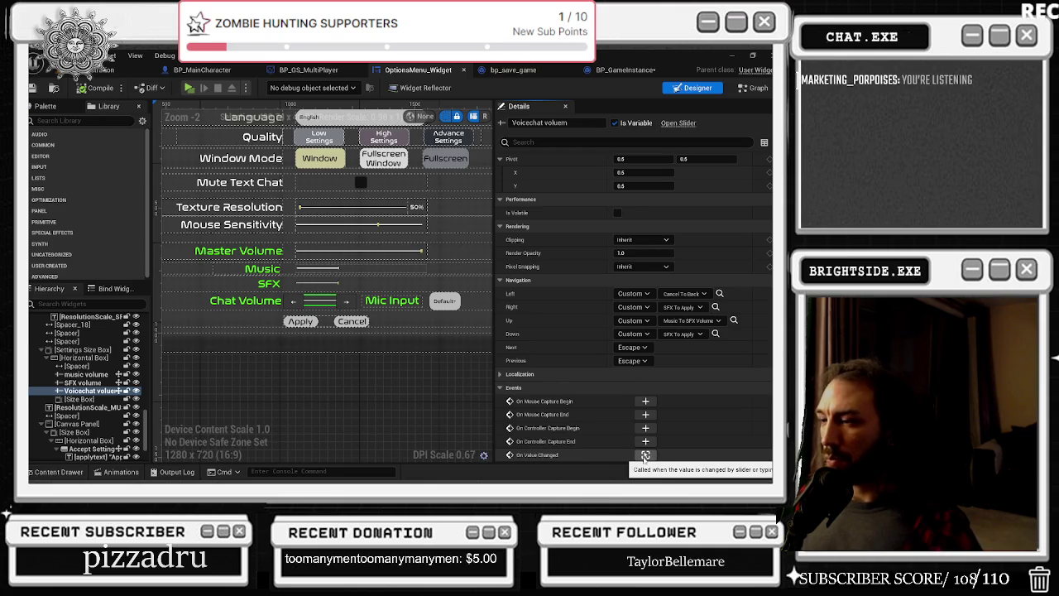
{"action": "left_click", "coordinate": [644, 455]}
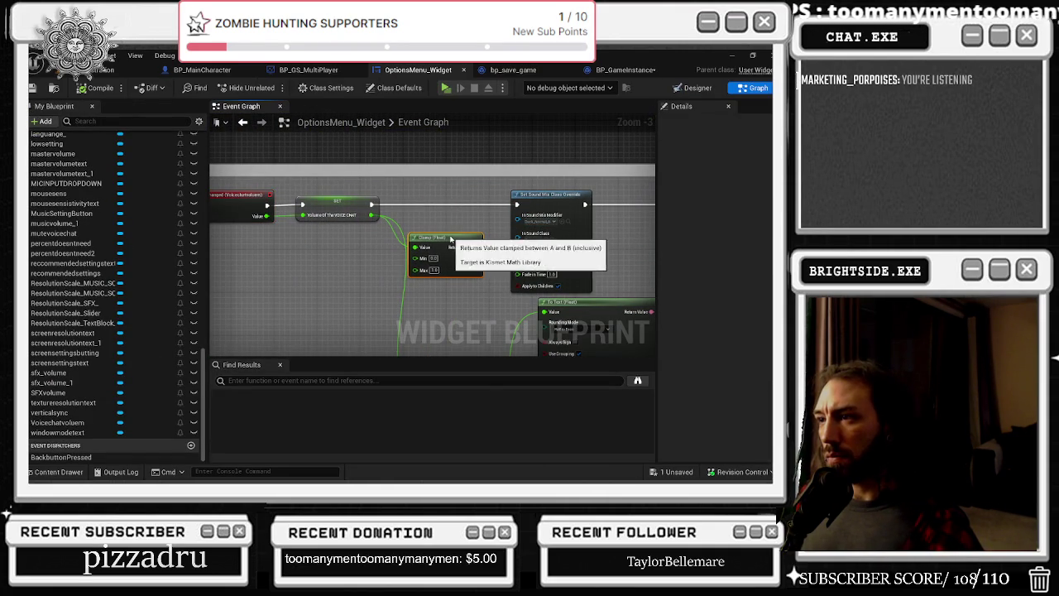
Rearrange the Clamp and To Text nodes and connect To Text's result to the conversion node
{"action": "left_click_drag", "start_coordinate": [449, 238], "coordinate": [459, 238]}
{"action": "mouse_move", "coordinate": [359, 262]}
{"action": "left_mouse_down"}
{"action": "mouse_move", "coordinate": [389, 231]}
{"action": "mouse_move", "coordinate": [463, 223]}
{"action": "mouse_move", "coordinate": [485, 256]}
{"action": "mouse_move", "coordinate": [475, 173]}
{"action": "mouse_move", "coordinate": [488, 256]}
{"action": "mouse_move", "coordinate": [595, 240]}
{"action": "mouse_move", "coordinate": [553, 238]}
{"action": "mouse_move", "coordinate": [502, 265]}
{"action": "mouse_move", "coordinate": [449, 260]}
{"action": "left_mouse_up"}
{"action": "left_click", "coordinate": [488, 295]}
{"action": "mouse_move", "coordinate": [548, 263]}
{"action": "left_mouse_down"}
{"action": "mouse_move", "coordinate": [511, 263]}
{"action": "mouse_move", "coordinate": [386, 326]}
{"action": "mouse_move", "coordinate": [298, 342]}
{"action": "mouse_move", "coordinate": [651, 347]}
{"action": "left_mouse_up"}
{"action": "left_click_drag", "start_coordinate": [528, 310], "coordinate": [587, 311]}
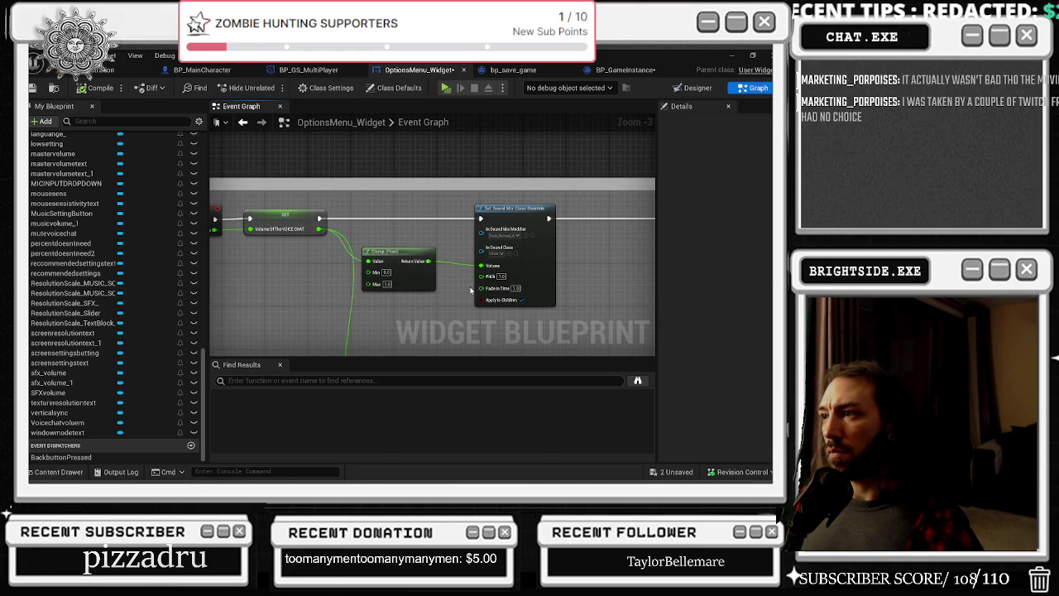
Wire the voice chat SET value into Set Sound Mix Class Override's Volume pin and tidy nodes
{"action": "scroll", "coordinate": [399, 260], "scroll_direction": "up", "scroll_amount": 1}
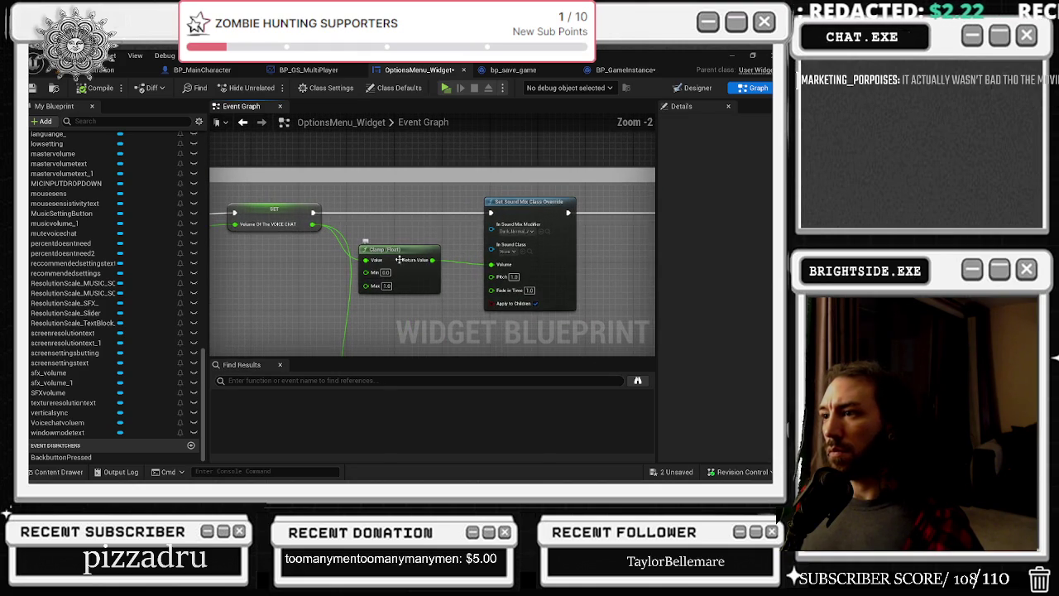
{"action": "mouse_move", "coordinate": [441, 223]}
{"action": "left_mouse_down"}
{"action": "mouse_move", "coordinate": [567, 224]}
{"action": "mouse_move", "coordinate": [391, 206]}
{"action": "left_mouse_up"}
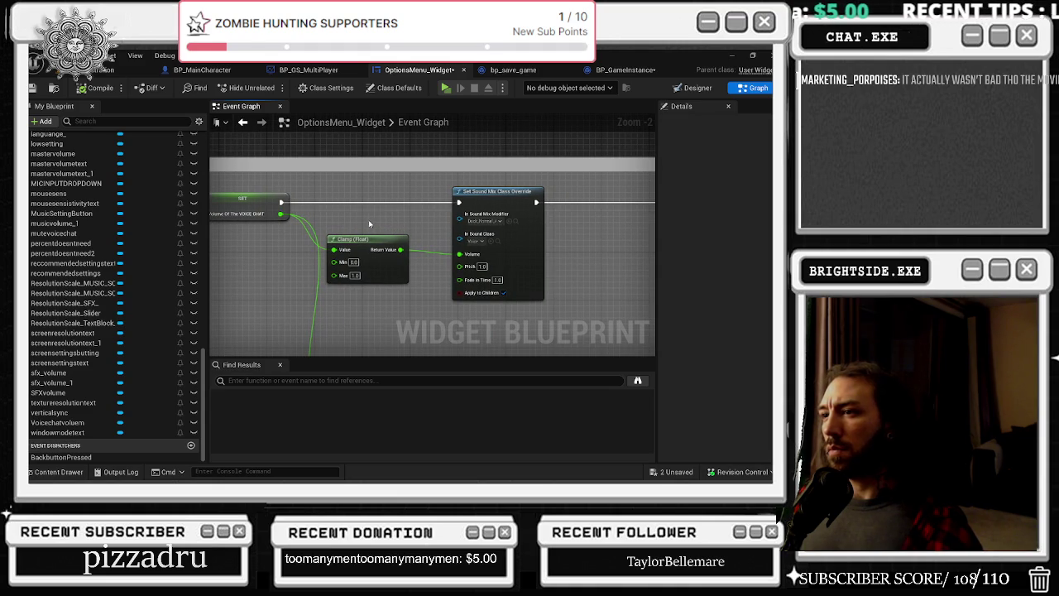
{"action": "mouse_move", "coordinate": [282, 214]}
{"action": "left_mouse_down"}
{"action": "mouse_move", "coordinate": [496, 232]}
{"action": "mouse_move", "coordinate": [454, 254]}
{"action": "left_mouse_up"}
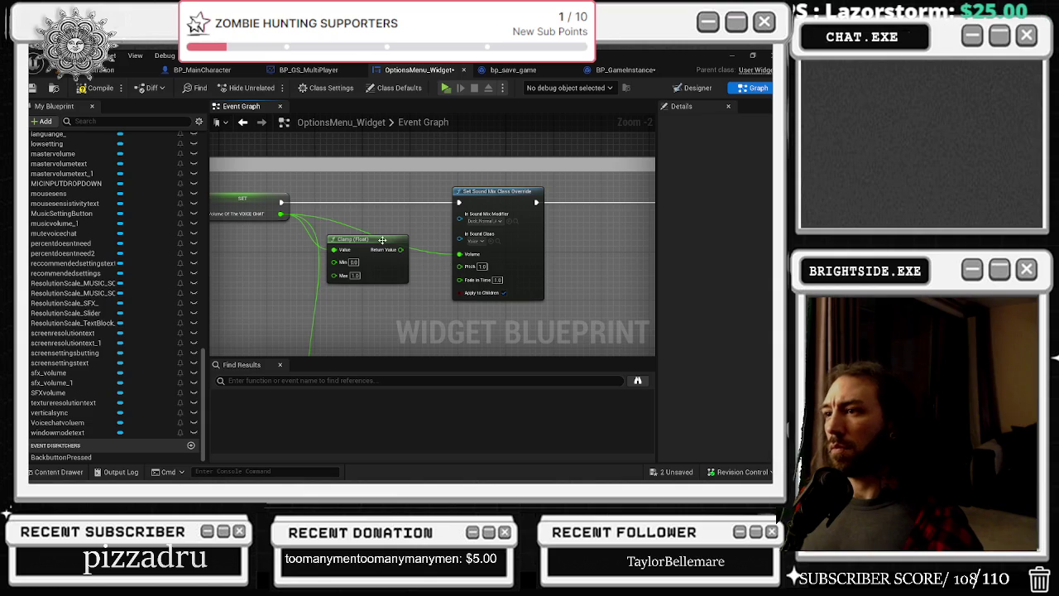
{"action": "left_click_drag", "start_coordinate": [382, 240], "coordinate": [400, 283]}
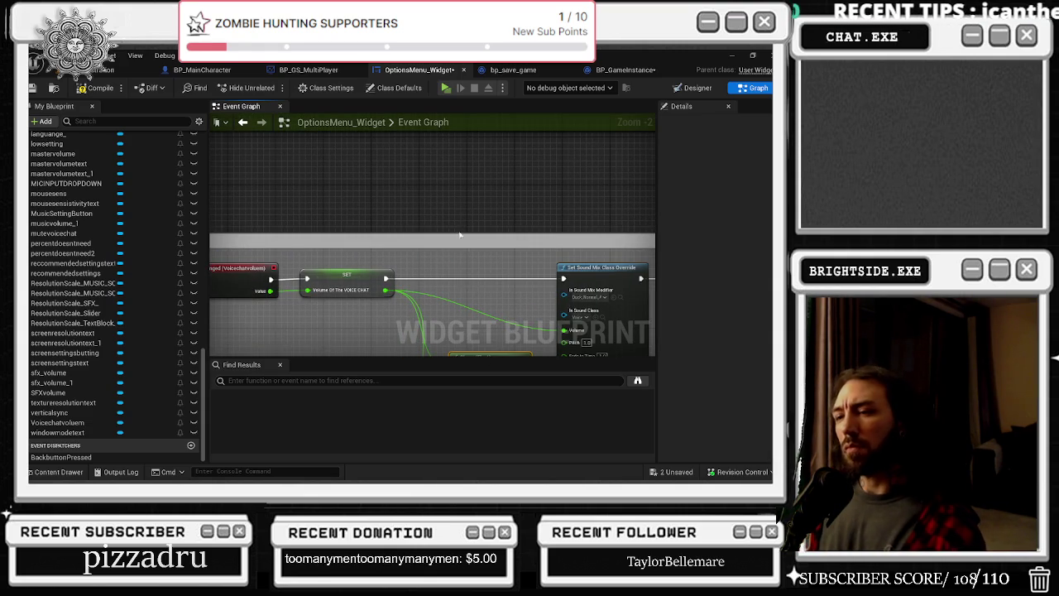
{"action": "left_click_drag", "start_coordinate": [347, 282], "coordinate": [371, 281]}
{"action": "left_click_drag", "start_coordinate": [430, 267], "coordinate": [517, 277]}
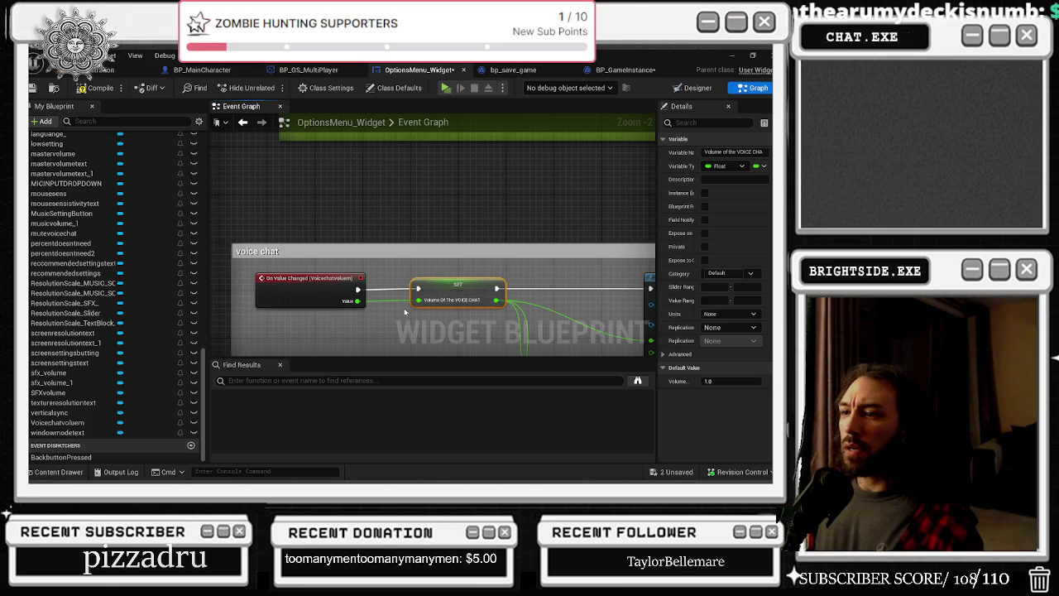
{"action": "scroll", "coordinate": [306, 325], "scroll_direction": "down", "scroll_amount": 9}
{"action": "mouse_move", "coordinate": [306, 325]}
{"action": "left_mouse_down"}
{"action": "mouse_move", "coordinate": [297, 207]}
{"action": "mouse_move", "coordinate": [248, 196]}
{"action": "mouse_move", "coordinate": [223, 166]}
{"action": "left_mouse_up"}
{"action": "left_click_drag", "start_coordinate": [497, 155], "coordinate": [210, 355]}
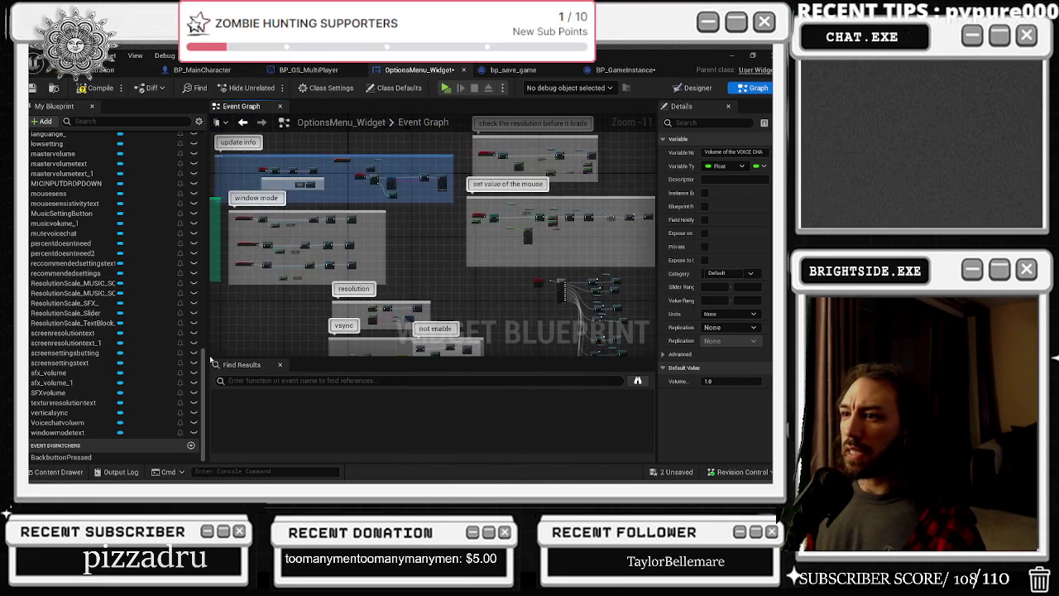
Jump to the UPDATE values of sounds event and view its Master, Music and Voice Volume Set Value nodes
{"action": "scroll", "coordinate": [559, 215], "scroll_direction": "up", "scroll_amount": 6}
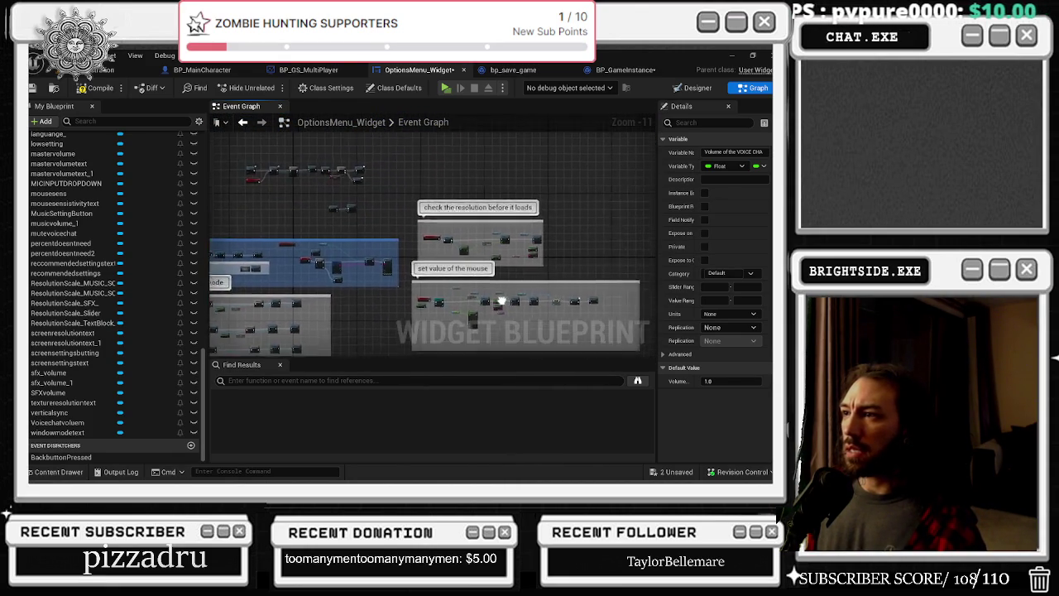
{"action": "scroll", "coordinate": [411, 256], "scroll_direction": "up", "scroll_amount": 3}
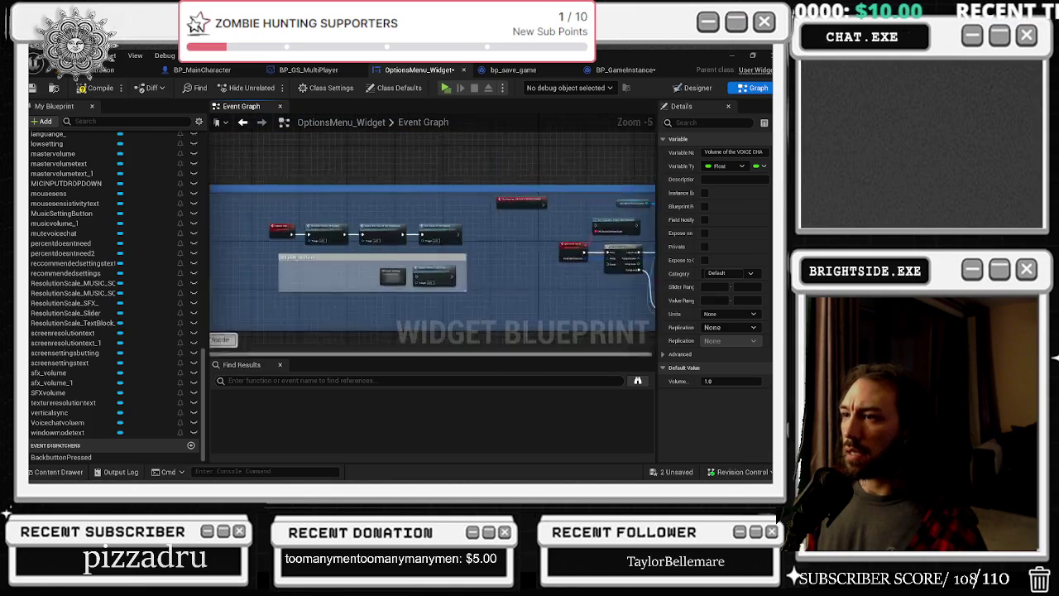
{"action": "double_click", "coordinate": [317, 260]}
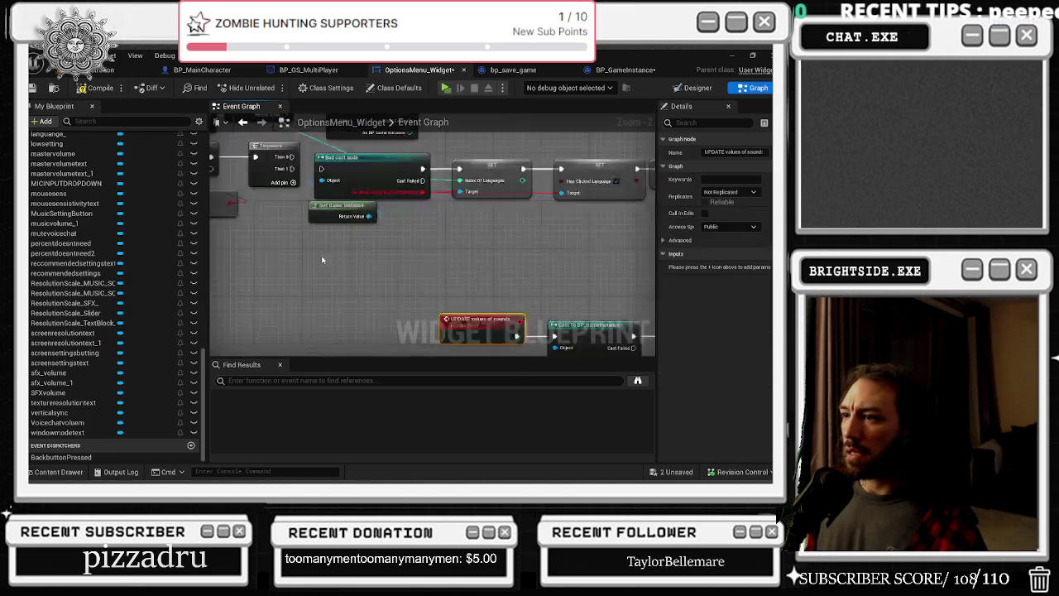
{"action": "left_click_drag", "start_coordinate": [340, 201], "coordinate": [457, 260]}
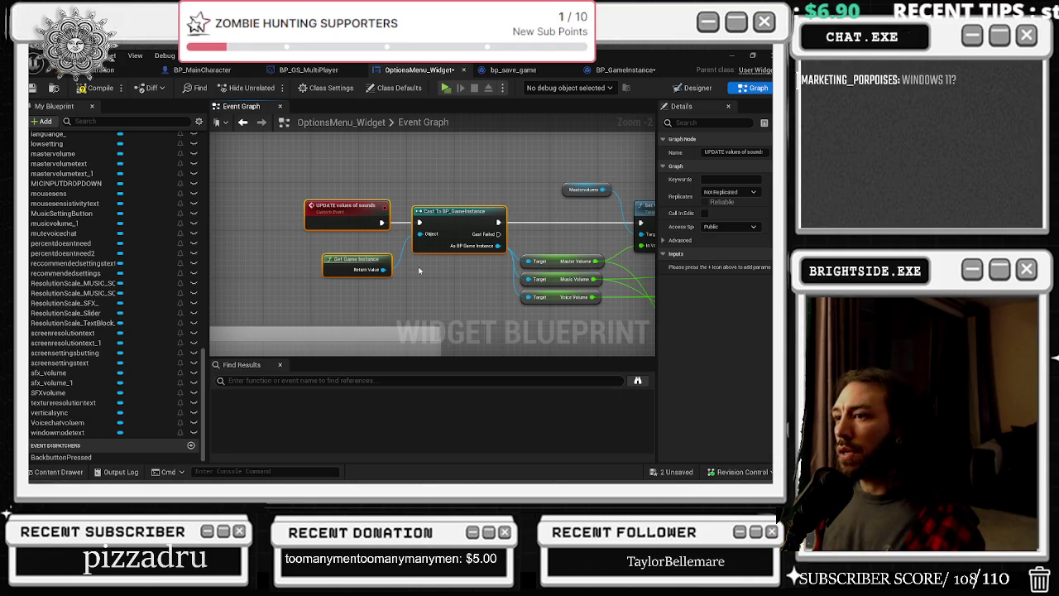
{"action": "left_click_drag", "start_coordinate": [405, 199], "coordinate": [296, 176]}
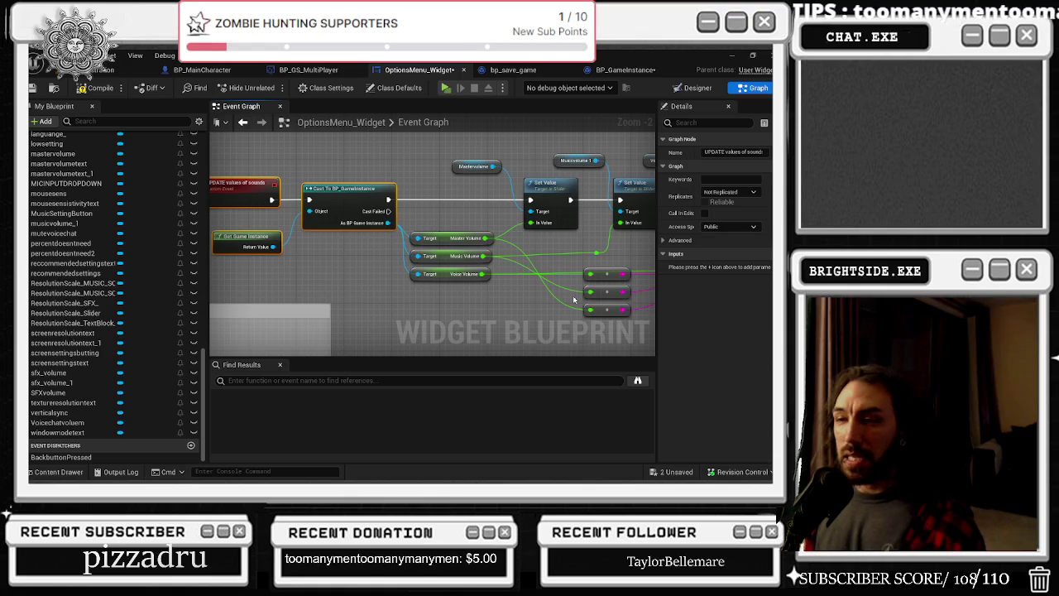
Pan the Event Graph to the green accept-and-save box calling SaveSensitivity with the three volumes
{"action": "scroll", "coordinate": [439, 217], "scroll_direction": "down", "scroll_amount": 2}
{"action": "scroll", "coordinate": [362, 242], "scroll_direction": "up", "scroll_amount": 3}
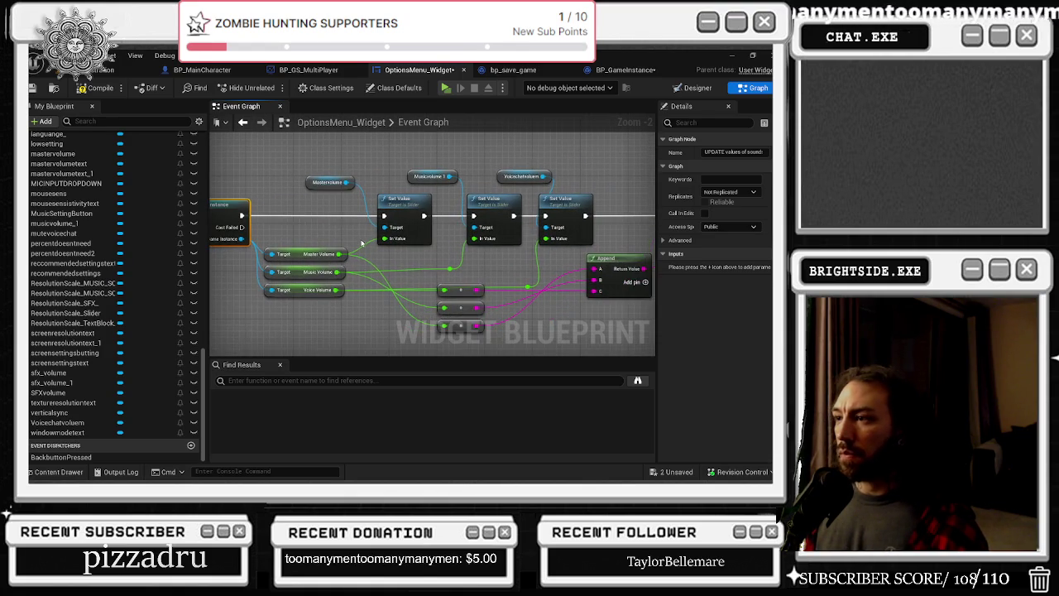
{"action": "left_click", "coordinate": [449, 268]}
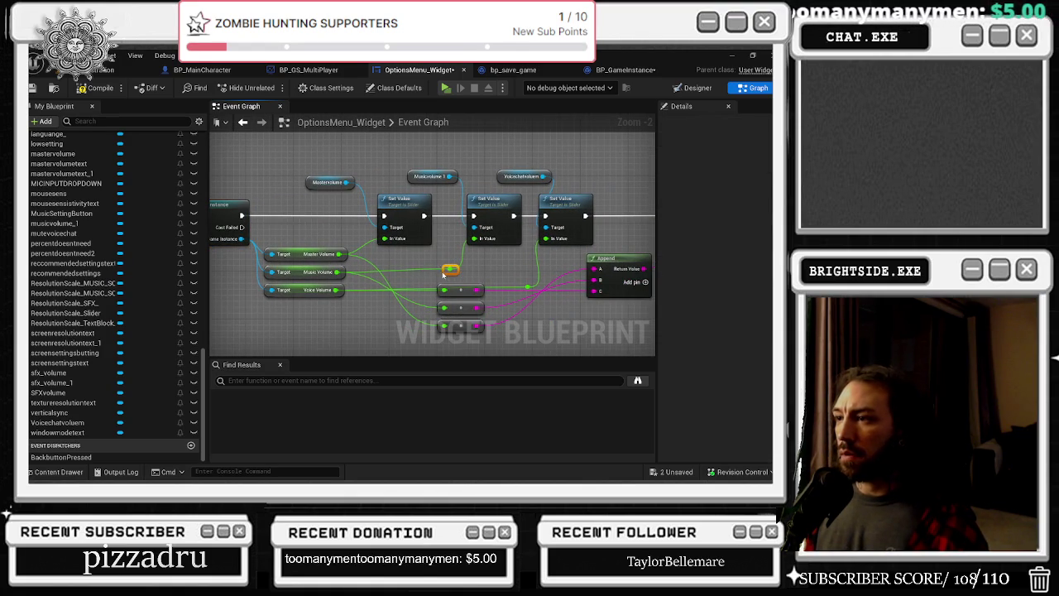
{"action": "scroll", "coordinate": [435, 271], "scroll_direction": "down", "scroll_amount": 4}
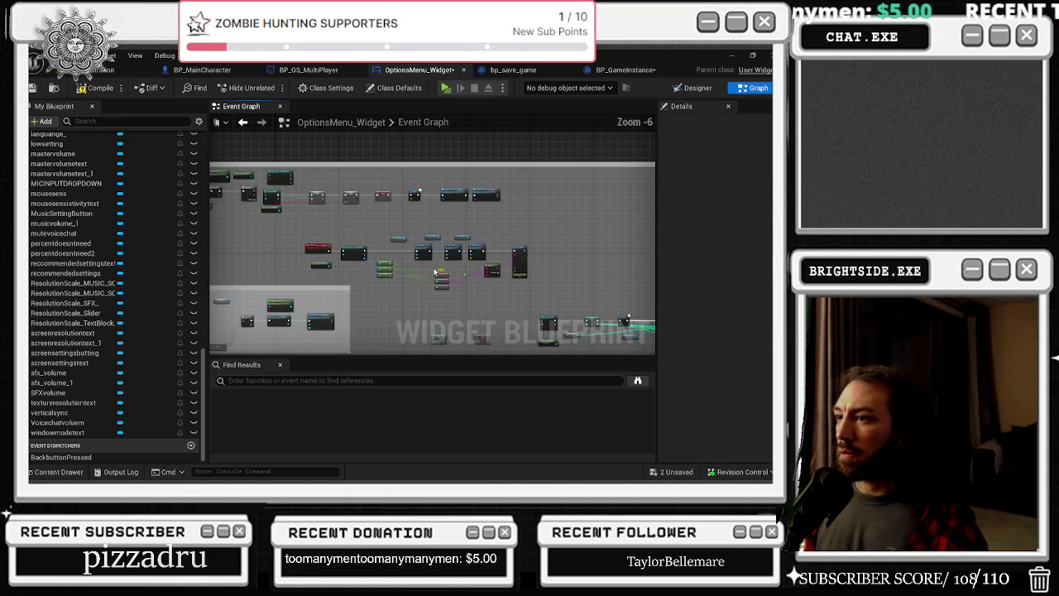
{"action": "left_click_drag", "start_coordinate": [428, 272], "coordinate": [579, 238]}
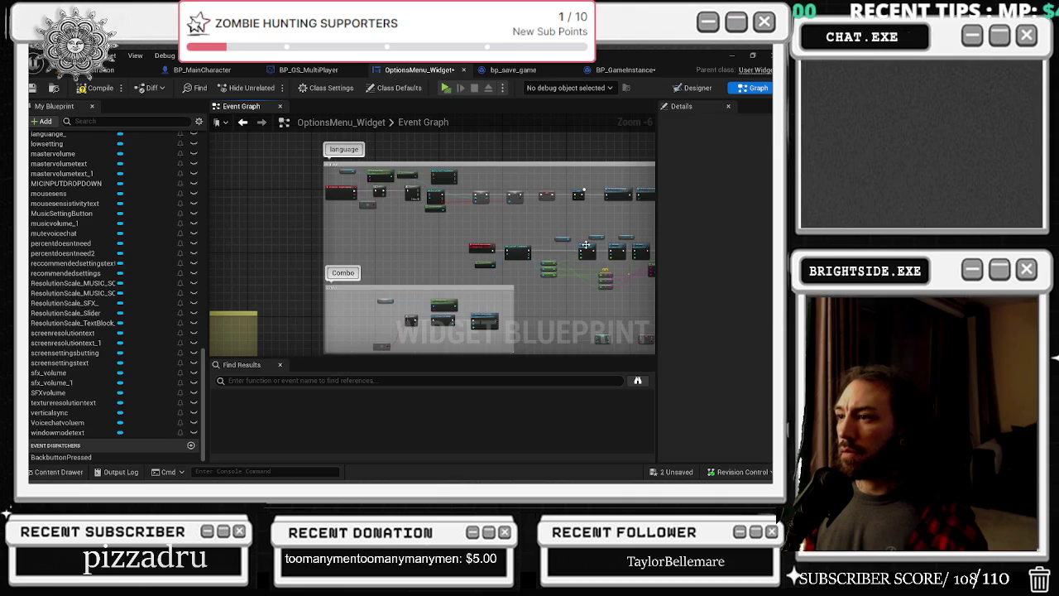
{"action": "scroll", "coordinate": [585, 244], "scroll_direction": "down", "scroll_amount": 6}
{"action": "mouse_move", "coordinate": [524, 190]}
{"action": "left_mouse_down"}
{"action": "mouse_move", "coordinate": [645, 287]}
{"action": "mouse_move", "coordinate": [665, 289]}
{"action": "left_mouse_up"}
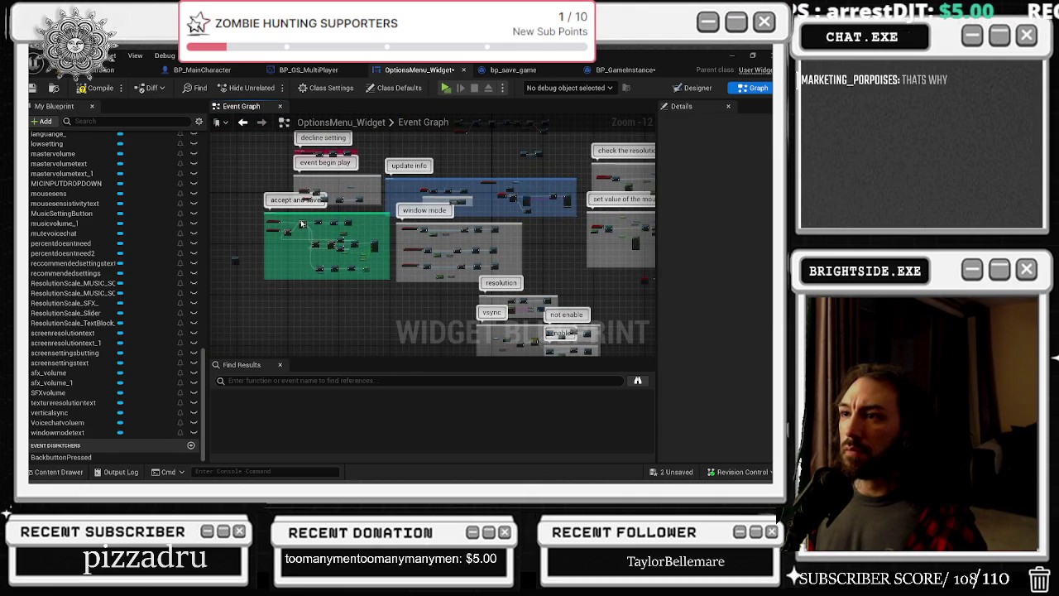
{"action": "scroll", "coordinate": [298, 236], "scroll_direction": "up", "scroll_amount": 7}
{"action": "scroll", "coordinate": [495, 269], "scroll_direction": "up", "scroll_amount": 3}
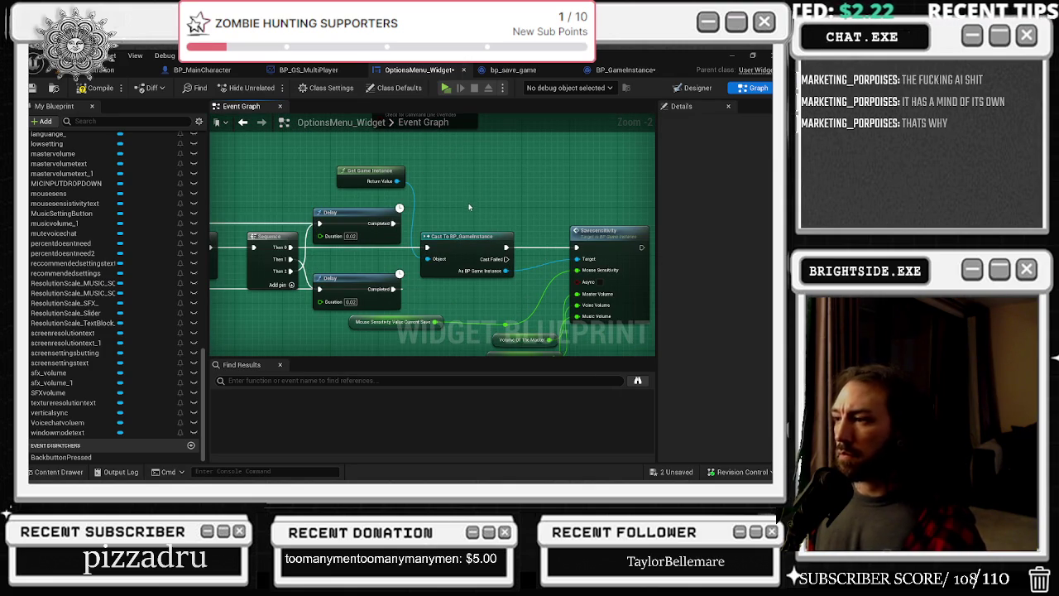
{"action": "left_click", "coordinate": [650, 71]}
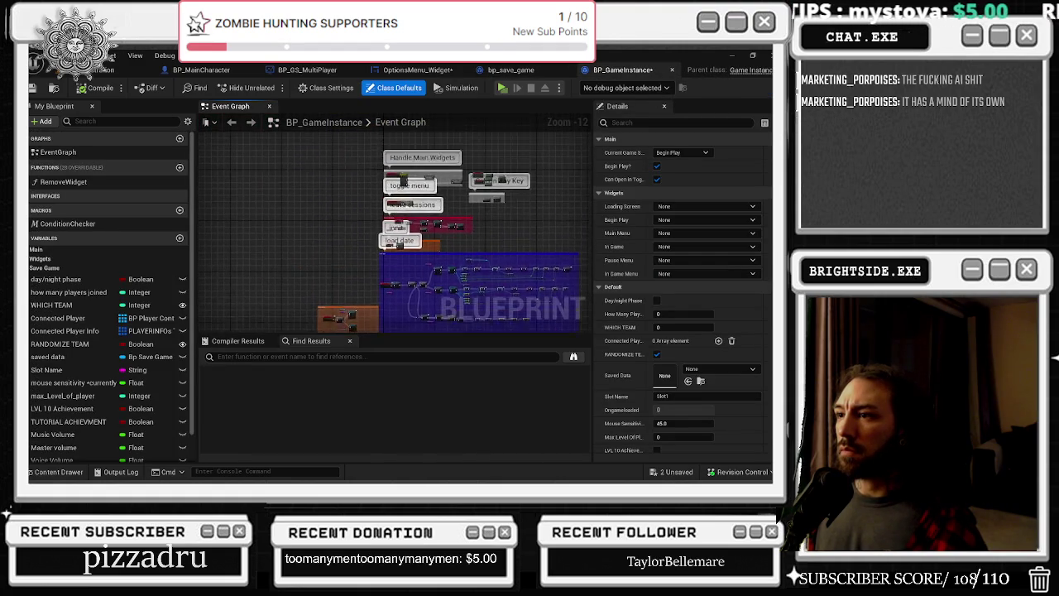
{"action": "scroll", "coordinate": [409, 199], "scroll_direction": "up", "scroll_amount": 8}
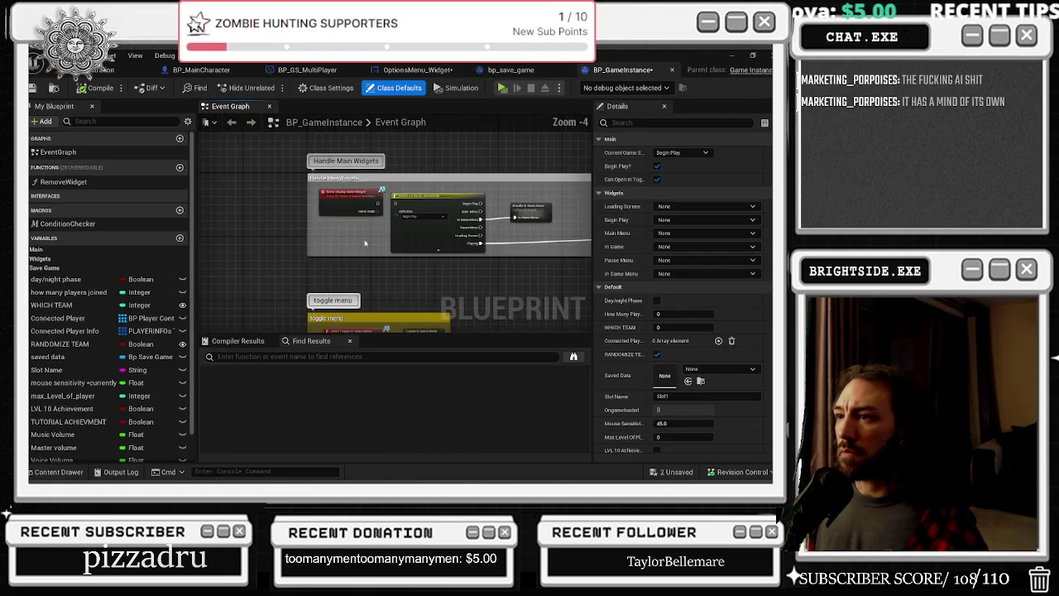
{"action": "left_click_drag", "start_coordinate": [379, 306], "coordinate": [263, 245]}
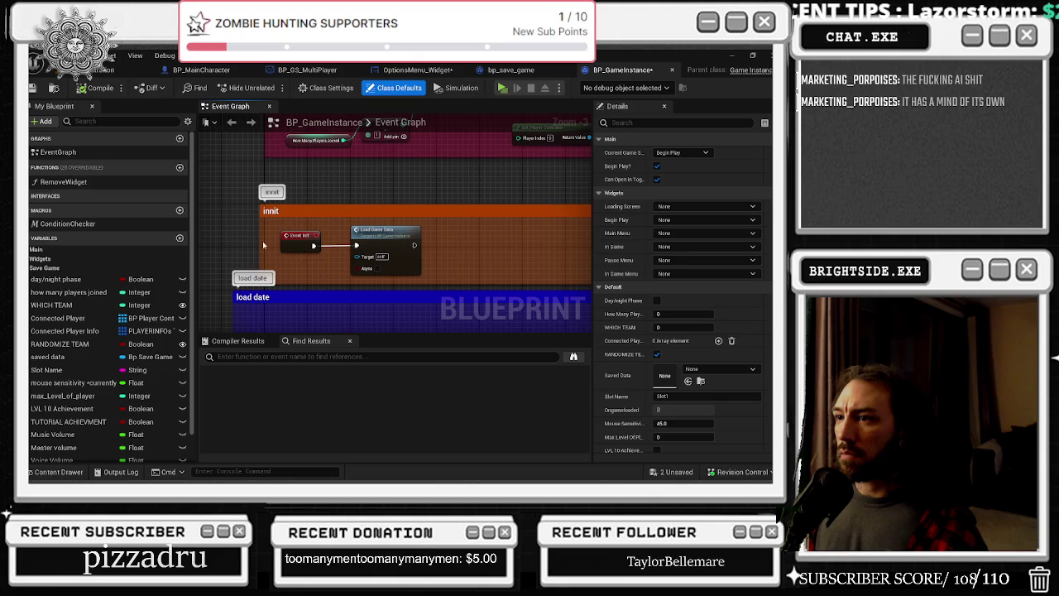
{"action": "left_click", "coordinate": [394, 235]}
{"action": "scroll", "coordinate": [553, 238], "scroll_direction": "down", "scroll_amount": 1}
{"action": "left_click_drag", "start_coordinate": [552, 239], "coordinate": [484, 189]}
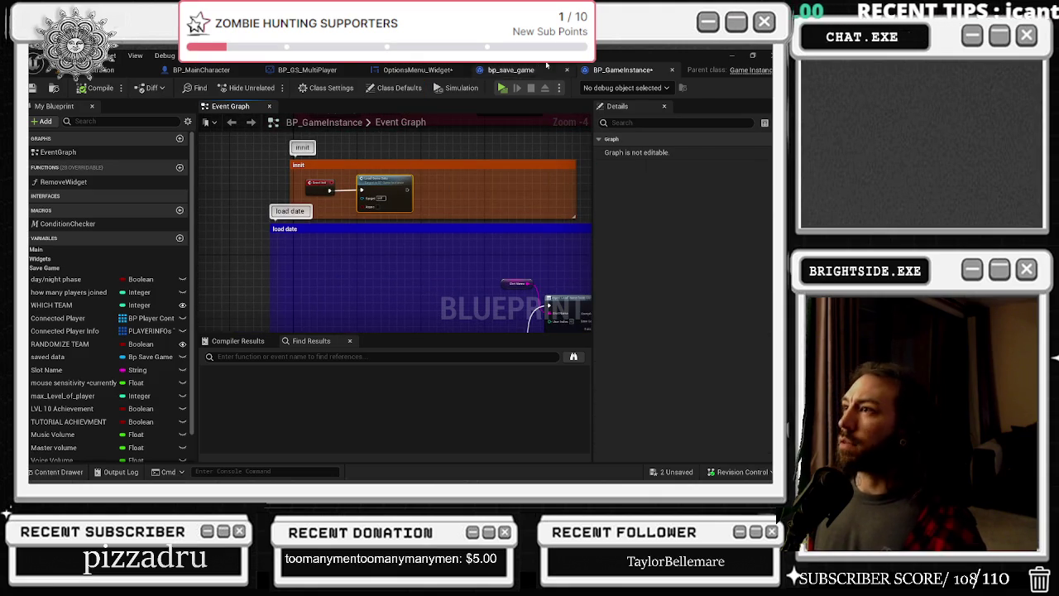
{"action": "left_click", "coordinate": [505, 70]}
{"action": "left_click", "coordinate": [417, 69]}
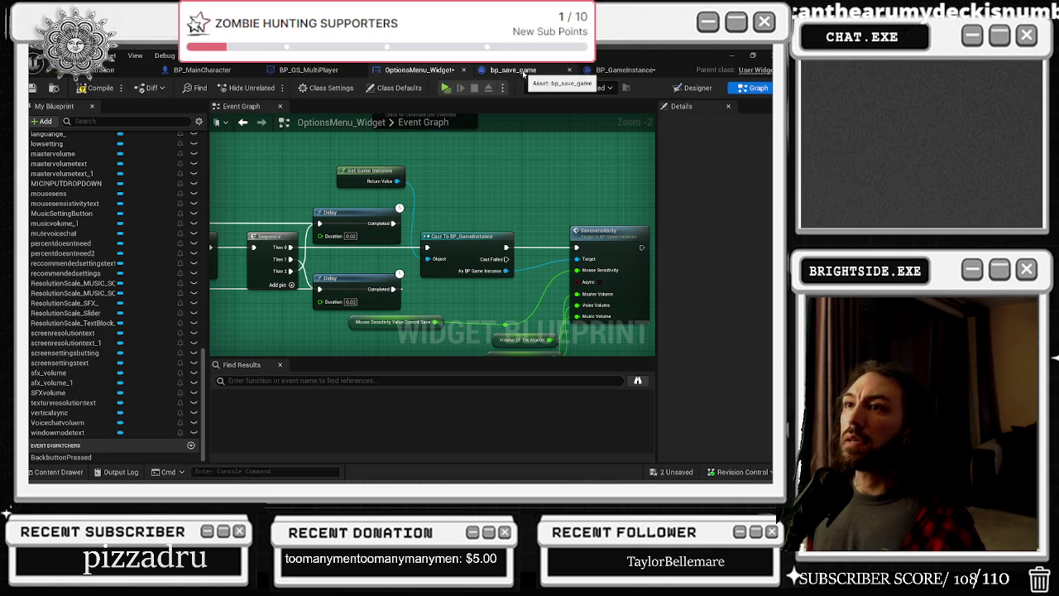
{"action": "scroll", "coordinate": [506, 159], "scroll_direction": "down", "scroll_amount": 10}
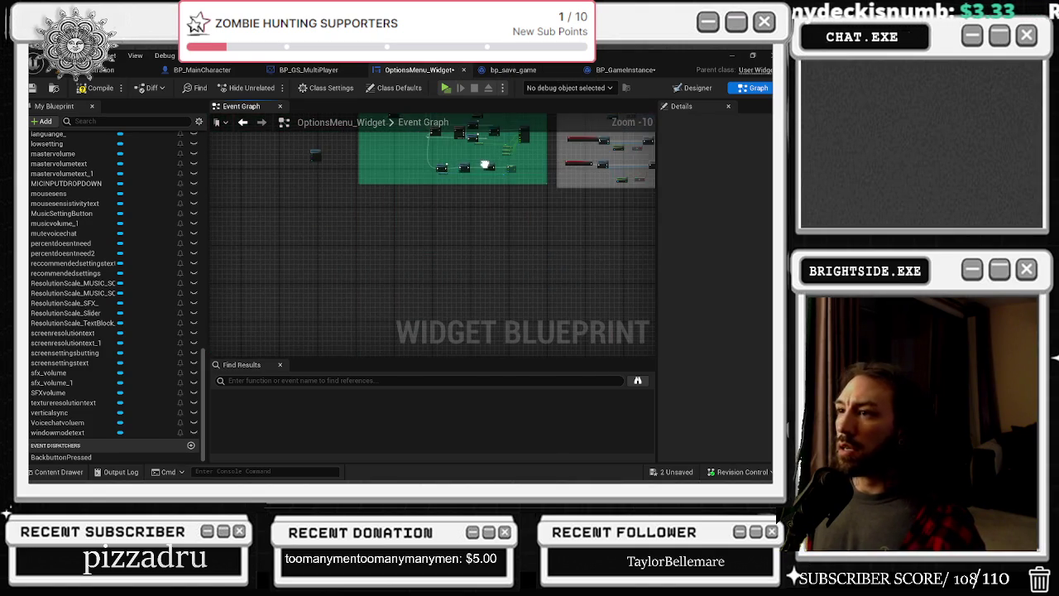
Pan past the resolution, sensitivity and settings groups to the MUSIC VOLUME and volume of SFX comment boxes
{"action": "mouse_move", "coordinate": [468, 205]}
{"action": "left_mouse_down"}
{"action": "mouse_move", "coordinate": [421, 263]}
{"action": "mouse_move", "coordinate": [281, 321]}
{"action": "left_mouse_up"}
{"action": "scroll", "coordinate": [581, 218], "scroll_direction": "up", "scroll_amount": 5}
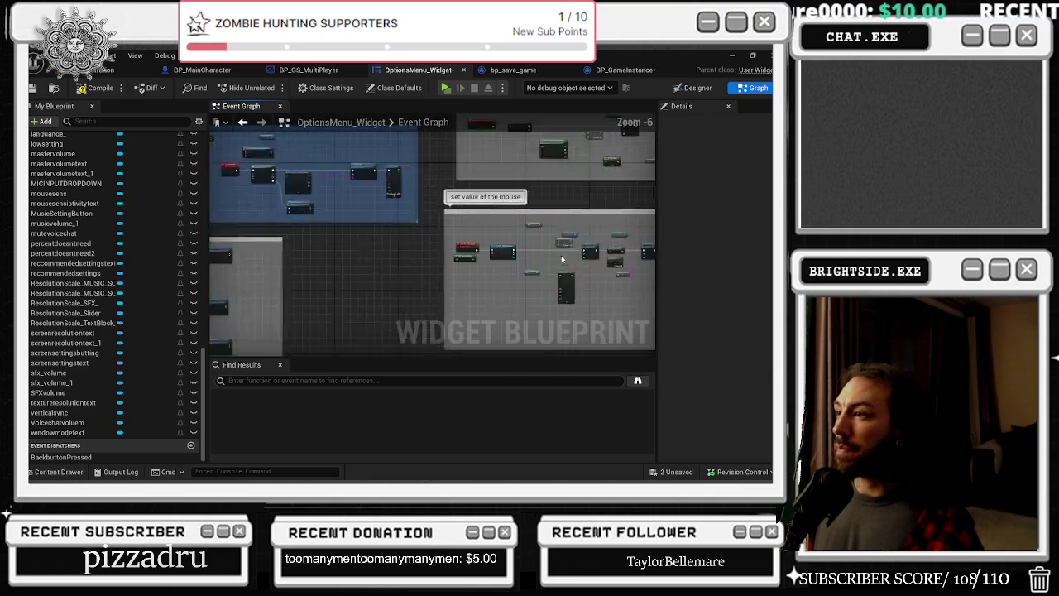
{"action": "scroll", "coordinate": [509, 242], "scroll_direction": "up", "scroll_amount": 1}
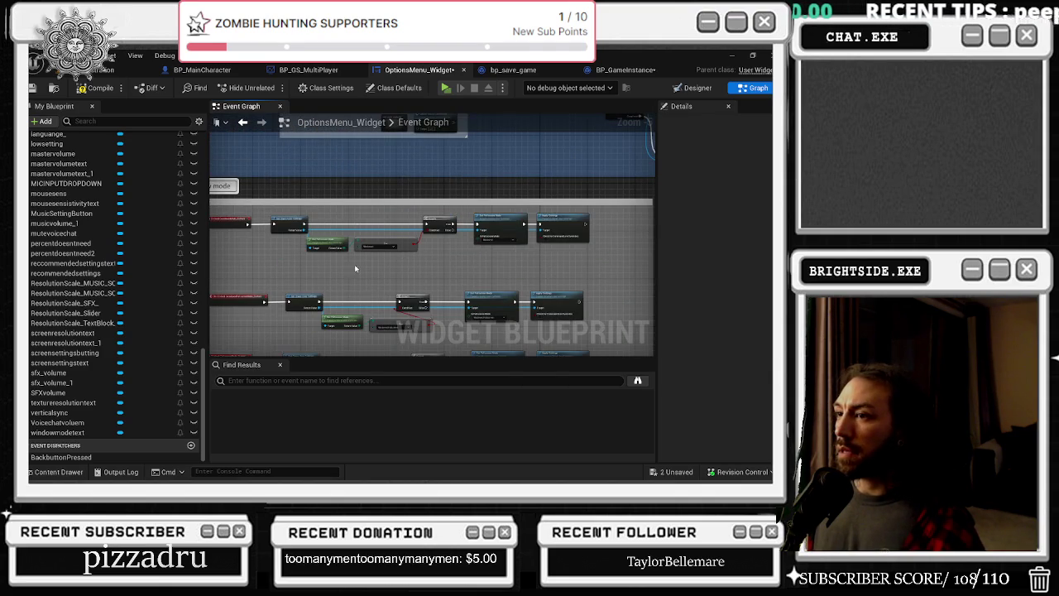
{"action": "scroll", "coordinate": [355, 267], "scroll_direction": "down", "scroll_amount": 5}
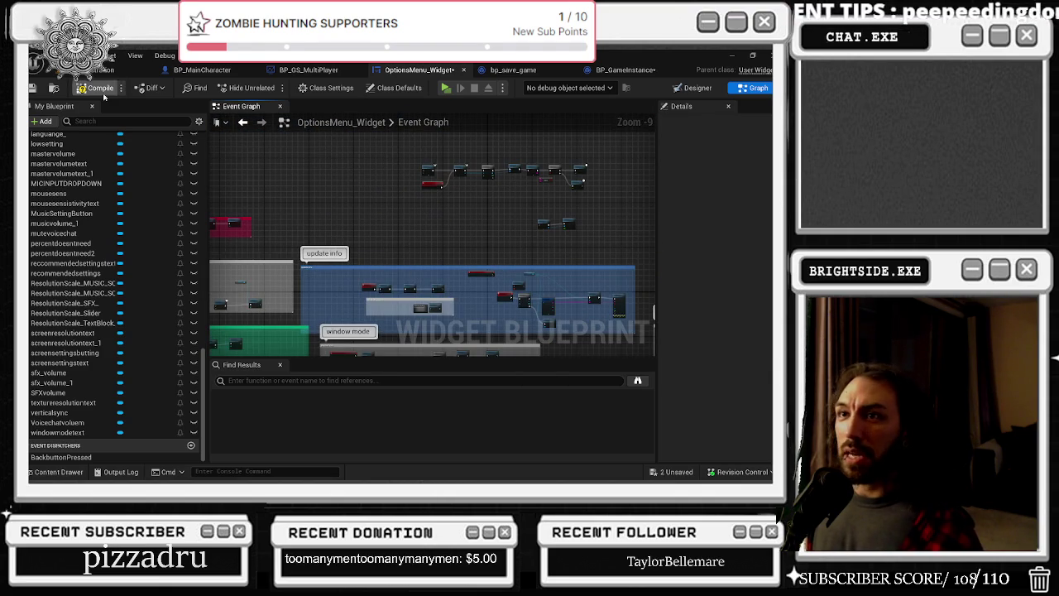
{"action": "scroll", "coordinate": [479, 196], "scroll_direction": "down", "scroll_amount": 3}
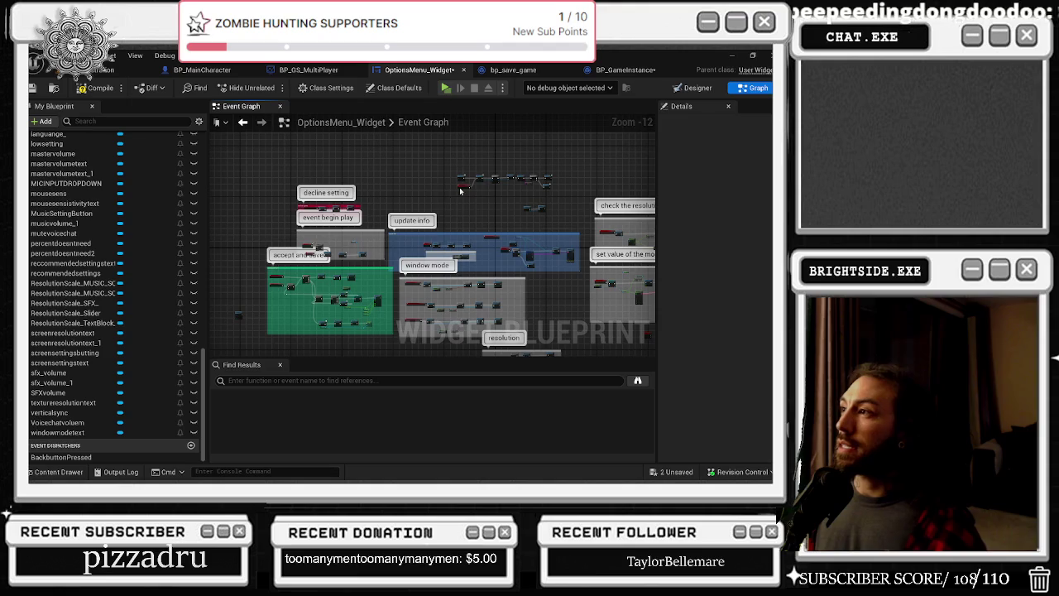
{"action": "mouse_move", "coordinate": [496, 314]}
{"action": "left_mouse_down"}
{"action": "mouse_move", "coordinate": [460, 216]}
{"action": "mouse_move", "coordinate": [412, 181]}
{"action": "left_mouse_up"}
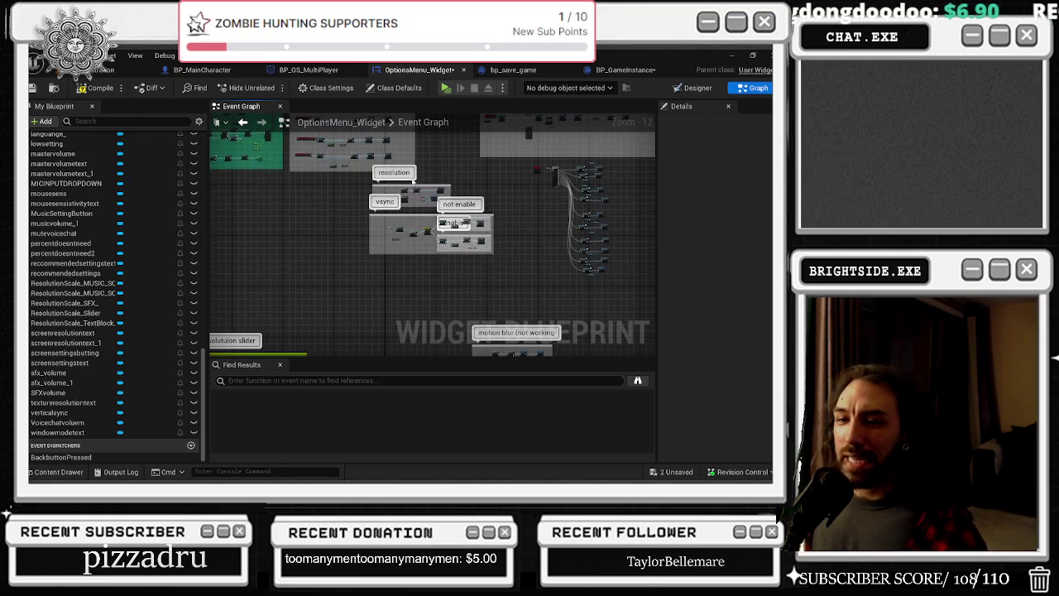
{"action": "left_click_drag", "start_coordinate": [463, 248], "coordinate": [608, 206]}
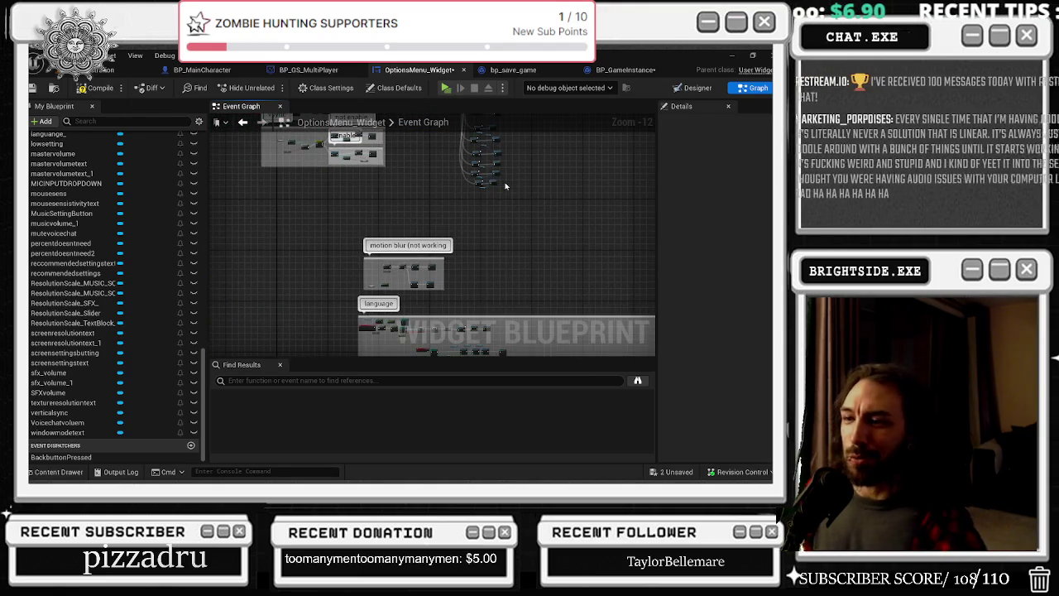
{"action": "scroll", "coordinate": [426, 221], "scroll_direction": "up", "scroll_amount": 1}
{"action": "left_click_drag", "start_coordinate": [426, 222], "coordinate": [484, 221]}
{"action": "left_click_drag", "start_coordinate": [507, 277], "coordinate": [424, 216]}
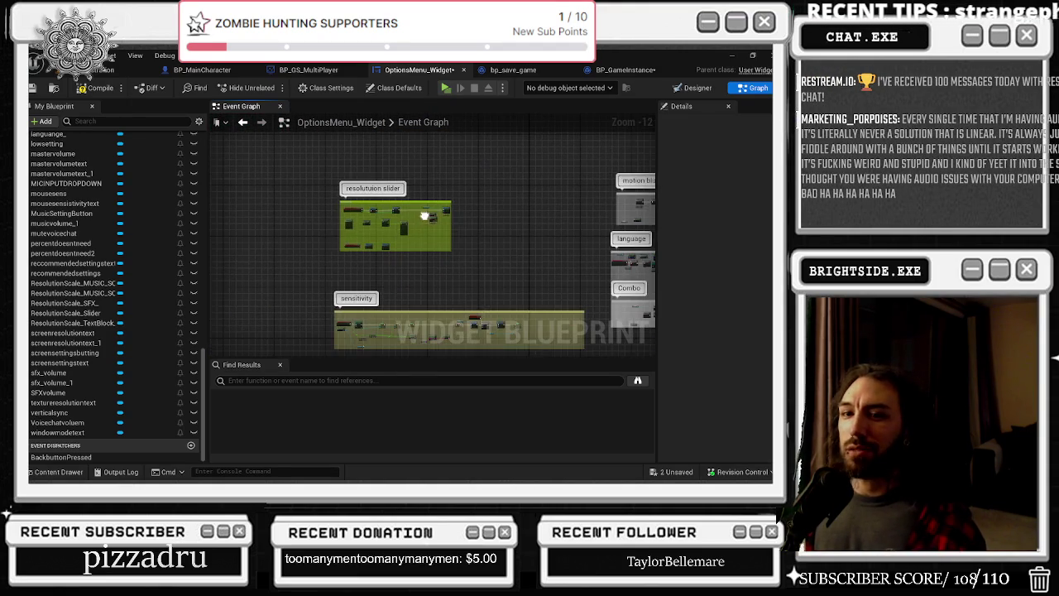
{"action": "mouse_move", "coordinate": [389, 262]}
{"action": "left_mouse_down"}
{"action": "mouse_move", "coordinate": [354, 248]}
{"action": "mouse_move", "coordinate": [360, 240]}
{"action": "left_mouse_up"}
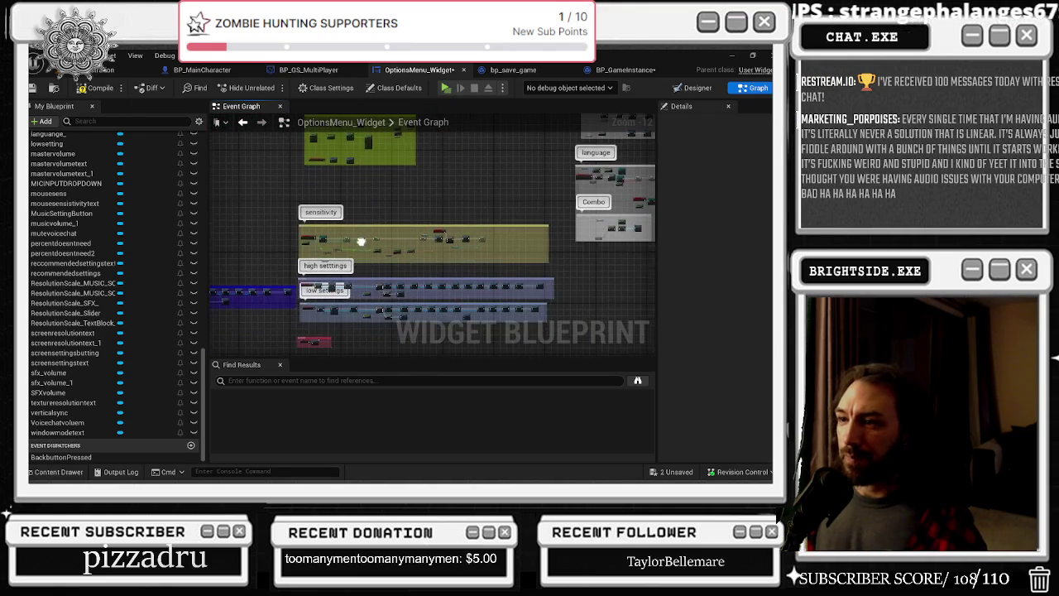
{"action": "mouse_move", "coordinate": [320, 299]}
{"action": "left_mouse_down"}
{"action": "mouse_move", "coordinate": [363, 263]}
{"action": "mouse_move", "coordinate": [373, 219]}
{"action": "left_mouse_up"}
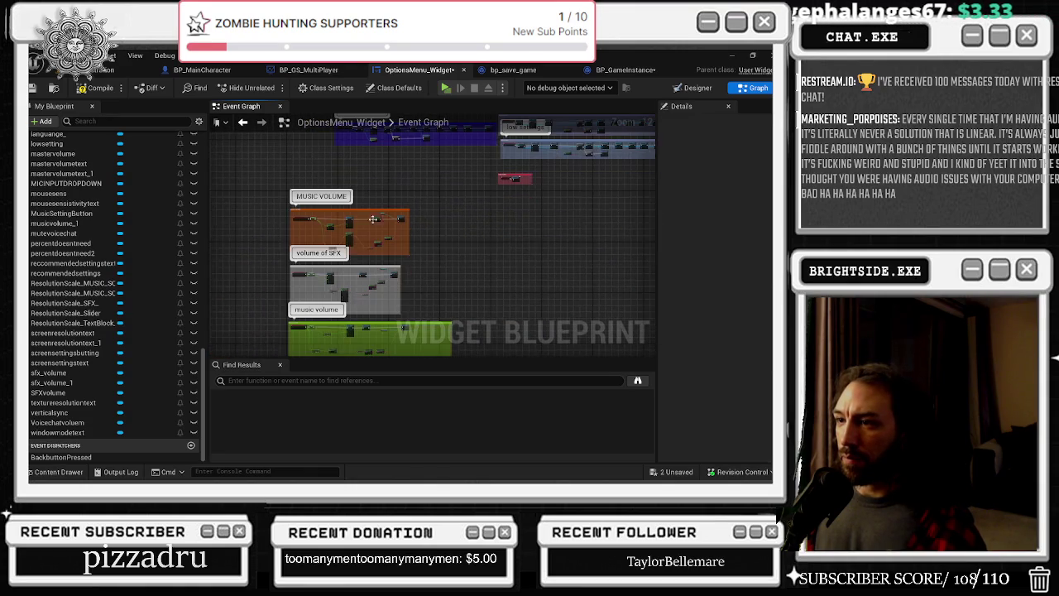
{"action": "scroll", "coordinate": [327, 220], "scroll_direction": "up", "scroll_amount": 6}
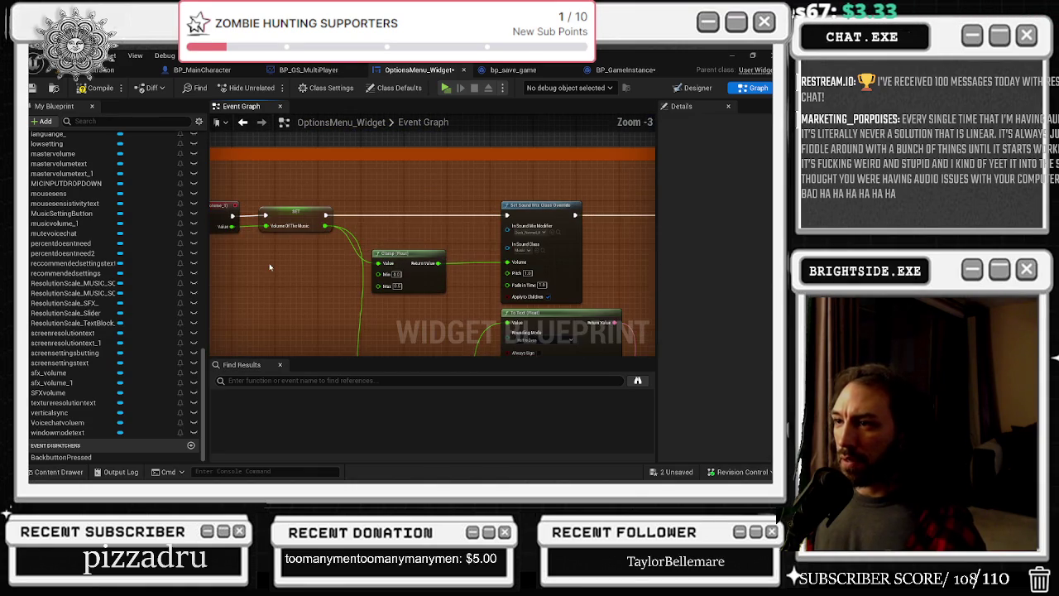
{"action": "left_click_drag", "start_coordinate": [314, 247], "coordinate": [395, 248]}
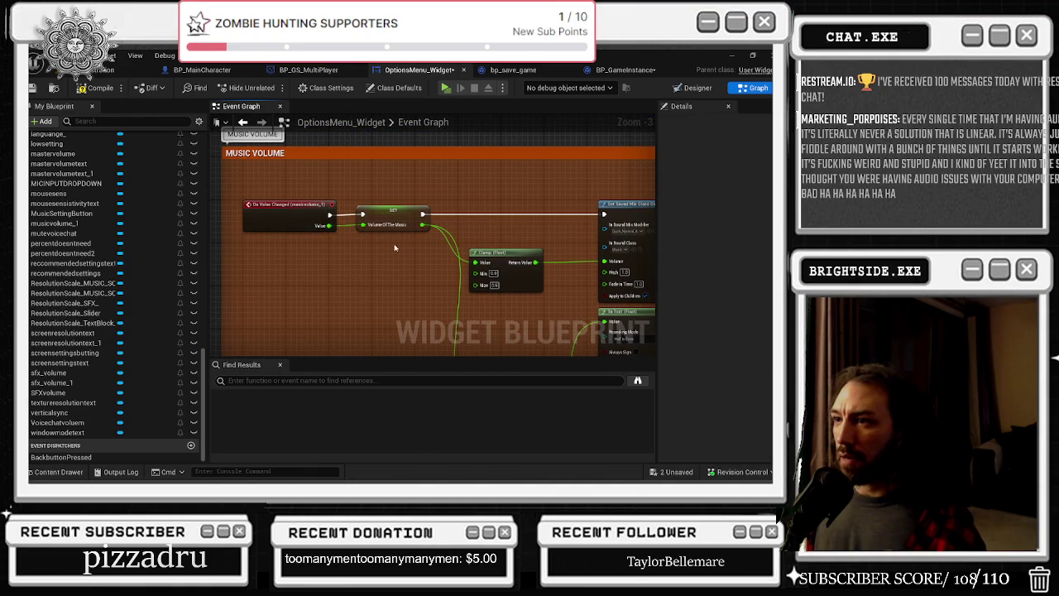
{"action": "scroll", "coordinate": [389, 228], "scroll_direction": "up", "scroll_amount": 1}
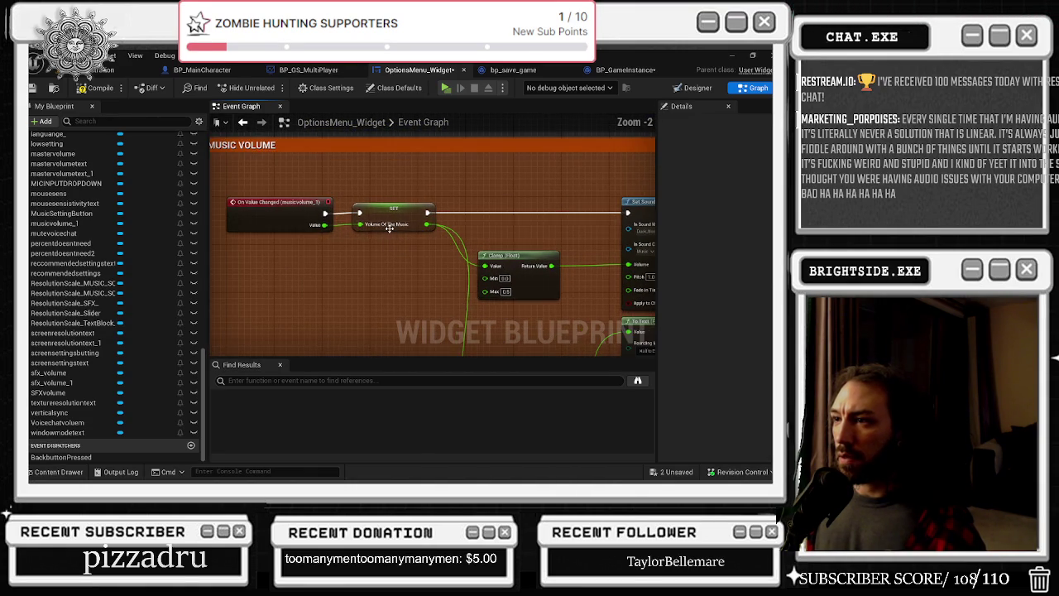
{"action": "mouse_move", "coordinate": [316, 186]}
{"action": "left_mouse_down"}
{"action": "mouse_move", "coordinate": [559, 306]}
{"action": "mouse_move", "coordinate": [460, 304]}
{"action": "mouse_move", "coordinate": [484, 311]}
{"action": "left_mouse_up"}
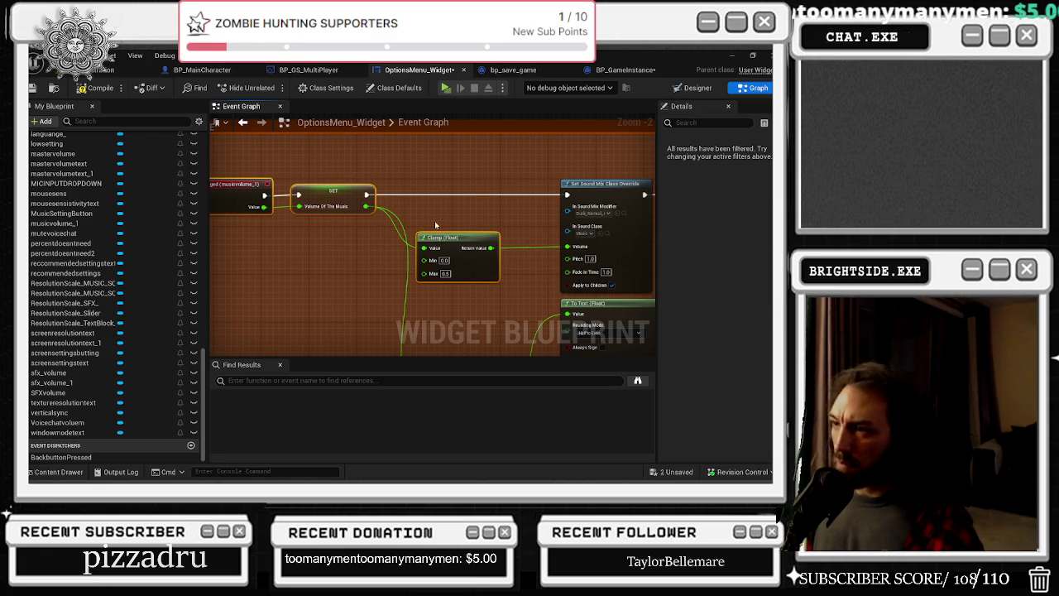
{"action": "left_click_drag", "start_coordinate": [456, 234], "coordinate": [432, 143]}
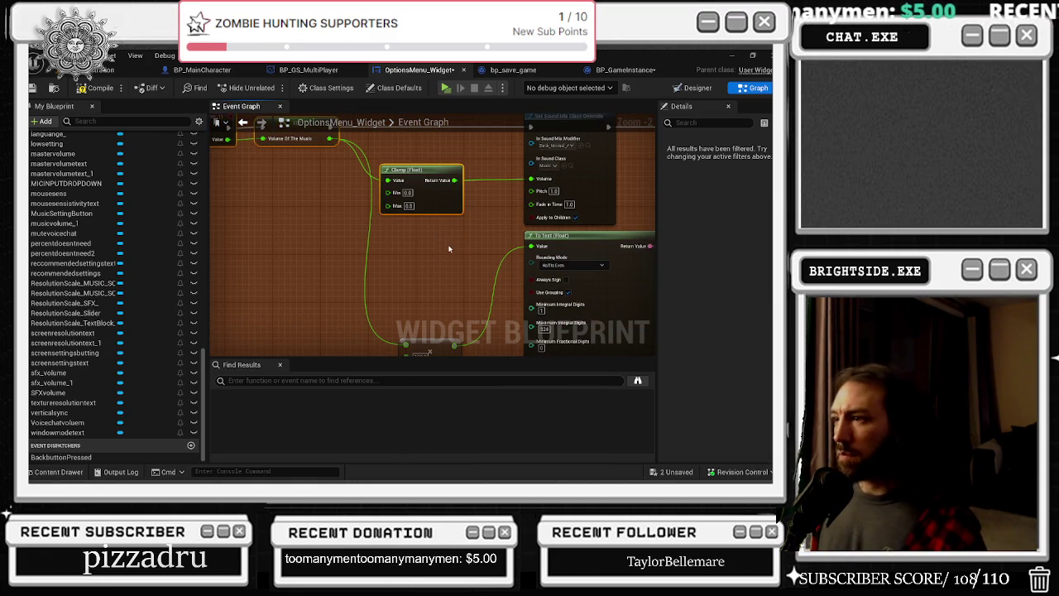
{"action": "scroll", "coordinate": [419, 232], "scroll_direction": "down", "scroll_amount": 2}
{"action": "mouse_move", "coordinate": [419, 231]}
{"action": "left_mouse_down"}
{"action": "mouse_move", "coordinate": [307, 265]}
{"action": "mouse_move", "coordinate": [364, 239]}
{"action": "mouse_move", "coordinate": [422, 251]}
{"action": "left_mouse_up"}
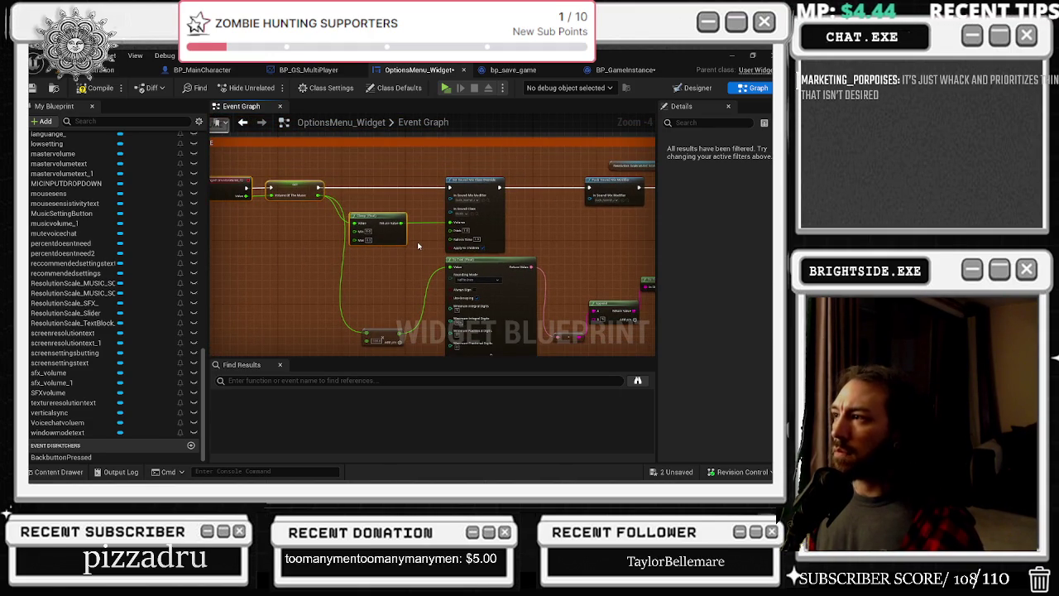
{"action": "scroll", "coordinate": [418, 246], "scroll_direction": "down", "scroll_amount": 4}
{"action": "scroll", "coordinate": [349, 304], "scroll_direction": "up", "scroll_amount": 3}
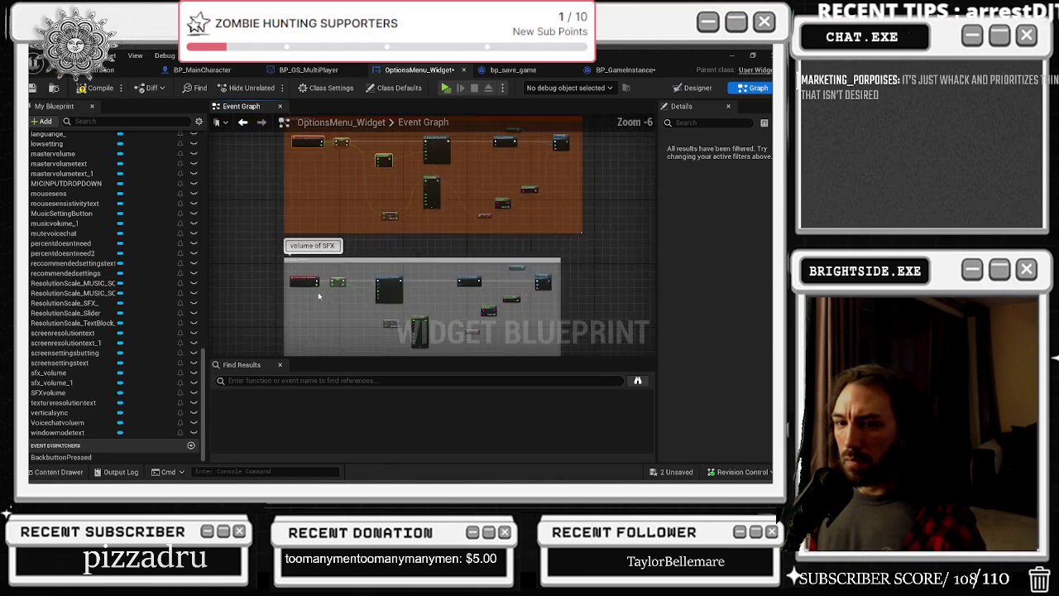
{"action": "scroll", "coordinate": [322, 295], "scroll_direction": "up", "scroll_amount": 3}
{"action": "mouse_move", "coordinate": [379, 318]}
{"action": "left_mouse_down"}
{"action": "mouse_move", "coordinate": [338, 279]}
{"action": "mouse_move", "coordinate": [328, 284]}
{"action": "left_mouse_up"}
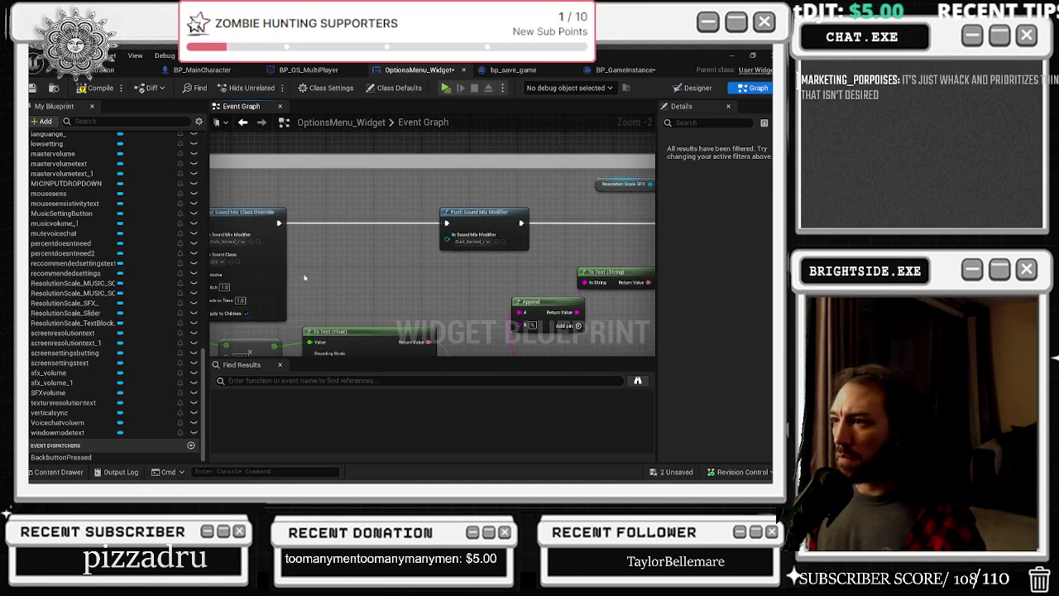
{"action": "scroll", "coordinate": [357, 209], "scroll_direction": "down", "scroll_amount": 3}
{"action": "scroll", "coordinate": [352, 203], "scroll_direction": "up", "scroll_amount": 3}
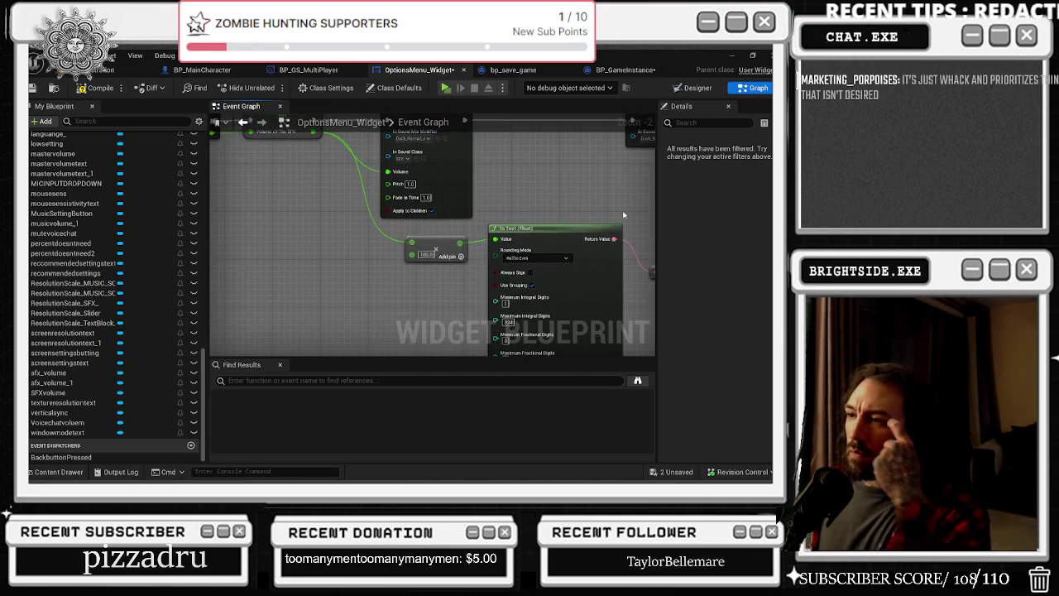
{"action": "scroll", "coordinate": [579, 207], "scroll_direction": "down", "scroll_amount": 7}
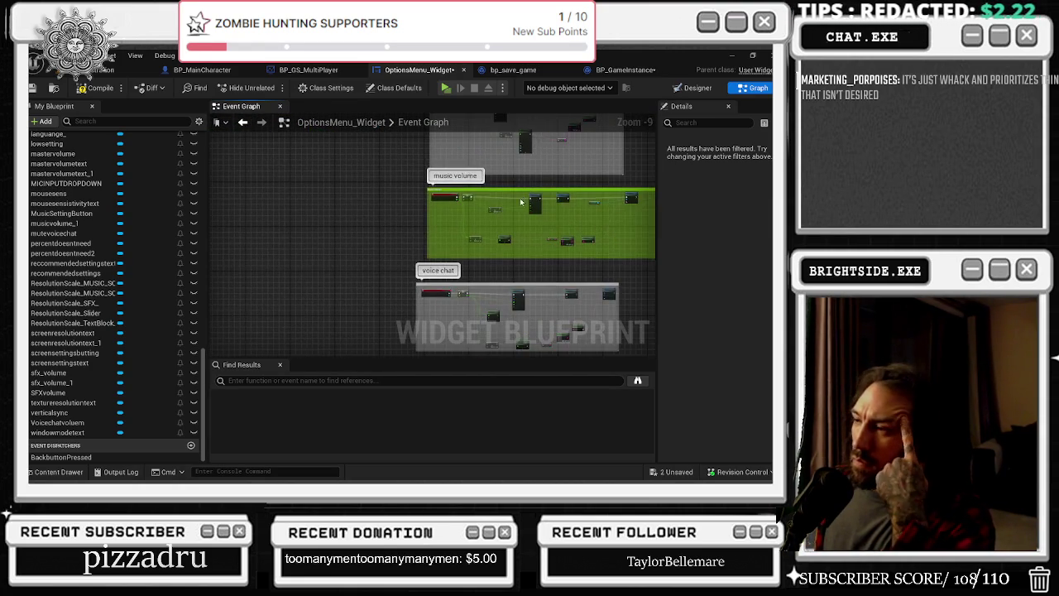
{"action": "scroll", "coordinate": [486, 205], "scroll_direction": "up", "scroll_amount": 5}
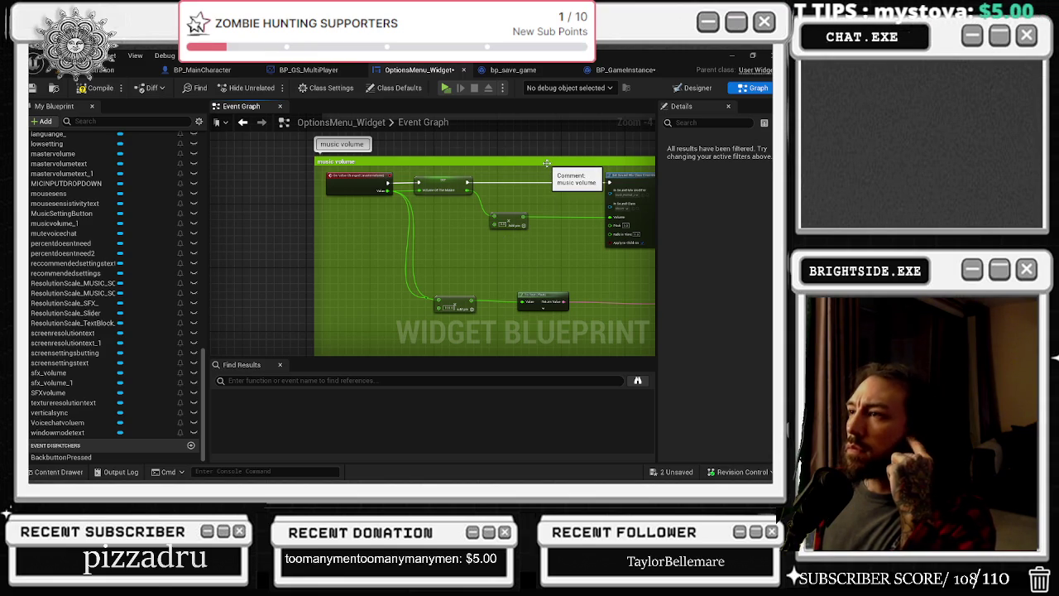
{"action": "left_click", "coordinate": [513, 70]}
{"action": "left_click", "coordinate": [82, 287]}
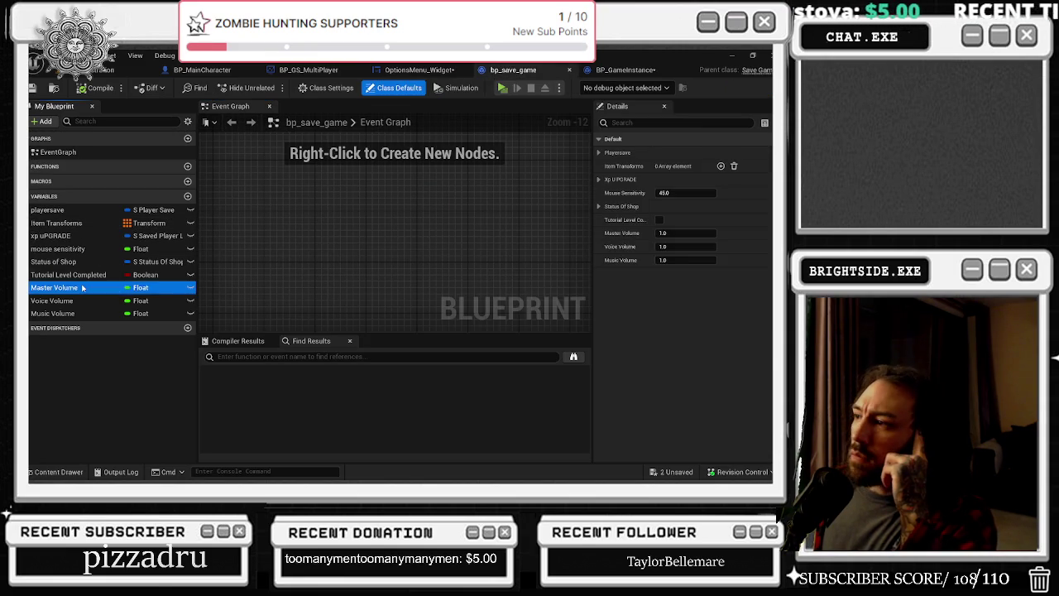
{"action": "left_click", "coordinate": [83, 301]}
{"action": "left_click", "coordinate": [86, 314]}
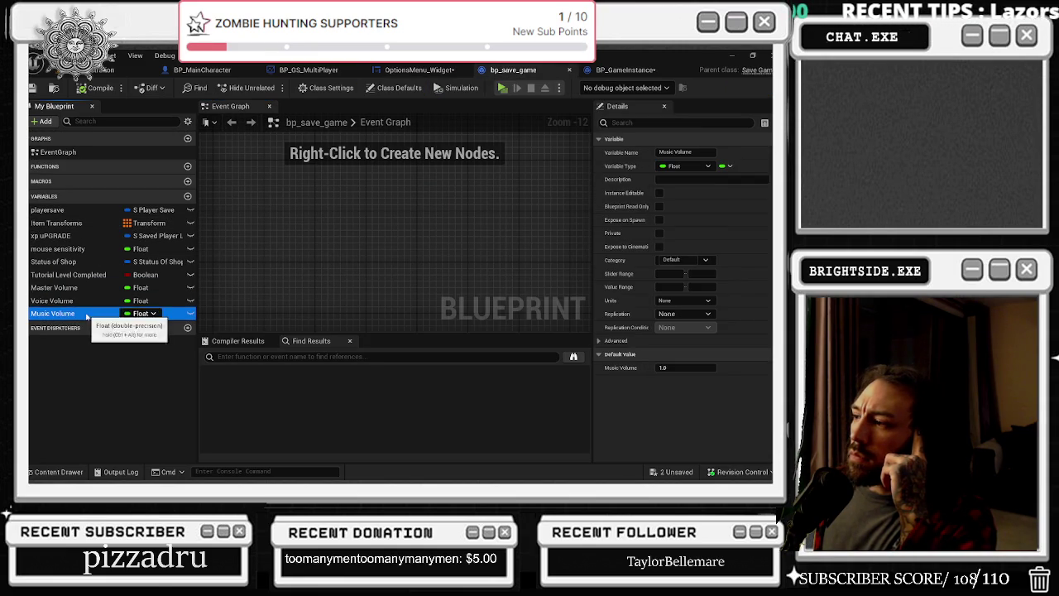
{"action": "left_click", "coordinate": [622, 70]}
{"action": "scroll", "coordinate": [92, 300], "scroll_direction": "down", "scroll_amount": 1}
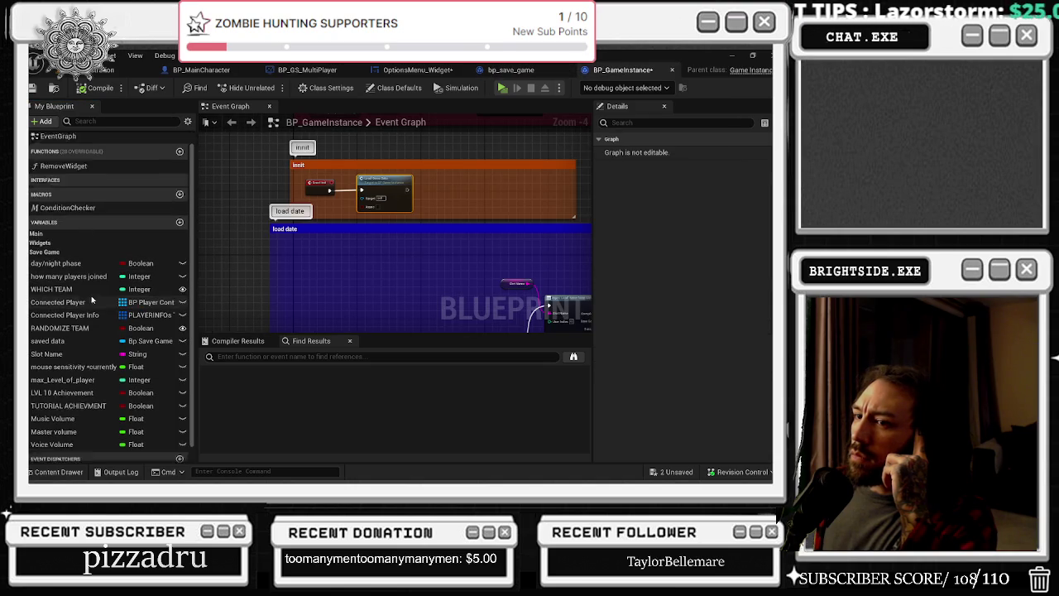
{"action": "scroll", "coordinate": [92, 301], "scroll_direction": "down", "scroll_amount": 1}
{"action": "left_click", "coordinate": [60, 409]}
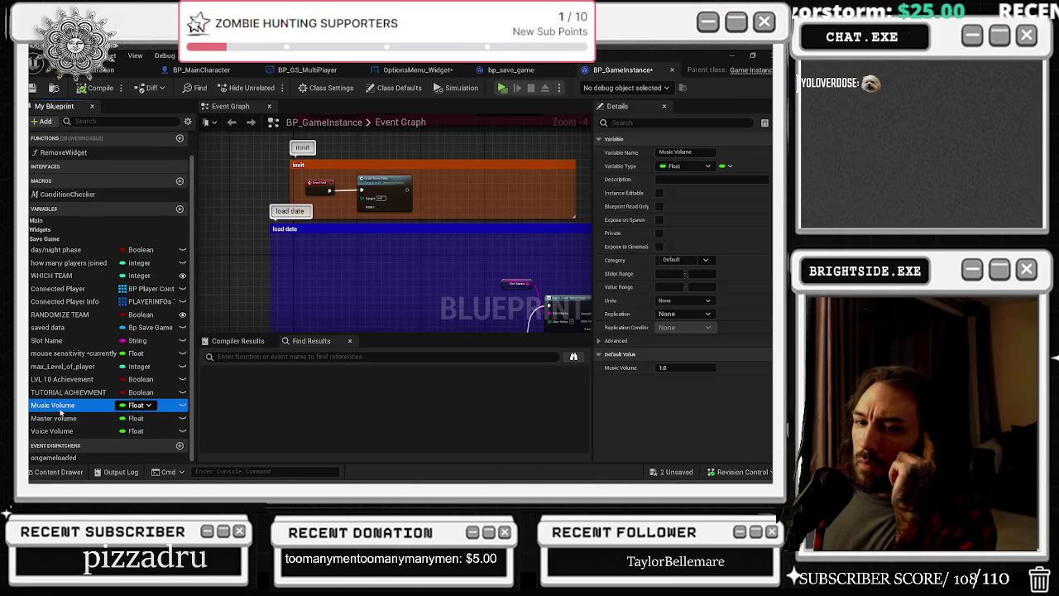
{"action": "left_click", "coordinate": [57, 417]}
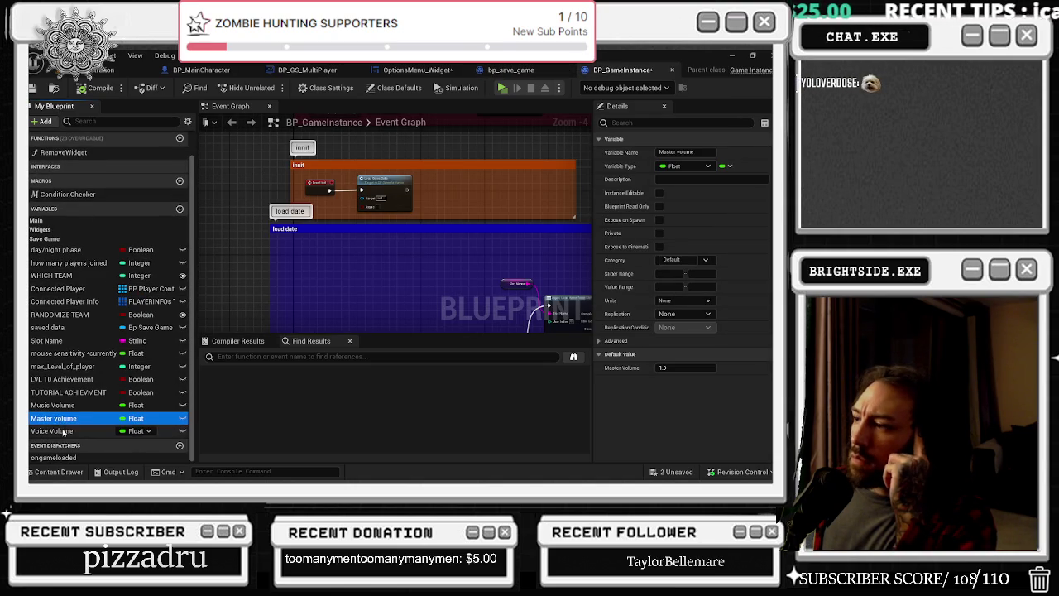
{"action": "left_click", "coordinate": [64, 432]}
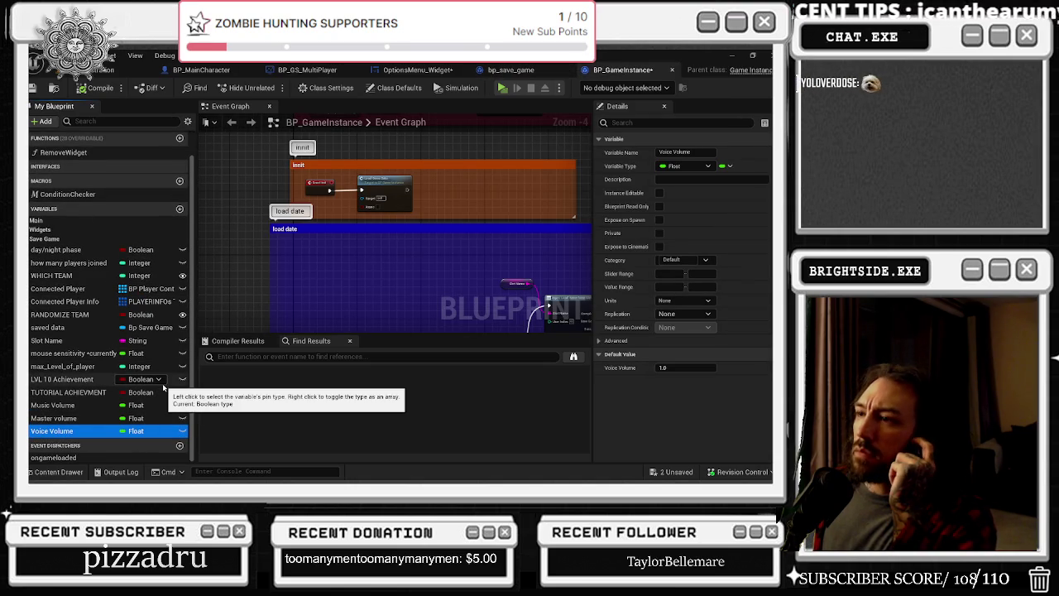
{"action": "left_click", "coordinate": [418, 70]}
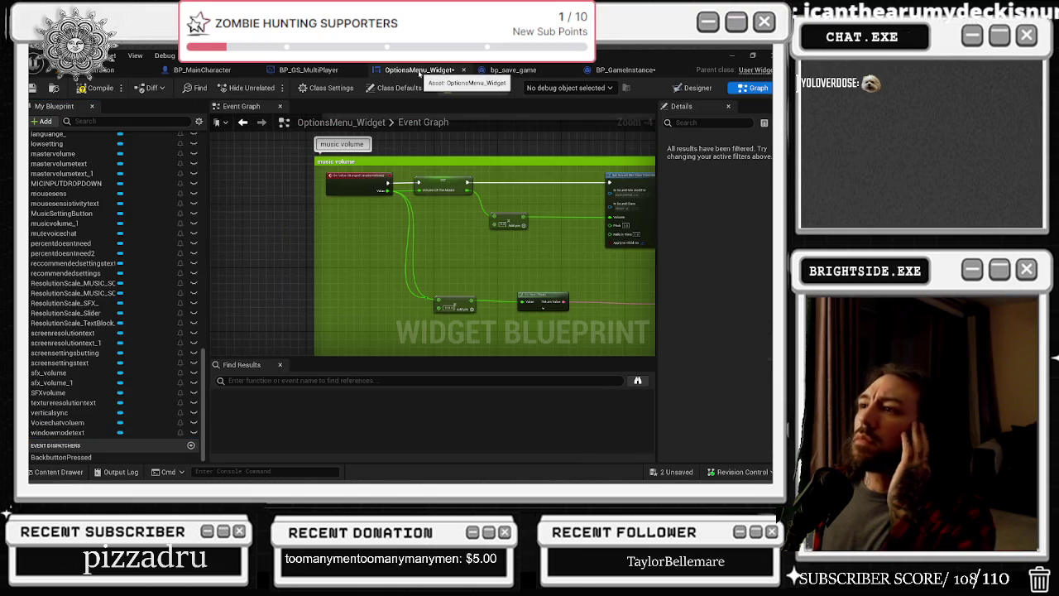
{"action": "scroll", "coordinate": [83, 312], "scroll_direction": "up", "scroll_amount": 6}
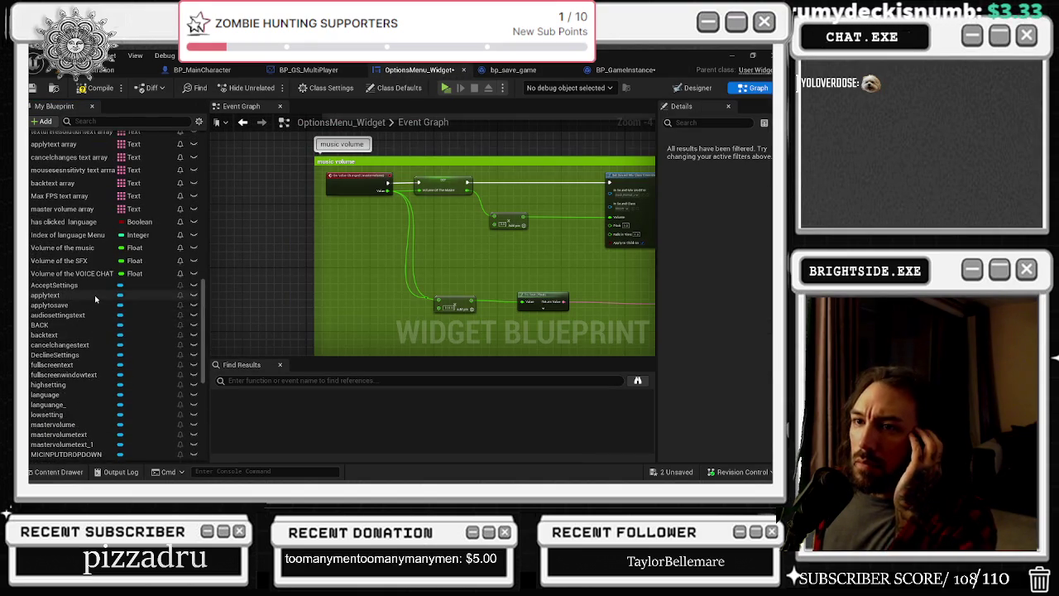
{"action": "left_click", "coordinate": [76, 248]}
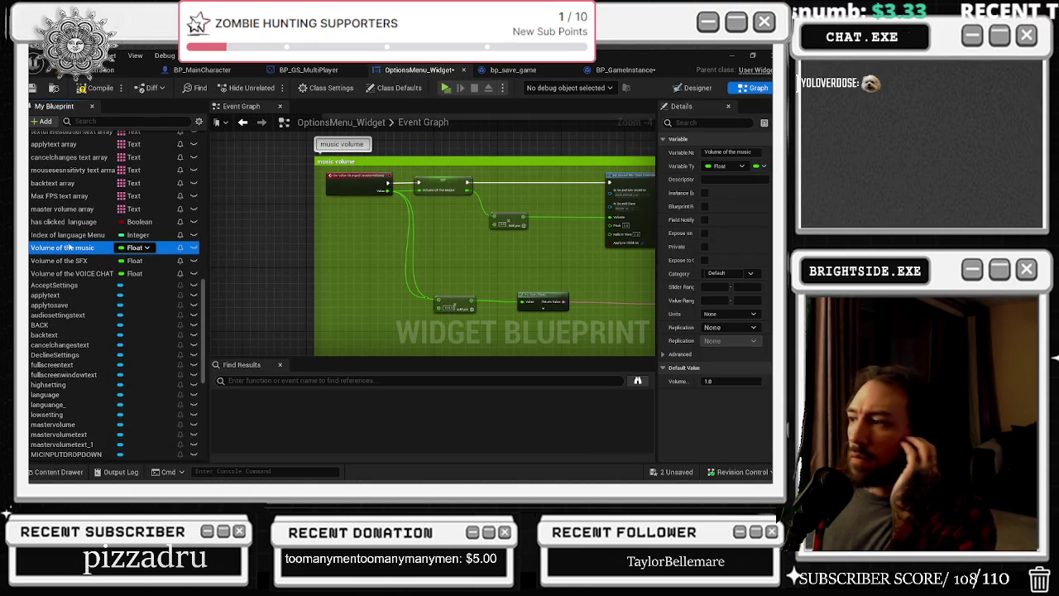
{"action": "left_click", "coordinate": [79, 261]}
{"action": "left_click", "coordinate": [79, 273]}
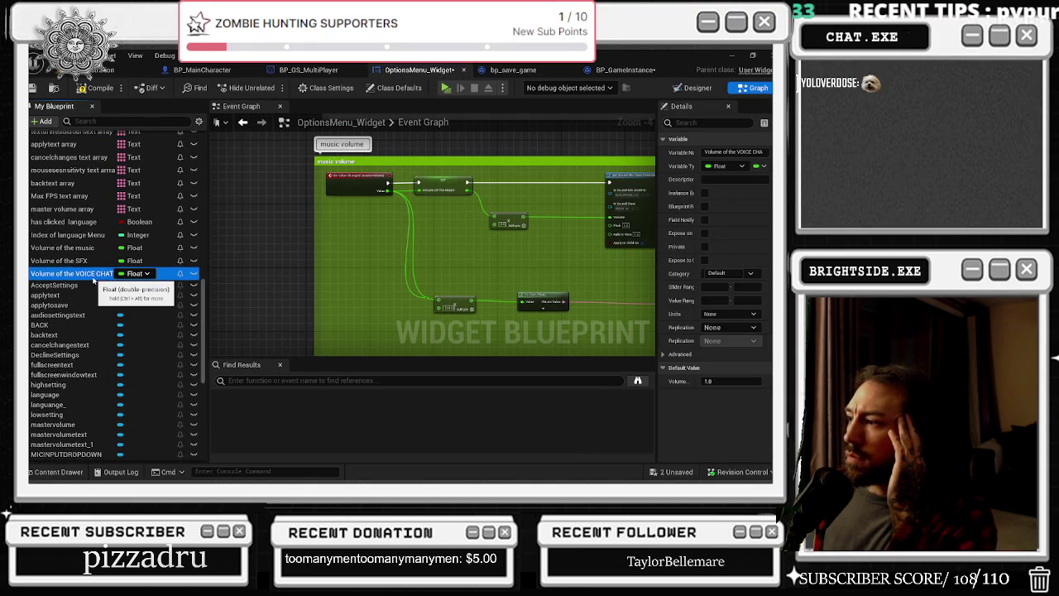
{"action": "scroll", "coordinate": [124, 315], "scroll_direction": "up", "scroll_amount": 8}
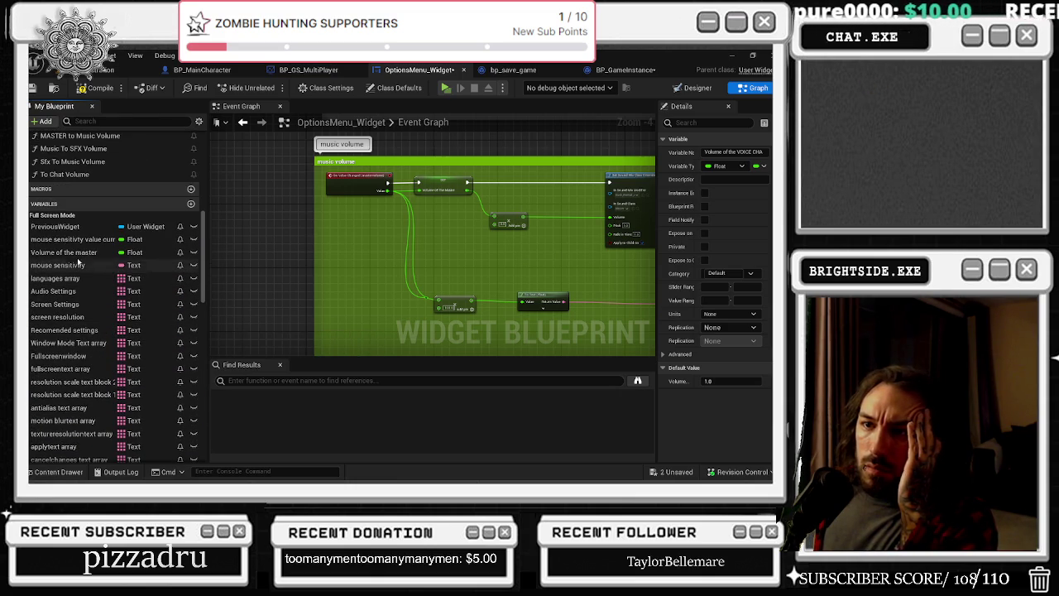
{"action": "left_click", "coordinate": [76, 252]}
{"action": "scroll", "coordinate": [430, 295], "scroll_direction": "up", "scroll_amount": 4}
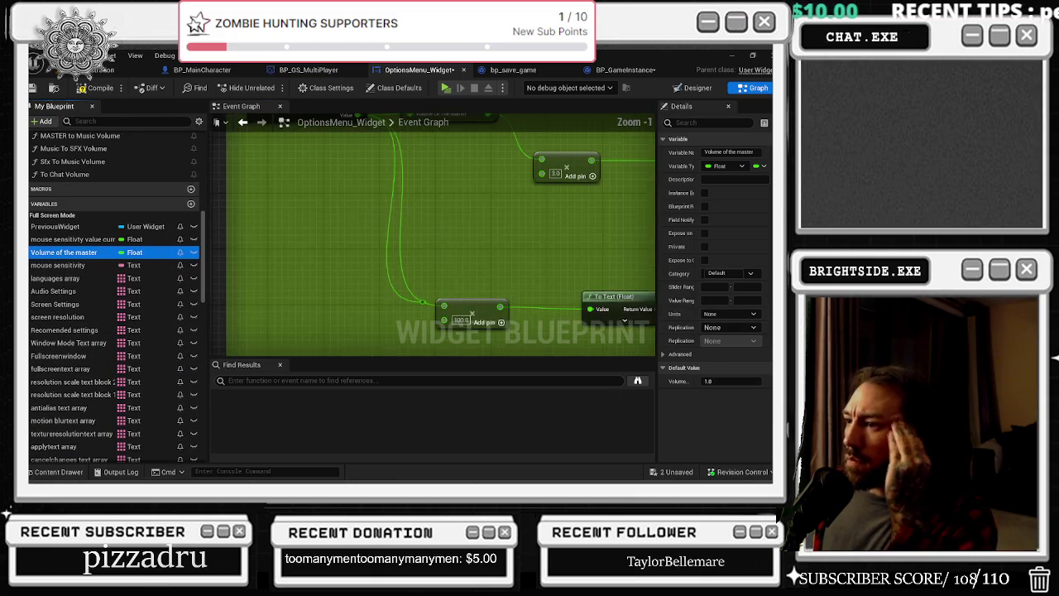
{"action": "scroll", "coordinate": [491, 273], "scroll_direction": "down", "scroll_amount": 1}
{"action": "mouse_move", "coordinate": [482, 259]}
{"action": "left_mouse_down"}
{"action": "mouse_move", "coordinate": [377, 331]}
{"action": "mouse_move", "coordinate": [107, 335]}
{"action": "left_mouse_up"}
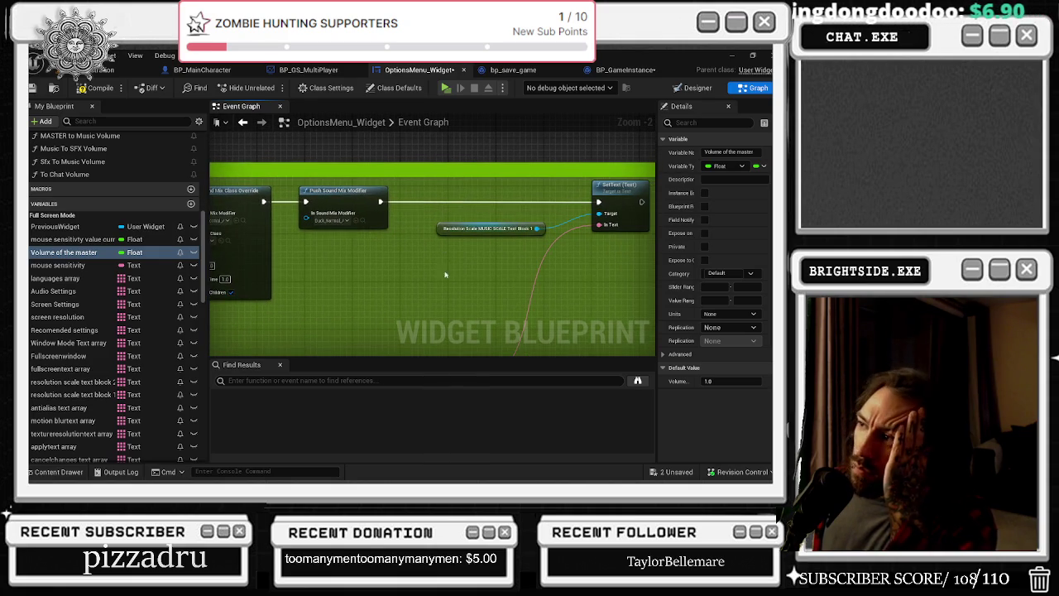
{"action": "scroll", "coordinate": [331, 258], "scroll_direction": "down", "scroll_amount": 3}
{"action": "left_click_drag", "start_coordinate": [335, 260], "coordinate": [535, 295]}
{"action": "scroll", "coordinate": [355, 222], "scroll_direction": "up", "scroll_amount": 3}
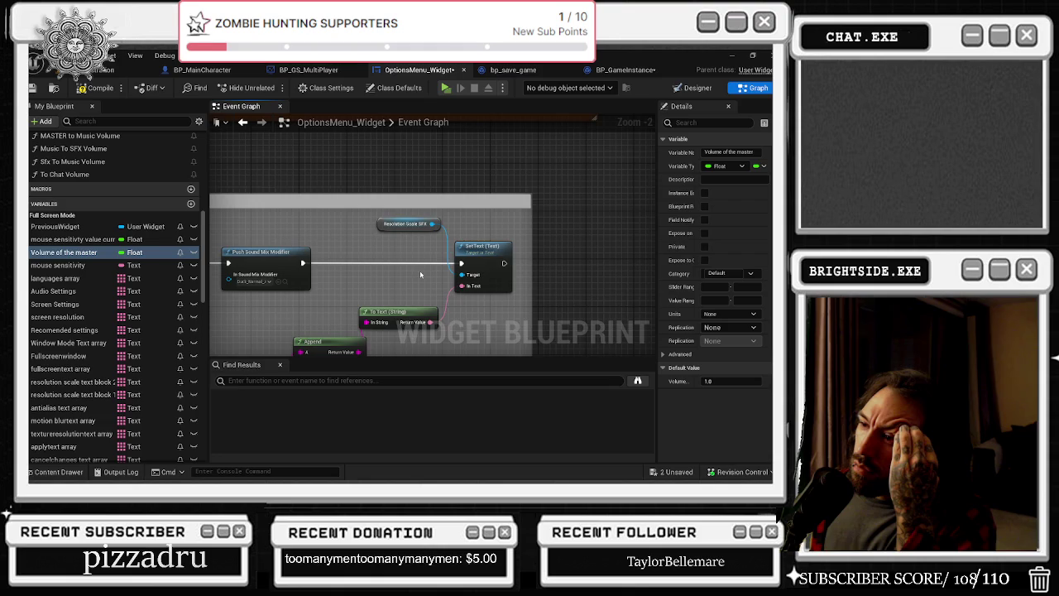
{"action": "scroll", "coordinate": [420, 274], "scroll_direction": "down", "scroll_amount": 1}
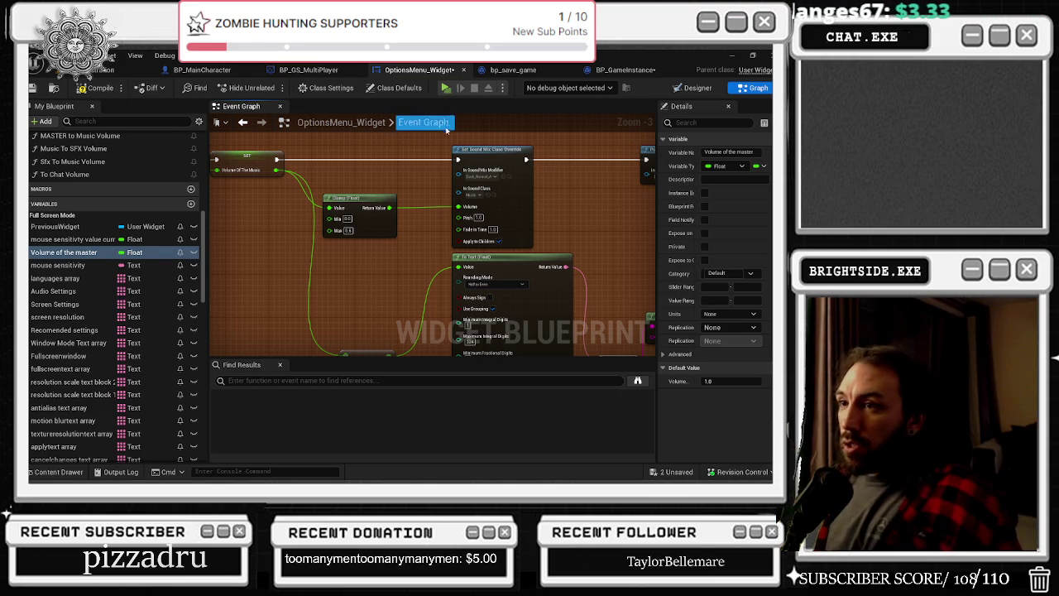
Navigate the widget graph past the settings and accept/save groups to the Event Construct nodes
{"action": "scroll", "coordinate": [446, 129], "scroll_direction": "down", "scroll_amount": 8}
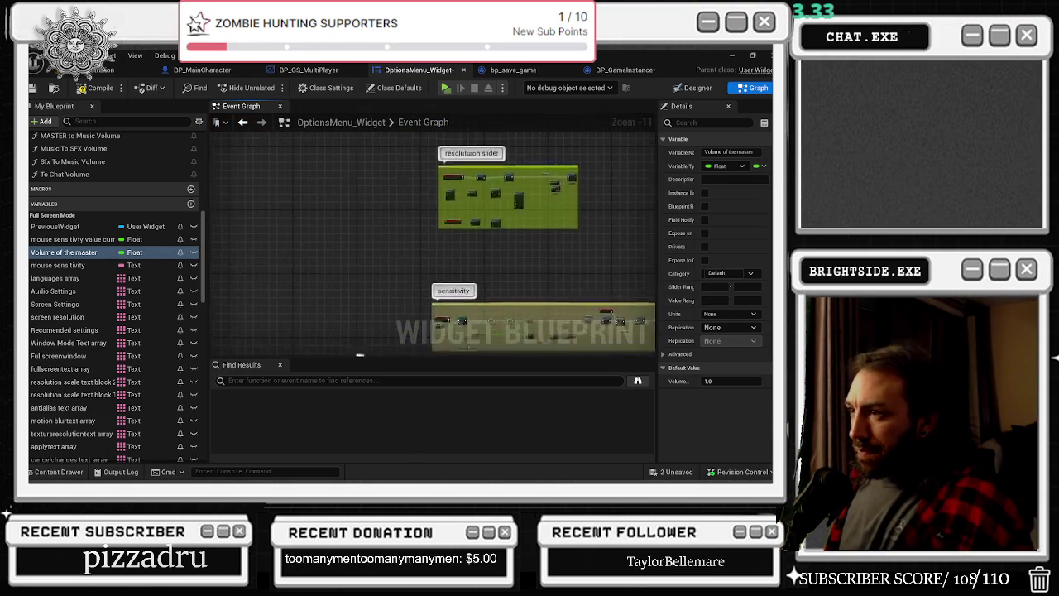
{"action": "mouse_move", "coordinate": [530, 248]}
{"action": "left_mouse_down"}
{"action": "mouse_move", "coordinate": [467, 119]}
{"action": "mouse_move", "coordinate": [309, 267]}
{"action": "mouse_move", "coordinate": [572, 147]}
{"action": "mouse_move", "coordinate": [458, 174]}
{"action": "mouse_move", "coordinate": [626, 178]}
{"action": "left_mouse_up"}
{"action": "mouse_move", "coordinate": [489, 245]}
{"action": "left_mouse_down"}
{"action": "mouse_move", "coordinate": [318, 328]}
{"action": "mouse_move", "coordinate": [411, 344]}
{"action": "left_mouse_up"}
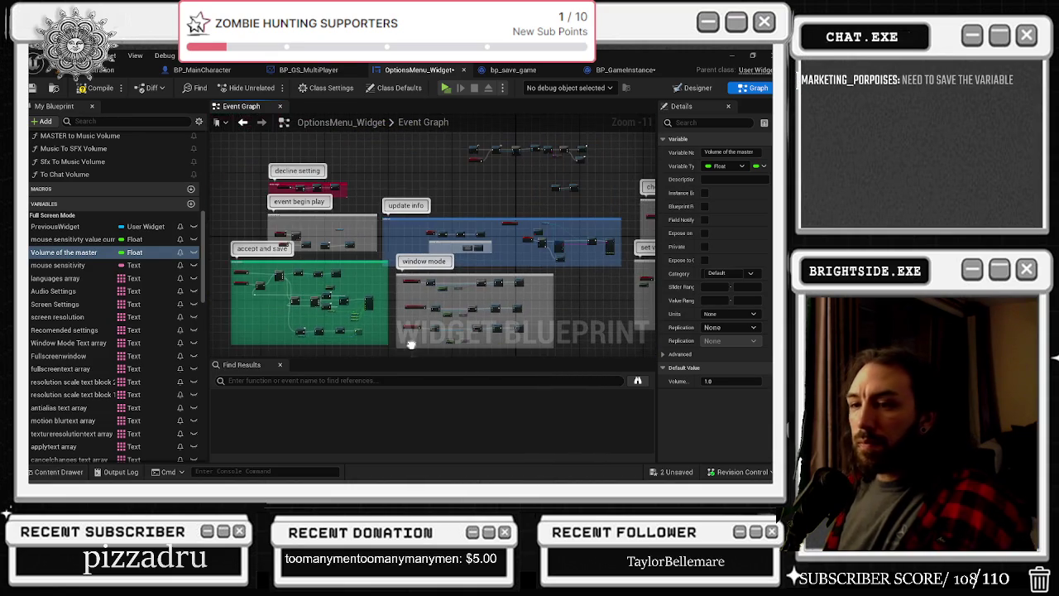
{"action": "scroll", "coordinate": [251, 275], "scroll_direction": "up", "scroll_amount": 7}
{"action": "left_click_drag", "start_coordinate": [288, 273], "coordinate": [349, 298]}
{"action": "scroll", "coordinate": [314, 281], "scroll_direction": "up", "scroll_amount": 1}
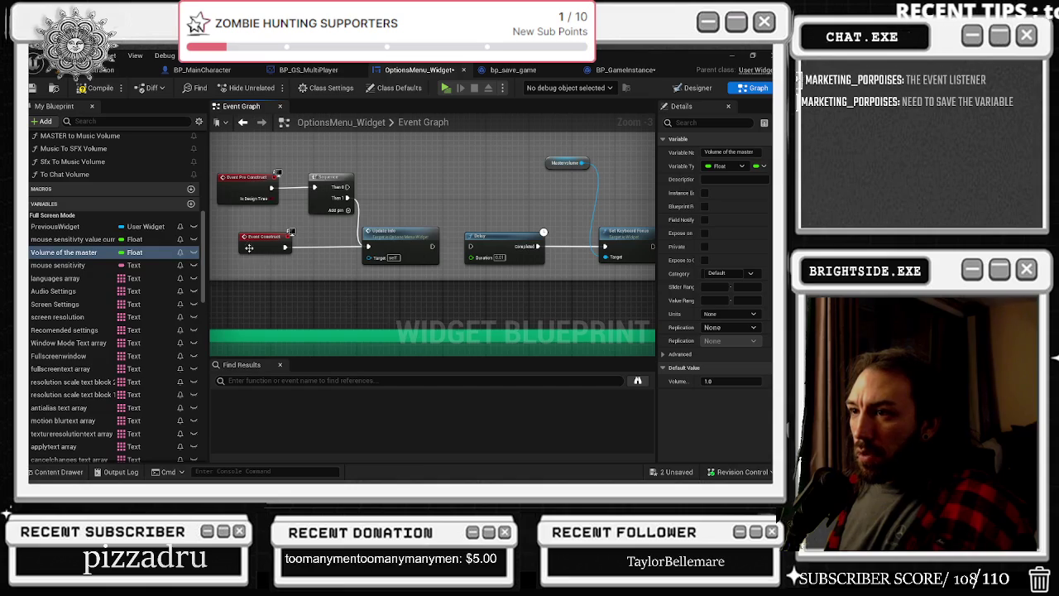
Jump to the Update Info and UPDATE values of sounds events, showing the Set Value and game-instance cast nodes
{"action": "double_click", "coordinate": [406, 231]}
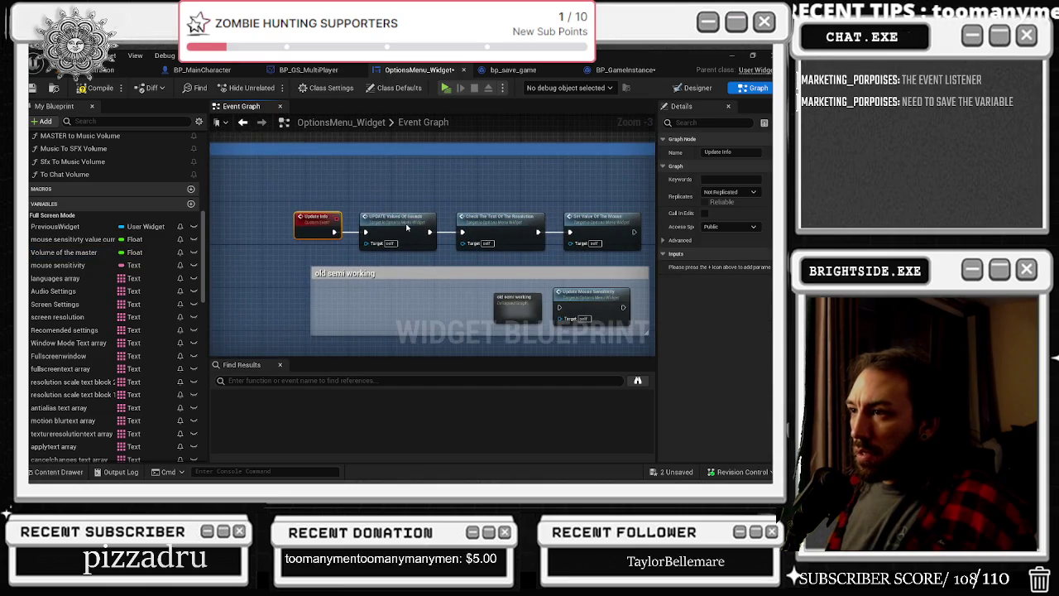
{"action": "double_click", "coordinate": [406, 226]}
{"action": "left_click_drag", "start_coordinate": [387, 172], "coordinate": [303, 153]}
{"action": "mouse_move", "coordinate": [478, 224]}
{"action": "left_mouse_down"}
{"action": "mouse_move", "coordinate": [386, 256]}
{"action": "mouse_move", "coordinate": [482, 254]}
{"action": "left_mouse_up"}
{"action": "left_click_drag", "start_coordinate": [419, 242], "coordinate": [421, 333]}
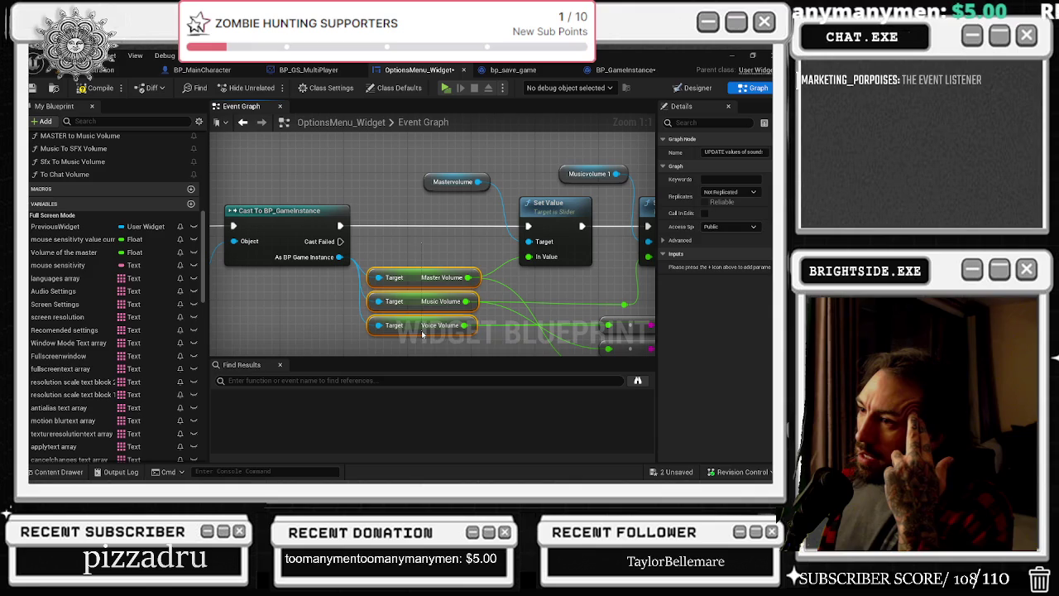
{"action": "left_click", "coordinate": [430, 277]}
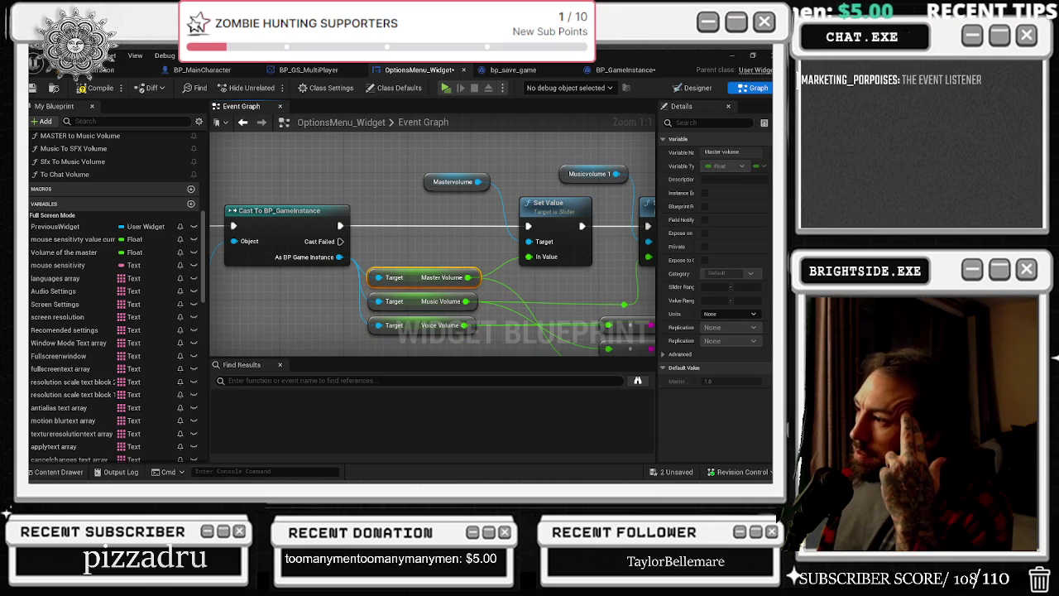
{"action": "left_click_drag", "start_coordinate": [415, 249], "coordinate": [429, 332]}
{"action": "mouse_move", "coordinate": [546, 293]}
{"action": "left_mouse_down"}
{"action": "mouse_move", "coordinate": [537, 267]}
{"action": "mouse_move", "coordinate": [463, 258]}
{"action": "mouse_move", "coordinate": [546, 288]}
{"action": "mouse_move", "coordinate": [524, 283]}
{"action": "left_mouse_up"}
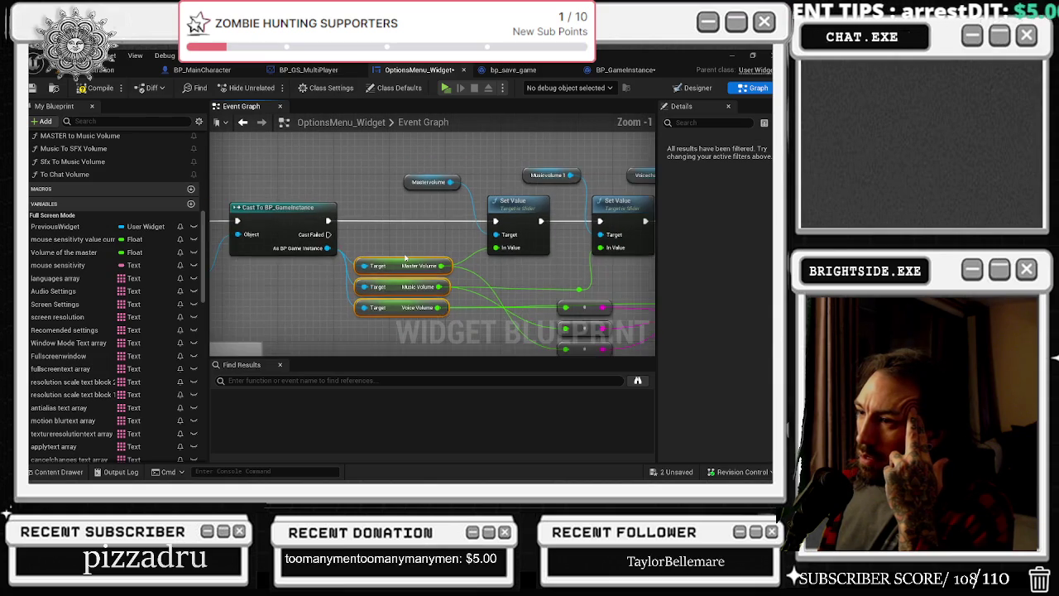
{"action": "scroll", "coordinate": [405, 258], "scroll_direction": "down", "scroll_amount": 3}
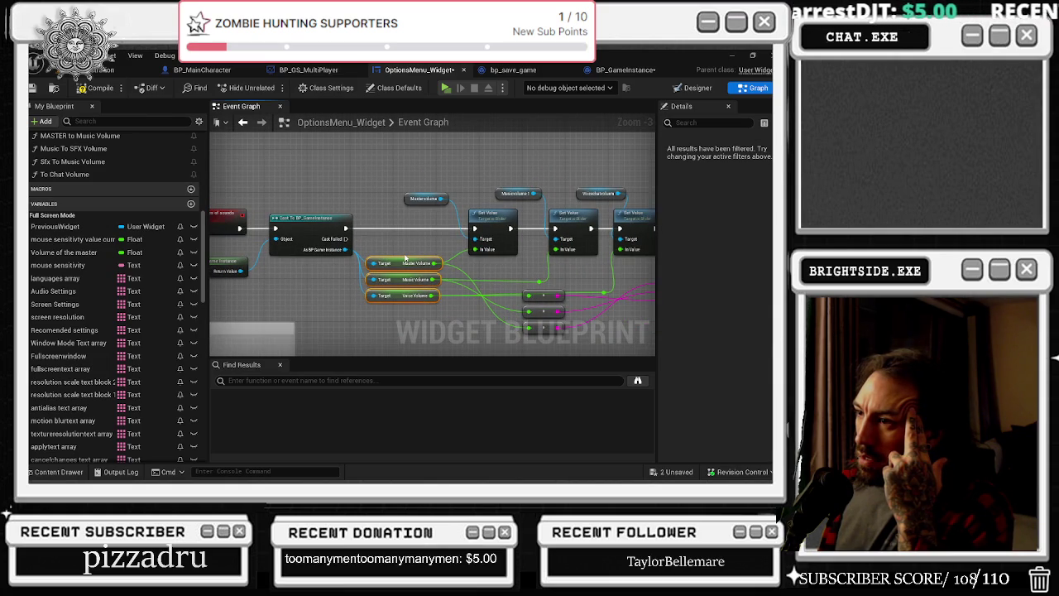
{"action": "left_click_drag", "start_coordinate": [405, 259], "coordinate": [450, 263]}
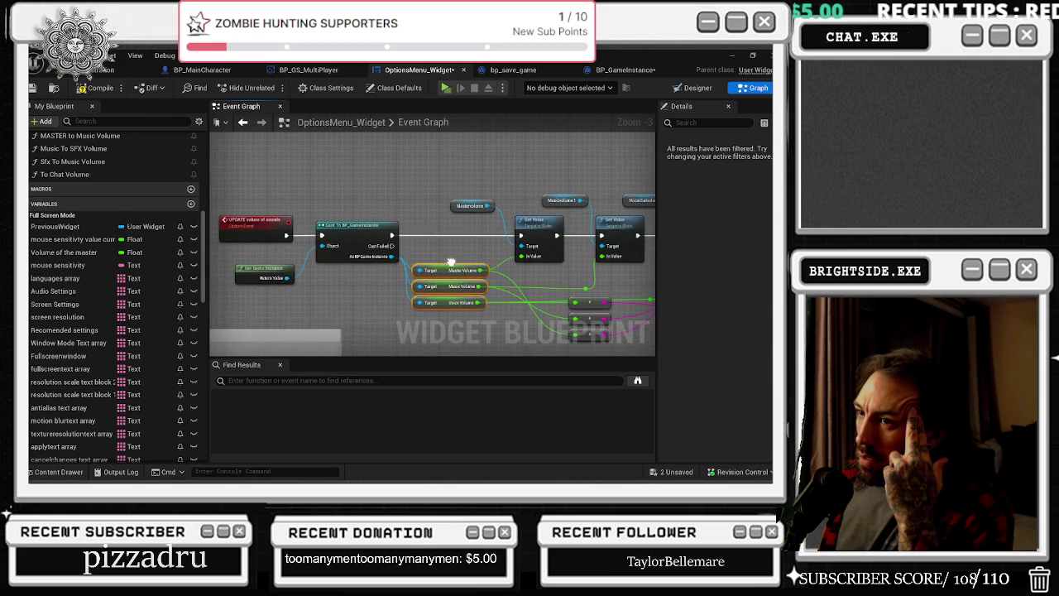
{"action": "left_click_drag", "start_coordinate": [361, 192], "coordinate": [225, 282]}
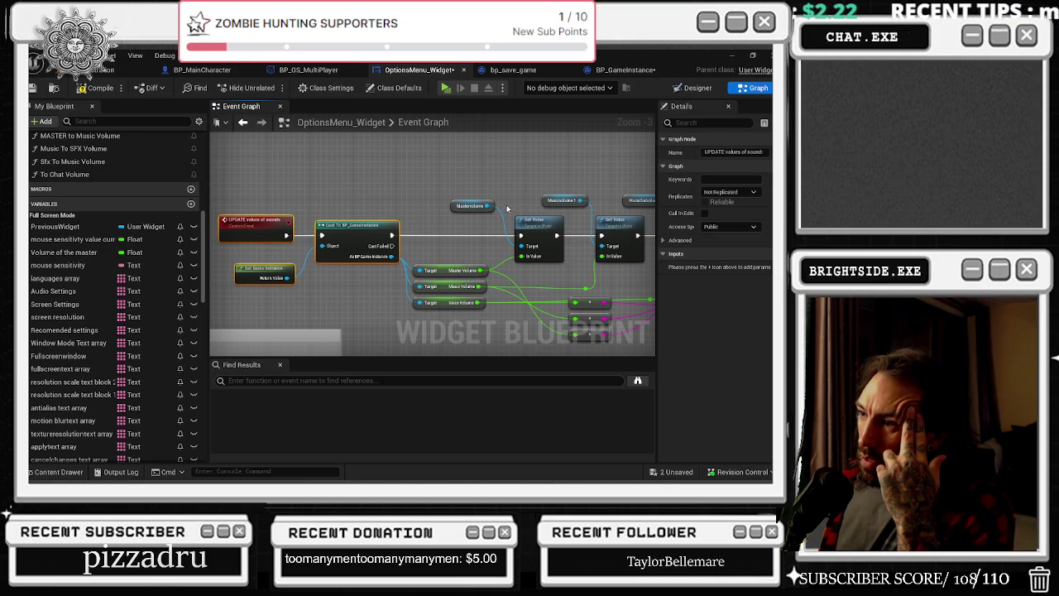
{"action": "left_click_drag", "start_coordinate": [506, 208], "coordinate": [459, 206]}
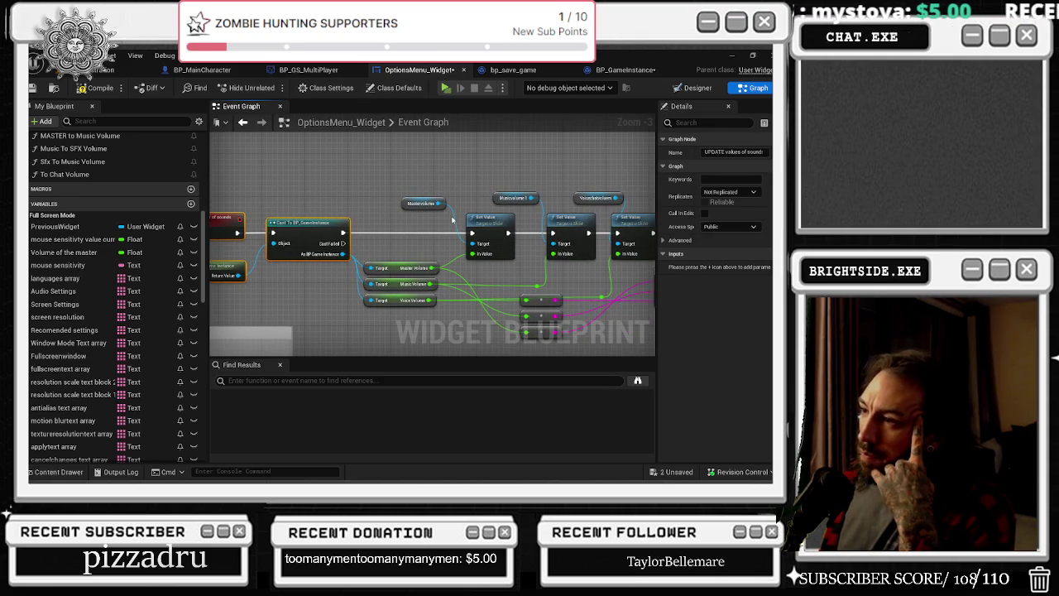
{"action": "left_click_drag", "start_coordinate": [424, 239], "coordinate": [220, 246]}
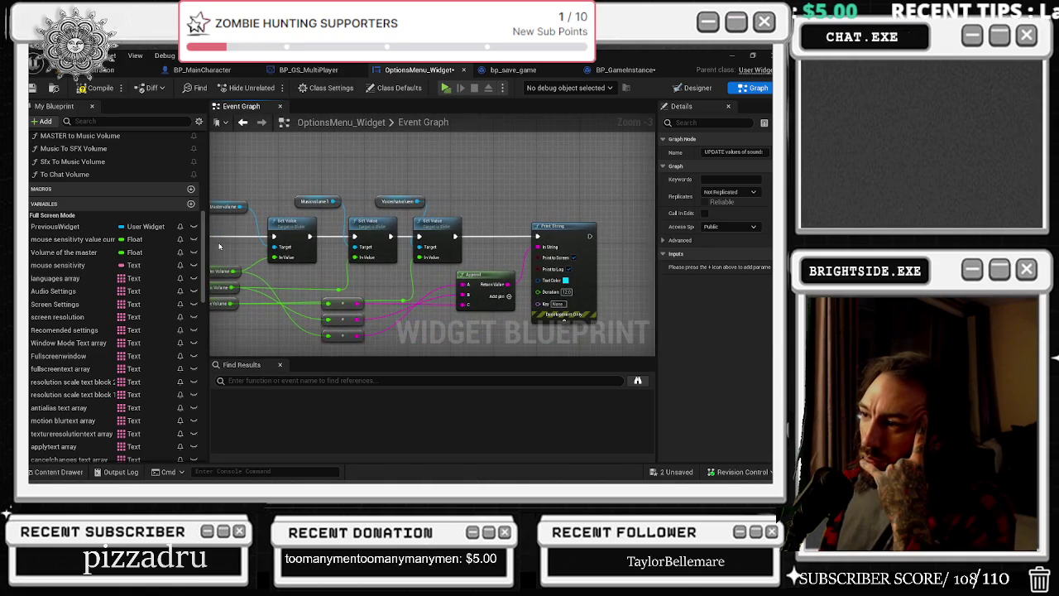
{"action": "left_click_drag", "start_coordinate": [438, 222], "coordinate": [796, 208]}
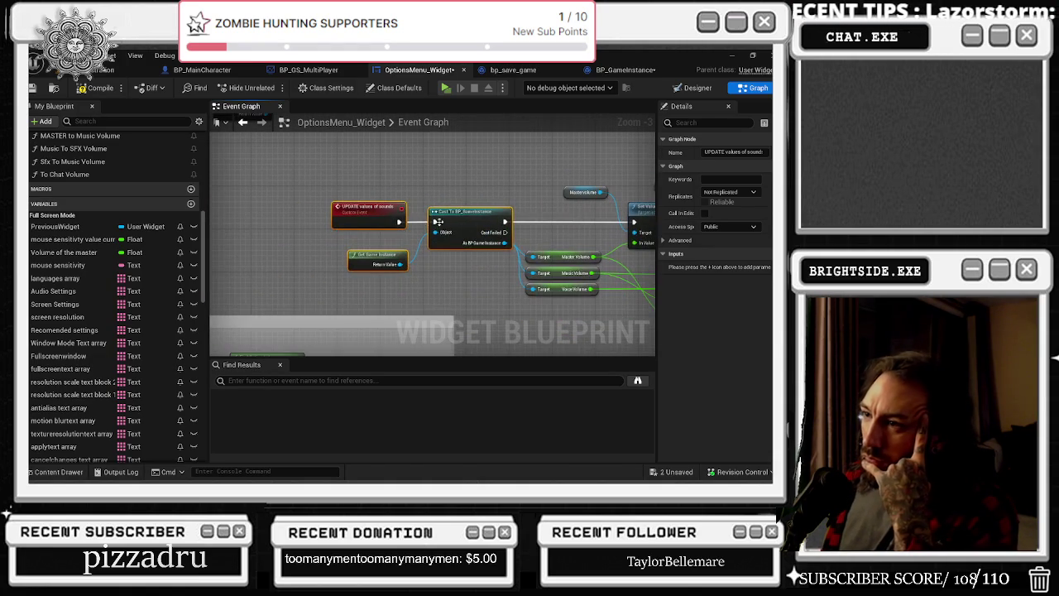
{"action": "left_click_drag", "start_coordinate": [392, 217], "coordinate": [124, 211]}
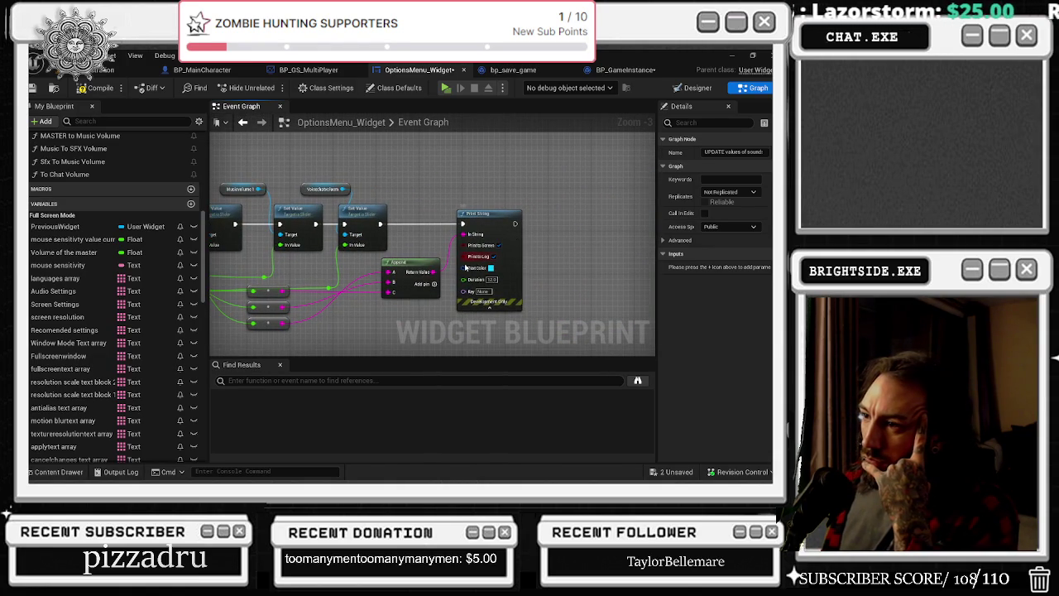
{"action": "left_click", "coordinate": [418, 263]}
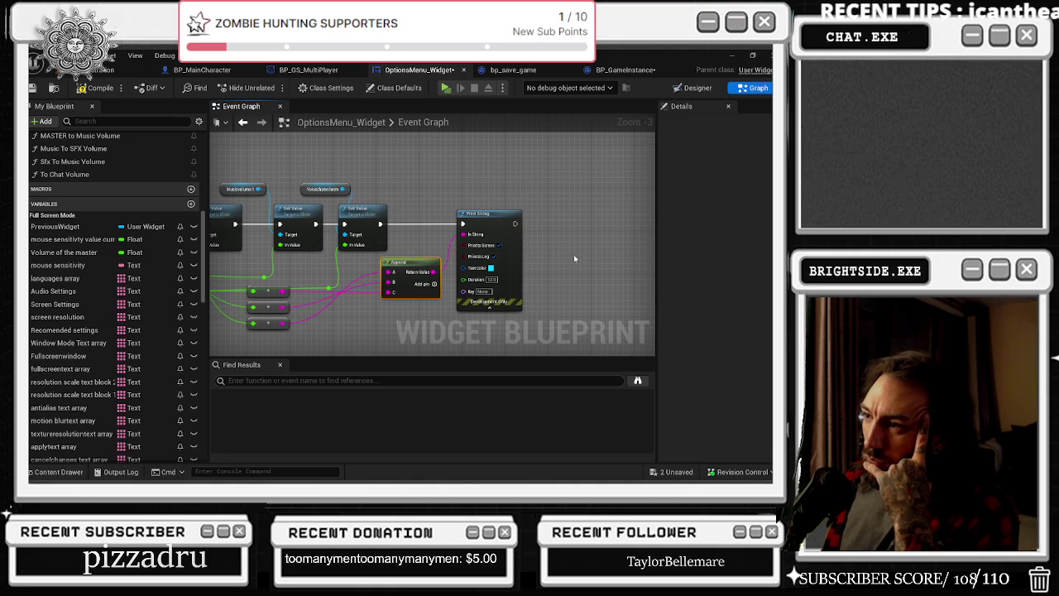
{"action": "left_click_drag", "start_coordinate": [410, 220], "coordinate": [442, 220]}
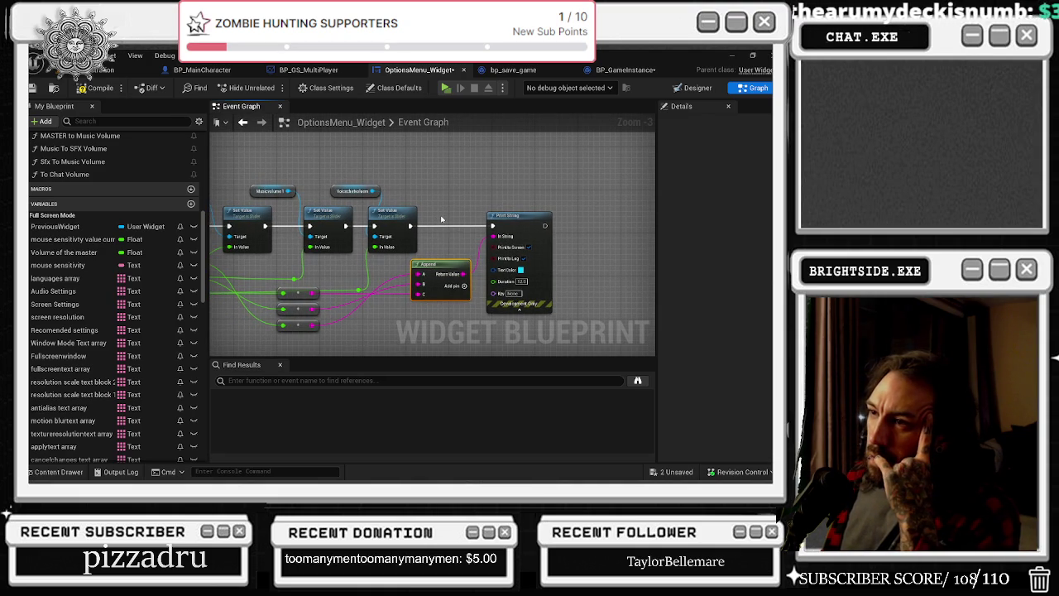
{"action": "left_click_drag", "start_coordinate": [432, 217], "coordinate": [529, 213]}
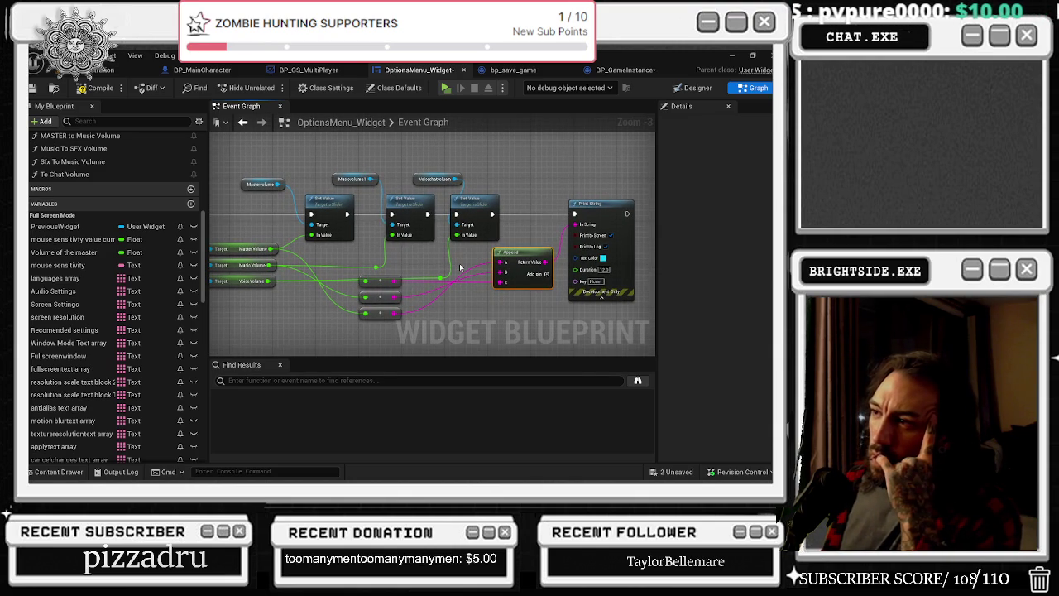
Set the Print String text colour to magenta, then compile the options menu widget
{"action": "left_click", "coordinate": [603, 258]}
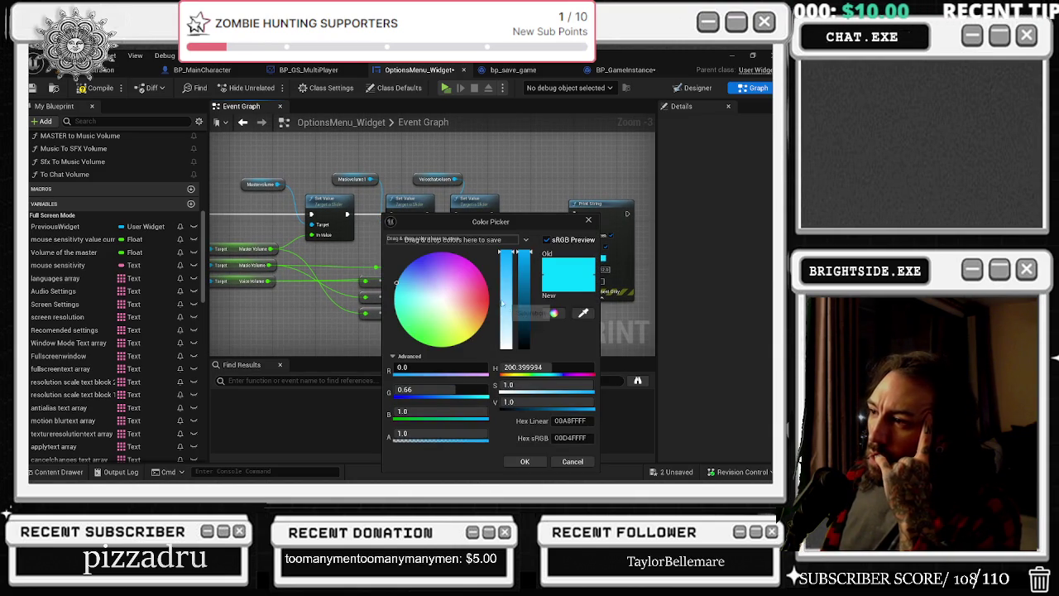
{"action": "left_click", "coordinate": [485, 280]}
{"action": "left_click", "coordinate": [525, 461]}
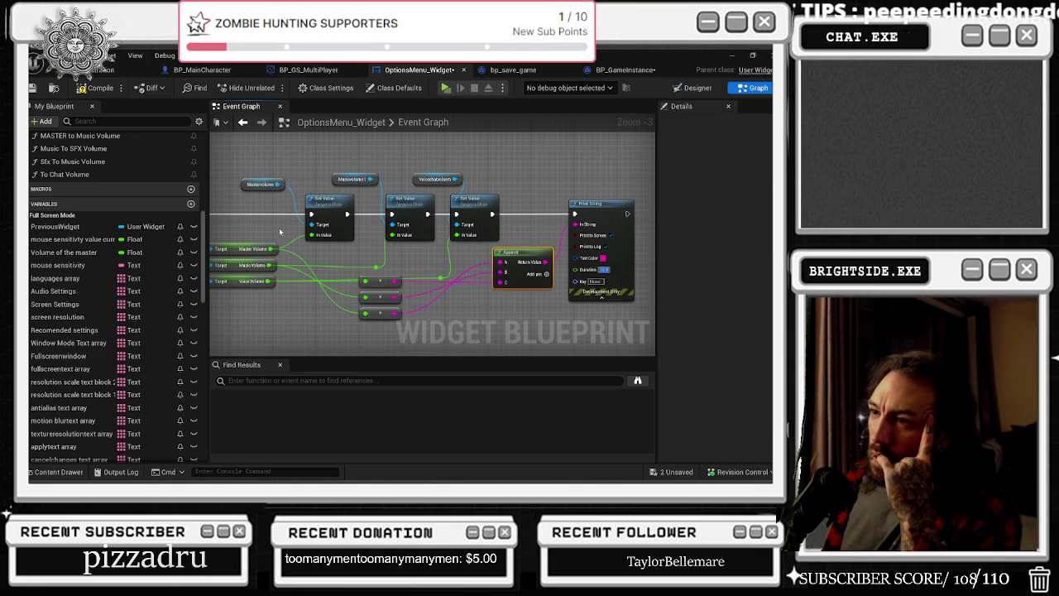
{"action": "left_click_drag", "start_coordinate": [279, 232], "coordinate": [470, 256]}
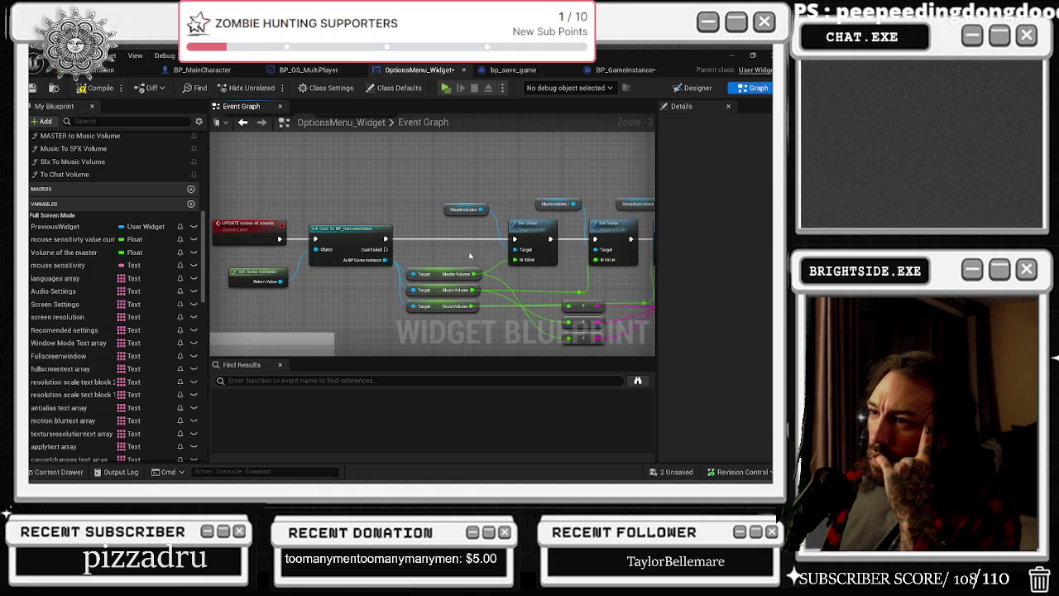
{"action": "left_click", "coordinate": [84, 93]}
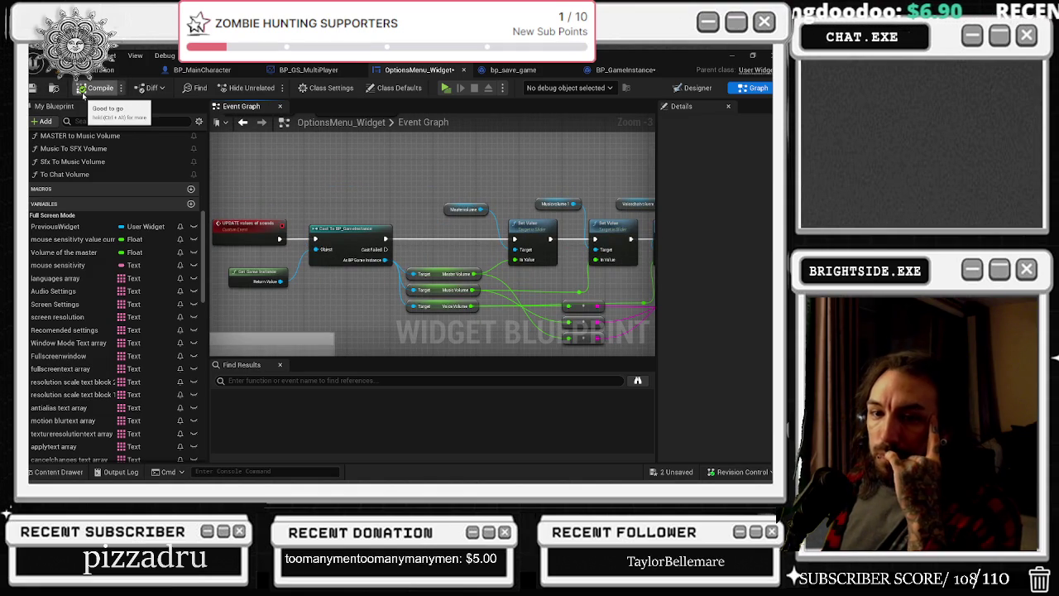
Save the options widget and all remaining content, then launch the Pizza Shop game in Play mode
{"action": "left_click", "coordinate": [33, 88]}
{"action": "left_click", "coordinate": [104, 69]}
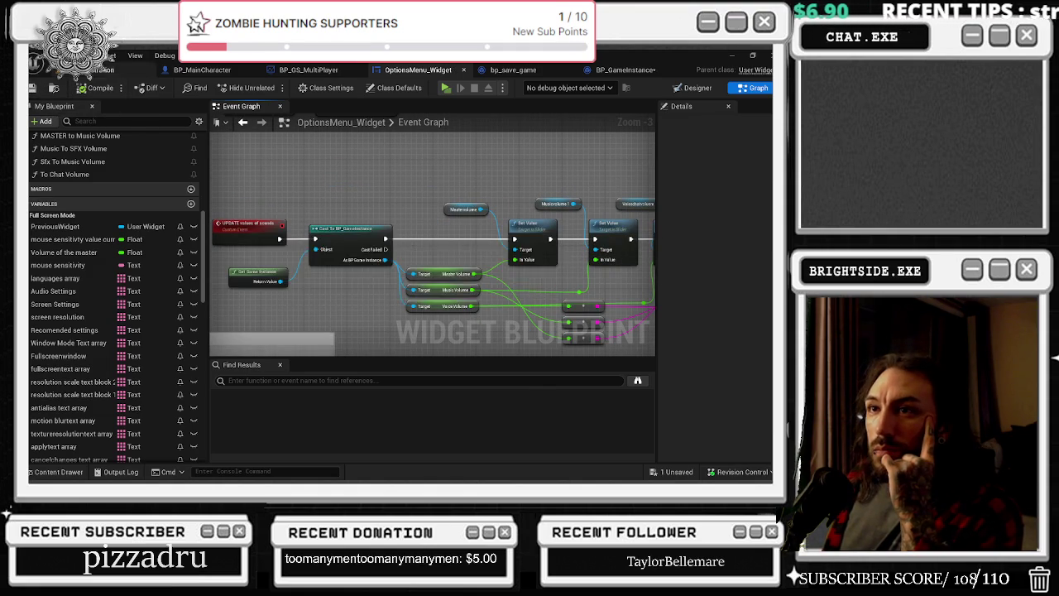
{"action": "left_click", "coordinate": [674, 472]}
{"action": "left_click", "coordinate": [478, 379]}
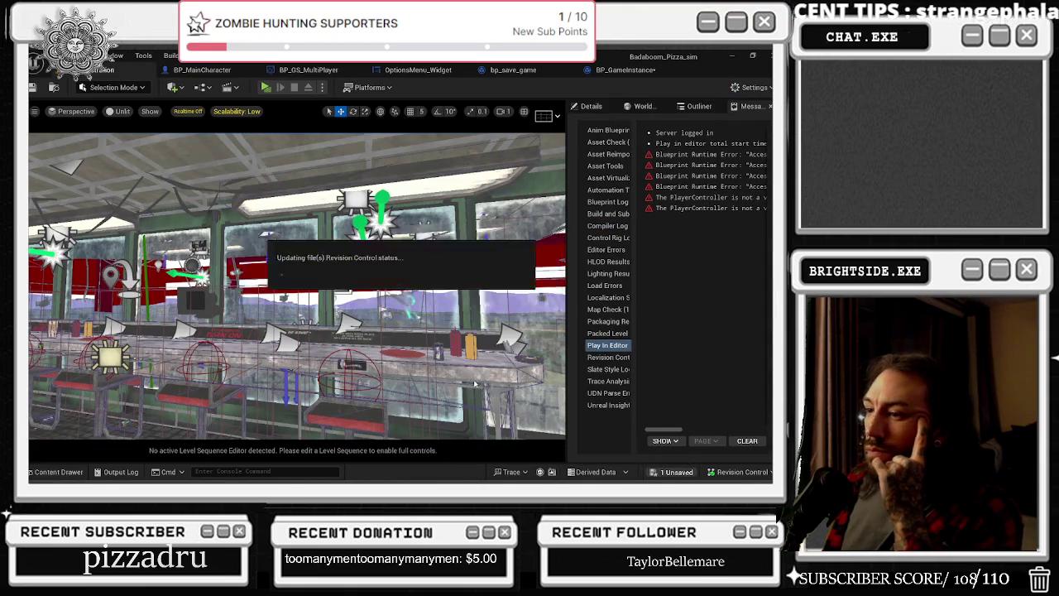
{"action": "left_click", "coordinate": [265, 88]}
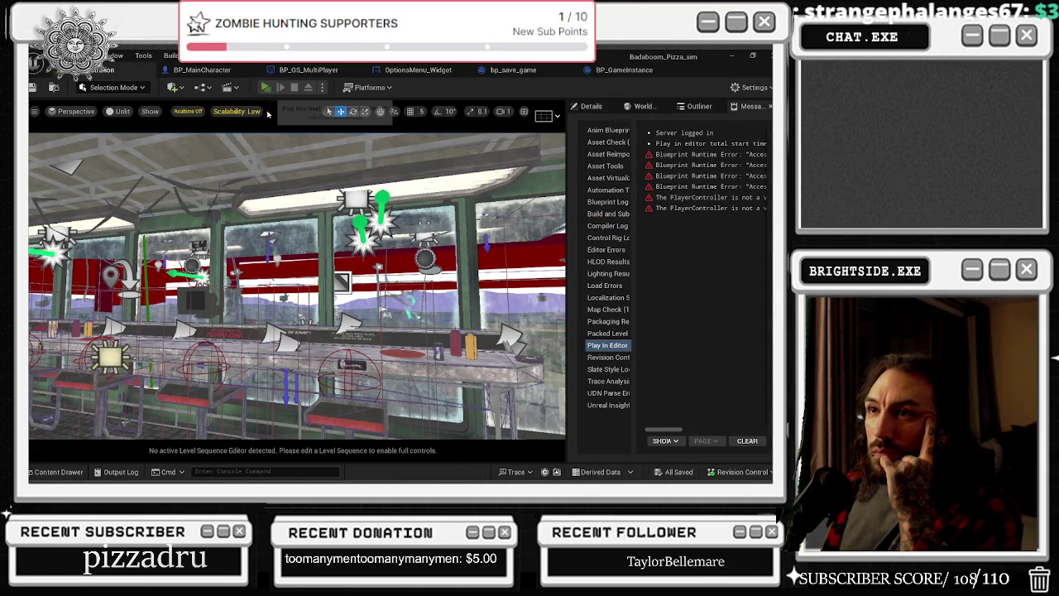
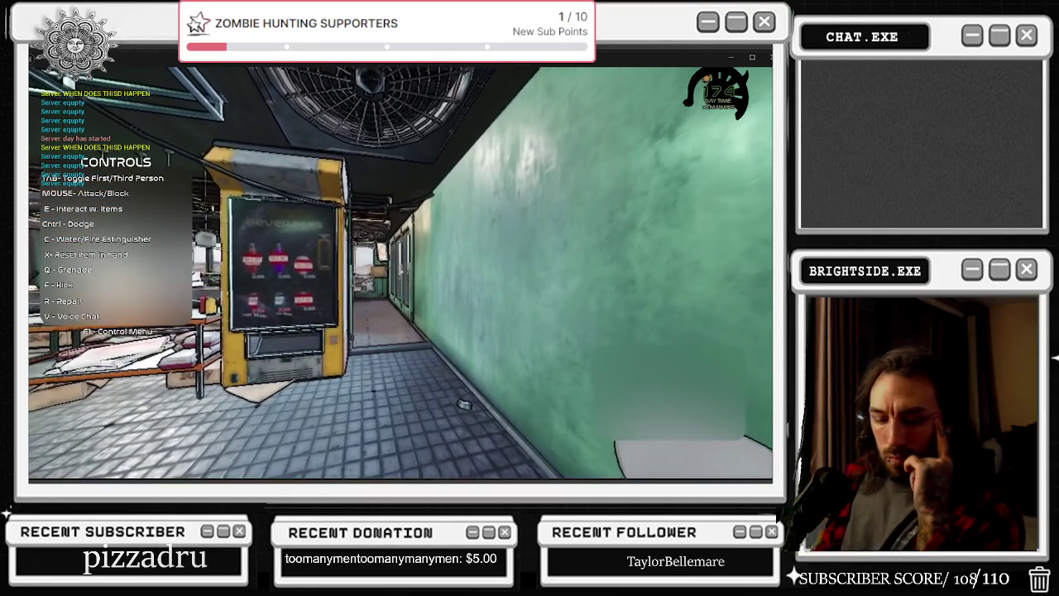
Dismiss the in-game pause menu and stop the pizza shop Play in Editor session
{"action": "key", "text": "Escape"}
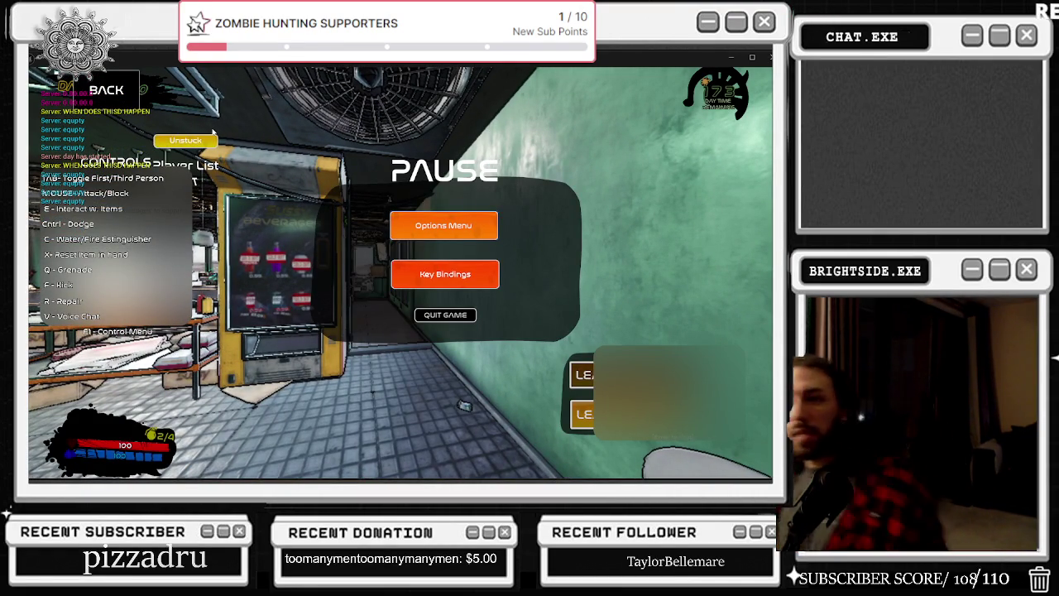
{"action": "key", "text": "Escape"}
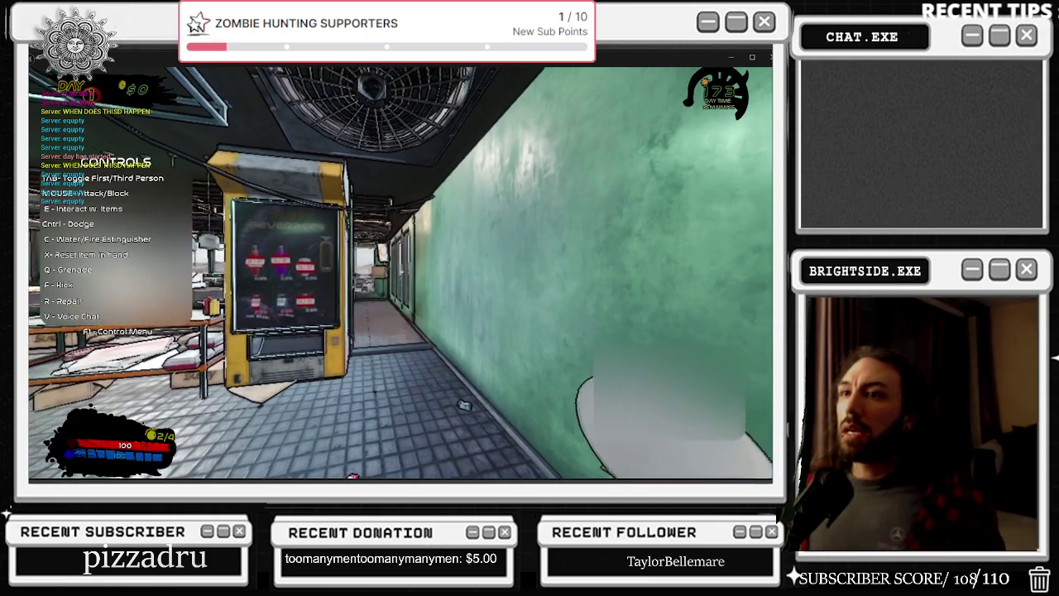
{"action": "key", "text": "Escape"}
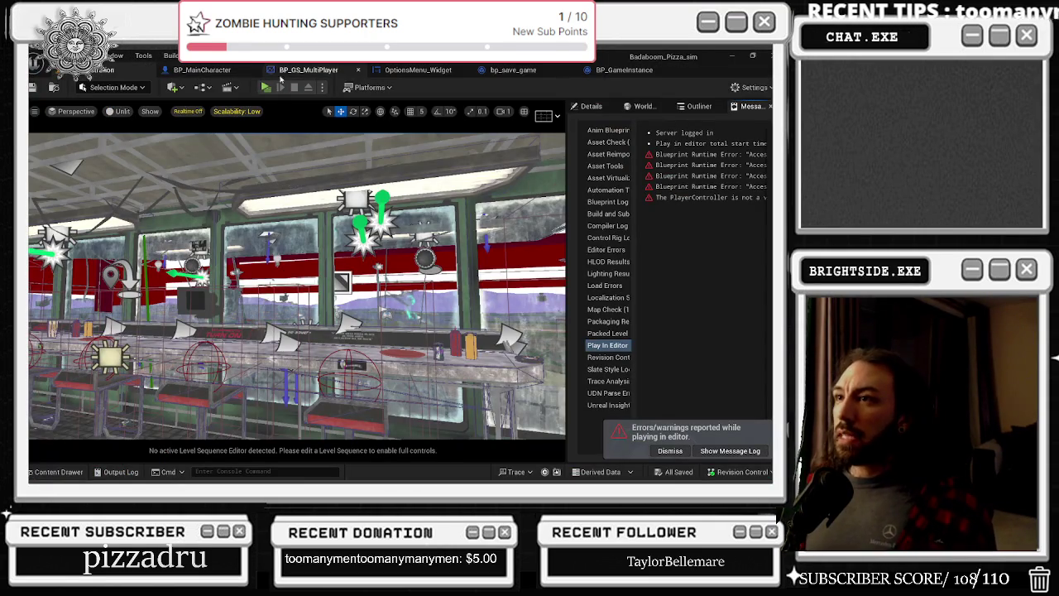
Inspect the three volume getter nodes and the Master Volume variable in OptionsMenu_Widget
{"action": "left_click", "coordinate": [294, 71]}
{"action": "left_click", "coordinate": [418, 70]}
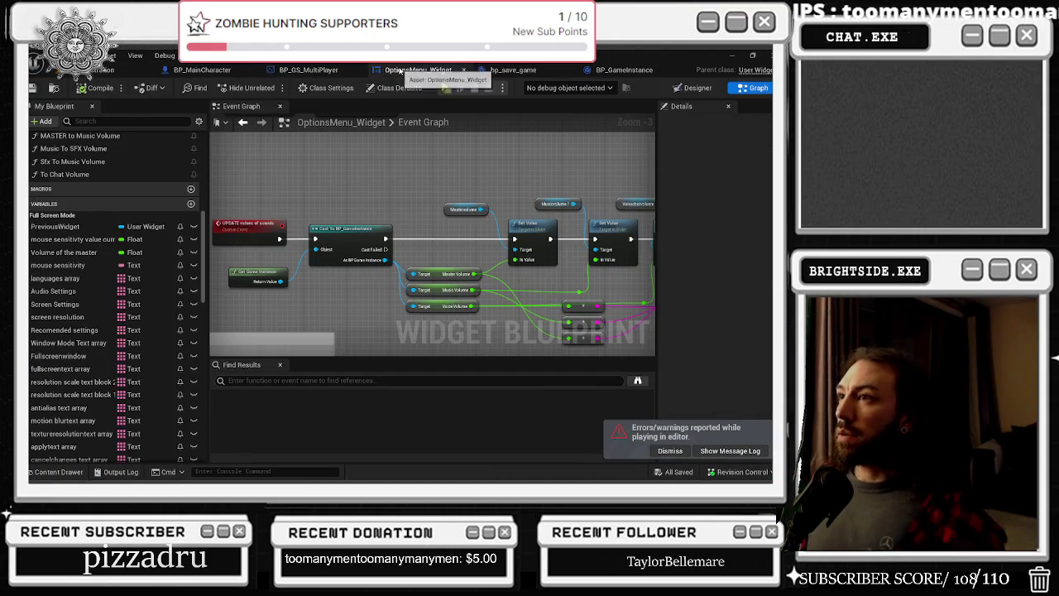
{"action": "left_click_drag", "start_coordinate": [417, 262], "coordinate": [457, 338]}
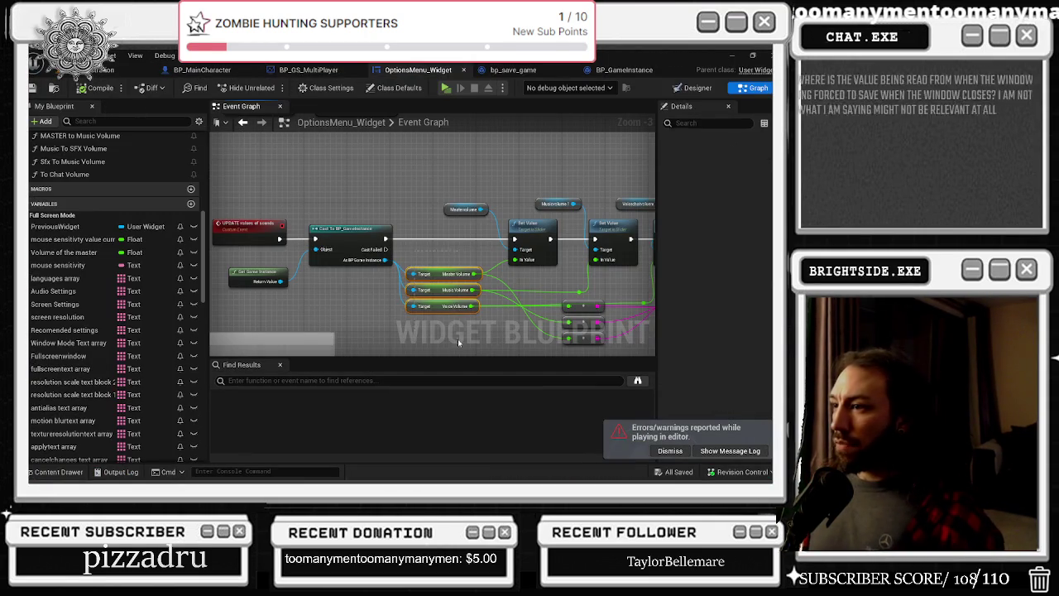
{"action": "left_click", "coordinate": [438, 272]}
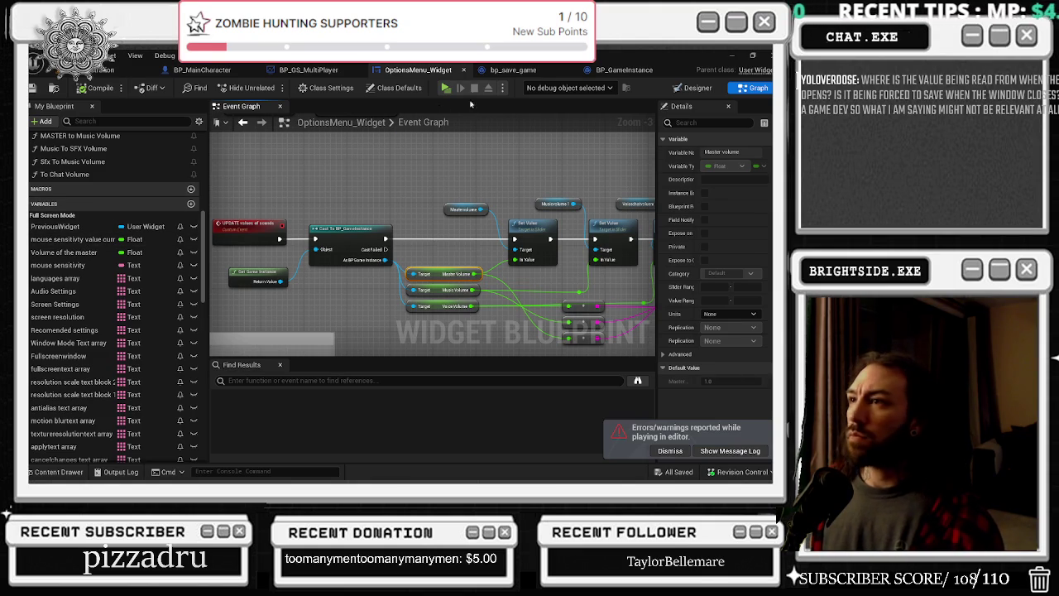
Check bp_save_game's Master Volume and Voice Volume variables, then bring up BP_GameInstance
{"action": "left_click", "coordinate": [508, 69]}
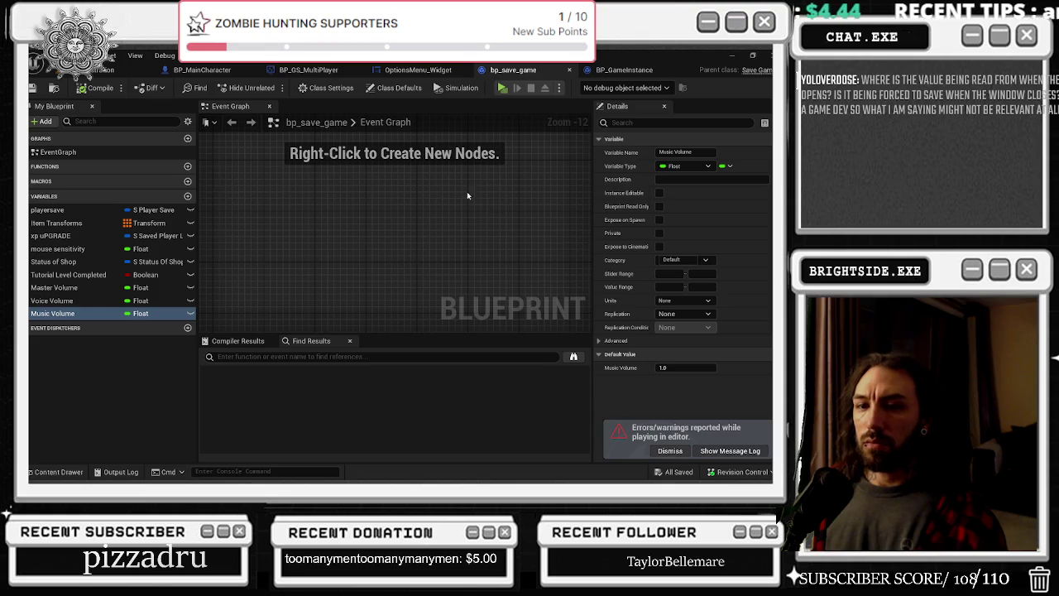
{"action": "left_click", "coordinate": [54, 287]}
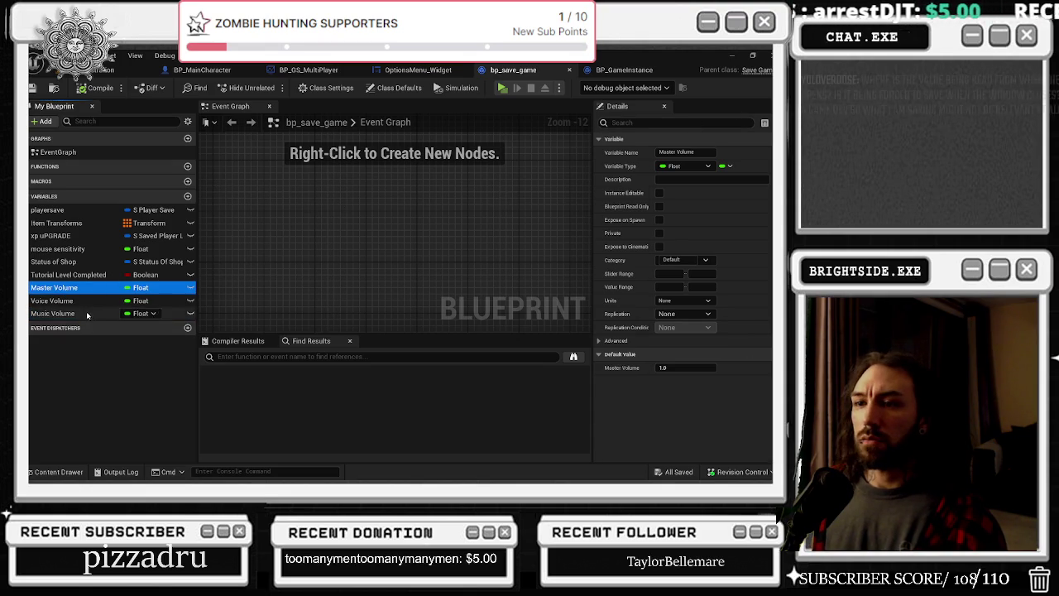
{"action": "left_click", "coordinate": [51, 301]}
{"action": "left_click", "coordinate": [637, 71]}
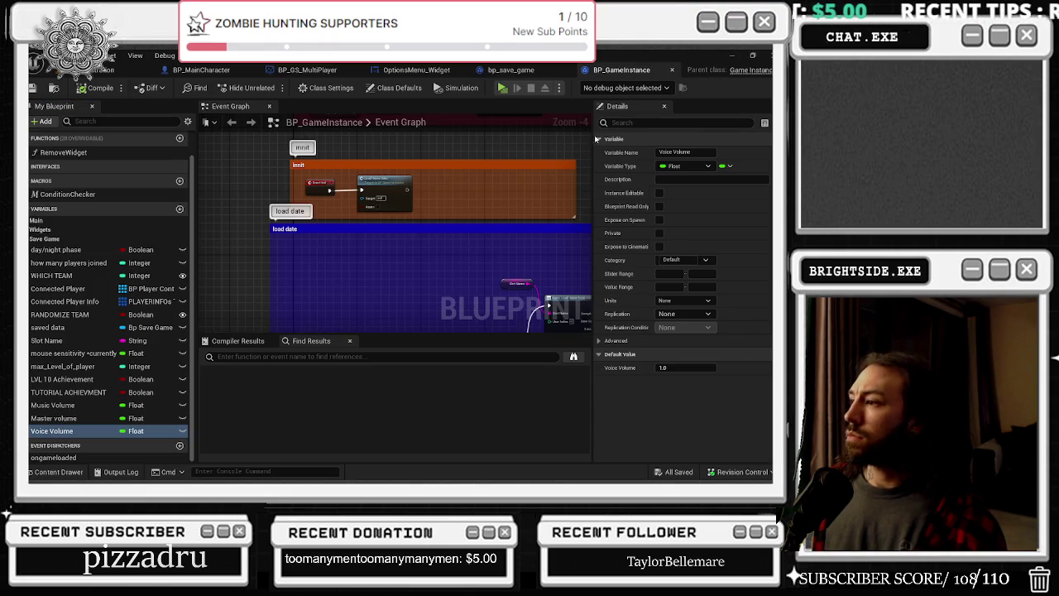
Trace the Load Game Data event through its Async Load, Delay and save-exists Branch nodes
{"action": "scroll", "coordinate": [351, 191], "scroll_direction": "up", "scroll_amount": 2}
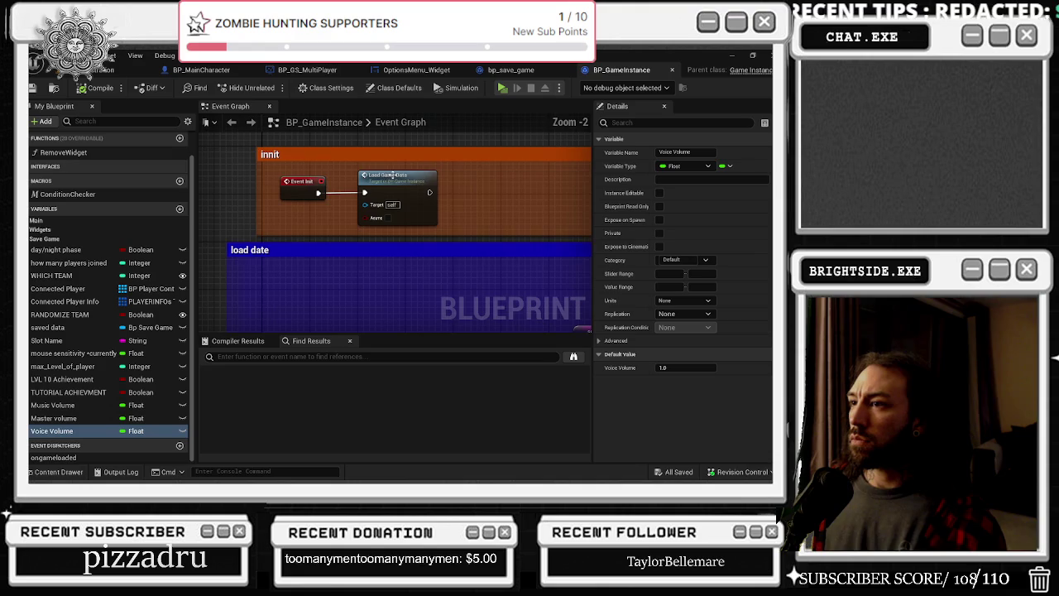
{"action": "scroll", "coordinate": [485, 287], "scroll_direction": "down", "scroll_amount": 1}
{"action": "mouse_move", "coordinate": [484, 287]}
{"action": "left_mouse_down"}
{"action": "mouse_move", "coordinate": [461, 201]}
{"action": "mouse_move", "coordinate": [385, 176]}
{"action": "left_mouse_up"}
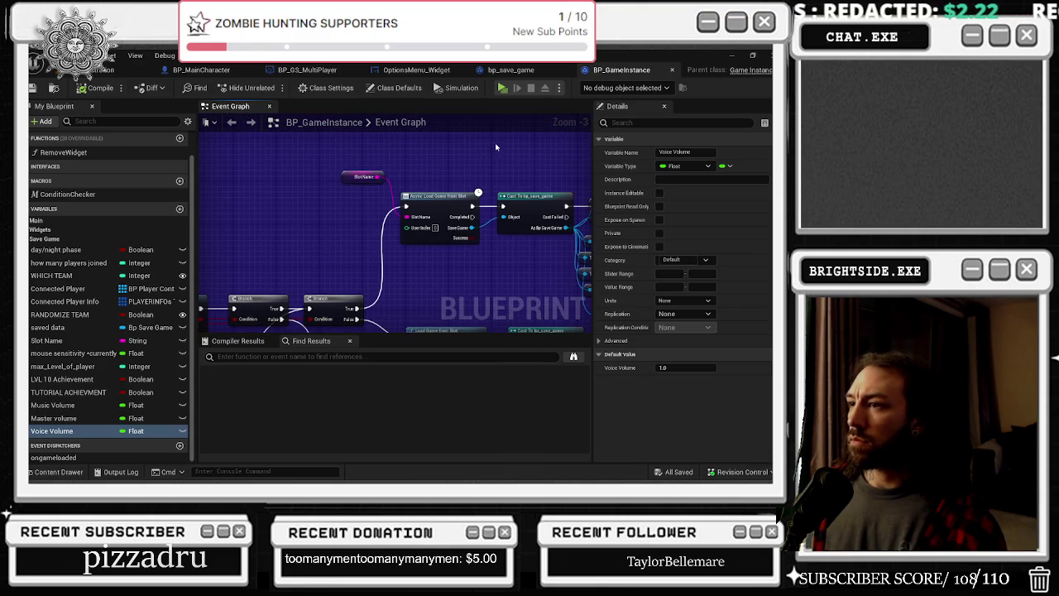
{"action": "mouse_move", "coordinate": [528, 154]}
{"action": "left_mouse_down"}
{"action": "mouse_move", "coordinate": [542, 239]}
{"action": "mouse_move", "coordinate": [572, 294]}
{"action": "mouse_move", "coordinate": [295, 239]}
{"action": "left_mouse_up"}
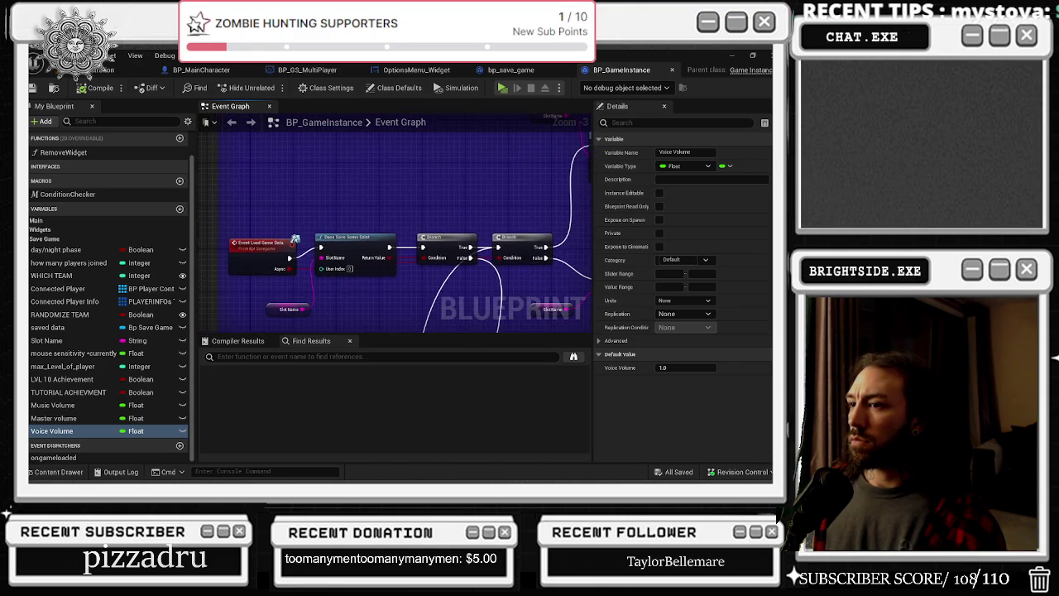
{"action": "double_click", "coordinate": [241, 251]}
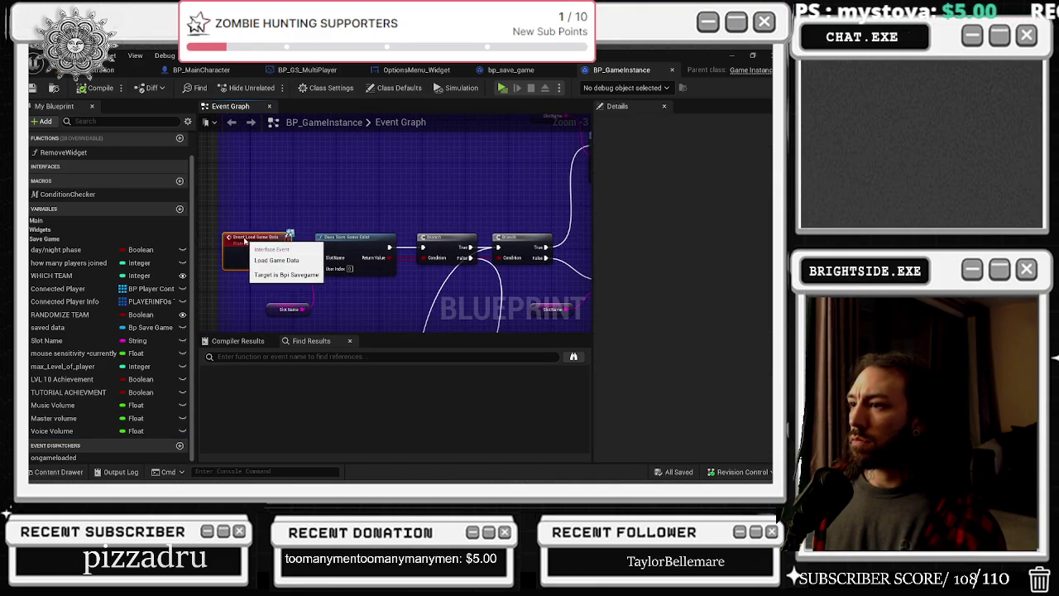
{"action": "mouse_move", "coordinate": [517, 289]}
{"action": "left_mouse_down"}
{"action": "mouse_move", "coordinate": [480, 250]}
{"action": "mouse_move", "coordinate": [422, 232]}
{"action": "mouse_move", "coordinate": [421, 242]}
{"action": "mouse_move", "coordinate": [379, 233]}
{"action": "left_mouse_up"}
{"action": "left_click", "coordinate": [417, 245]}
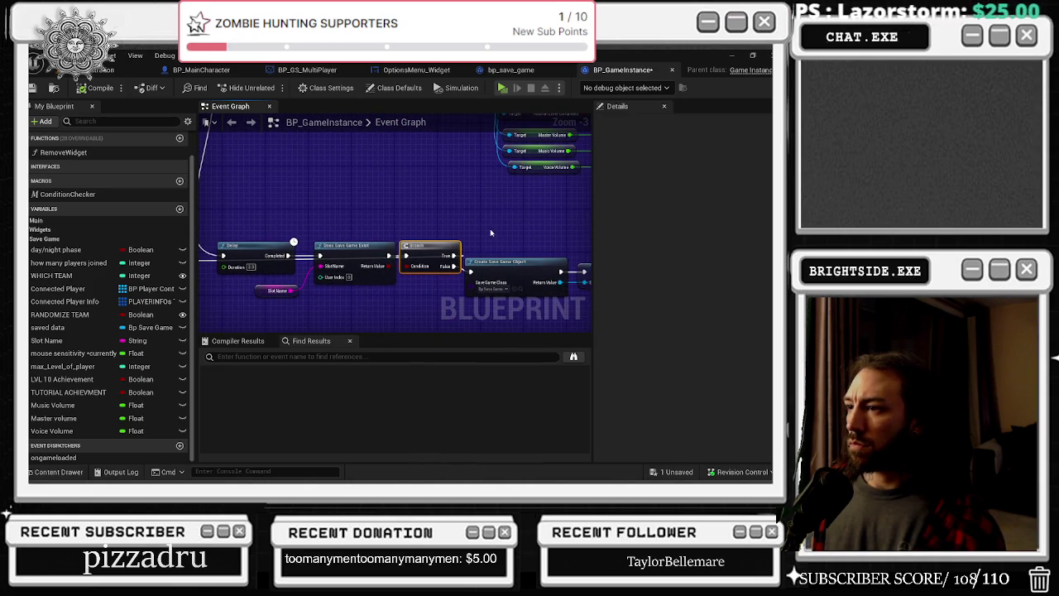
Follow Load Game from Slot and Cast To bp_save_game to the volume SET nodes, then save all
{"action": "mouse_move", "coordinate": [479, 235]}
{"action": "left_mouse_down"}
{"action": "mouse_move", "coordinate": [463, 231]}
{"action": "mouse_move", "coordinate": [430, 157]}
{"action": "mouse_move", "coordinate": [411, 217]}
{"action": "mouse_move", "coordinate": [502, 209]}
{"action": "left_mouse_up"}
{"action": "mouse_move", "coordinate": [262, 171]}
{"action": "left_mouse_down"}
{"action": "mouse_move", "coordinate": [489, 173]}
{"action": "mouse_move", "coordinate": [133, 185]}
{"action": "left_mouse_up"}
{"action": "mouse_move", "coordinate": [347, 231]}
{"action": "left_mouse_down"}
{"action": "mouse_move", "coordinate": [397, 215]}
{"action": "mouse_move", "coordinate": [503, 321]}
{"action": "mouse_move", "coordinate": [339, 294]}
{"action": "mouse_move", "coordinate": [331, 264]}
{"action": "mouse_move", "coordinate": [263, 271]}
{"action": "left_mouse_up"}
{"action": "mouse_move", "coordinate": [322, 245]}
{"action": "left_mouse_down"}
{"action": "mouse_move", "coordinate": [414, 279]}
{"action": "mouse_move", "coordinate": [438, 274]}
{"action": "left_mouse_up"}
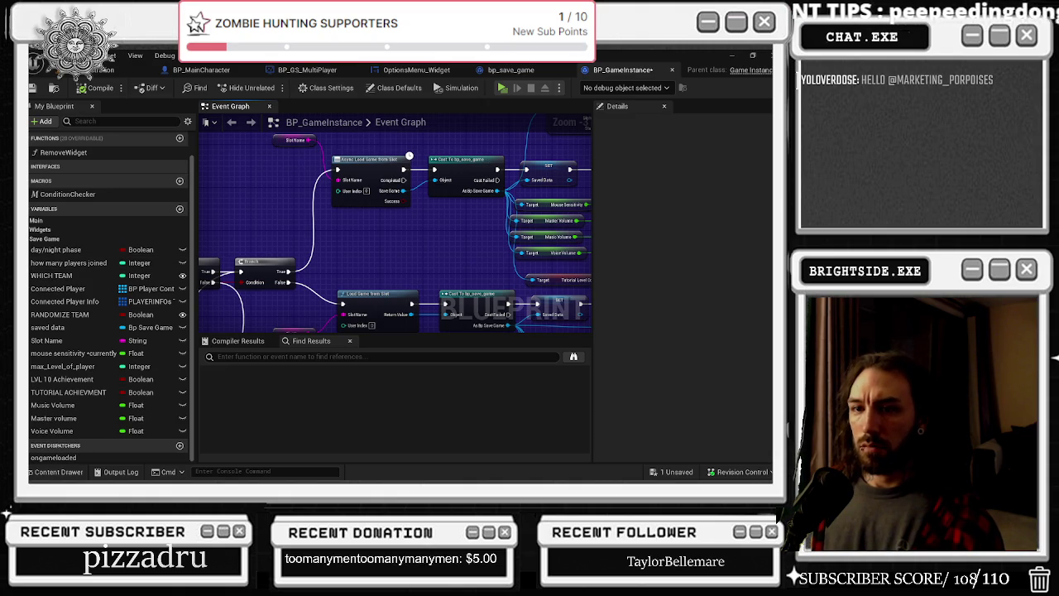
{"action": "mouse_move", "coordinate": [375, 259]}
{"action": "left_mouse_down"}
{"action": "mouse_move", "coordinate": [428, 241]}
{"action": "mouse_move", "coordinate": [347, 320]}
{"action": "left_mouse_up"}
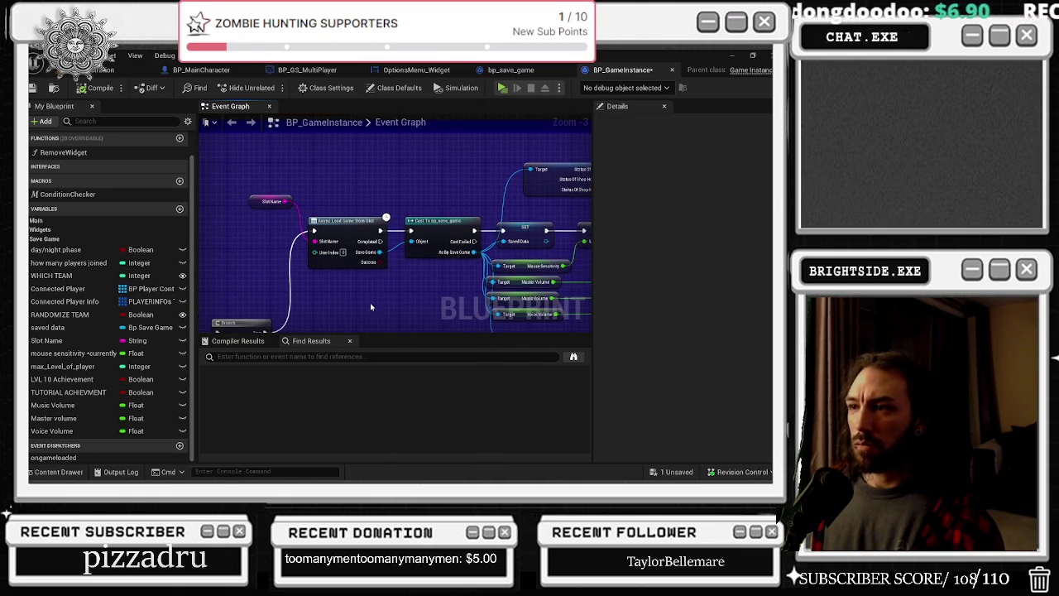
{"action": "mouse_move", "coordinate": [434, 301]}
{"action": "left_mouse_down"}
{"action": "mouse_move", "coordinate": [405, 279]}
{"action": "mouse_move", "coordinate": [342, 267]}
{"action": "left_mouse_up"}
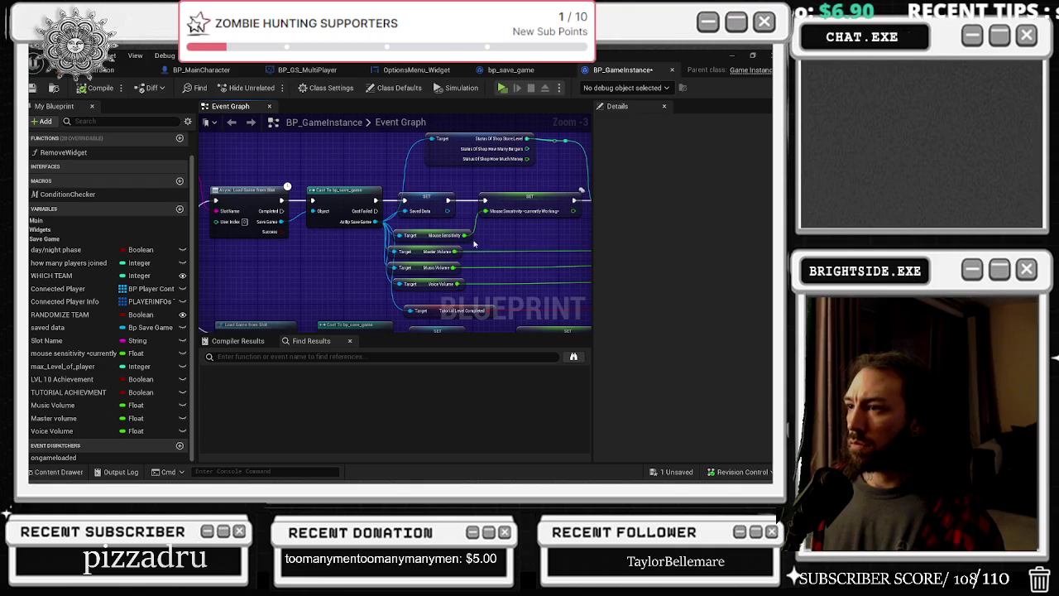
{"action": "left_click", "coordinate": [530, 205]}
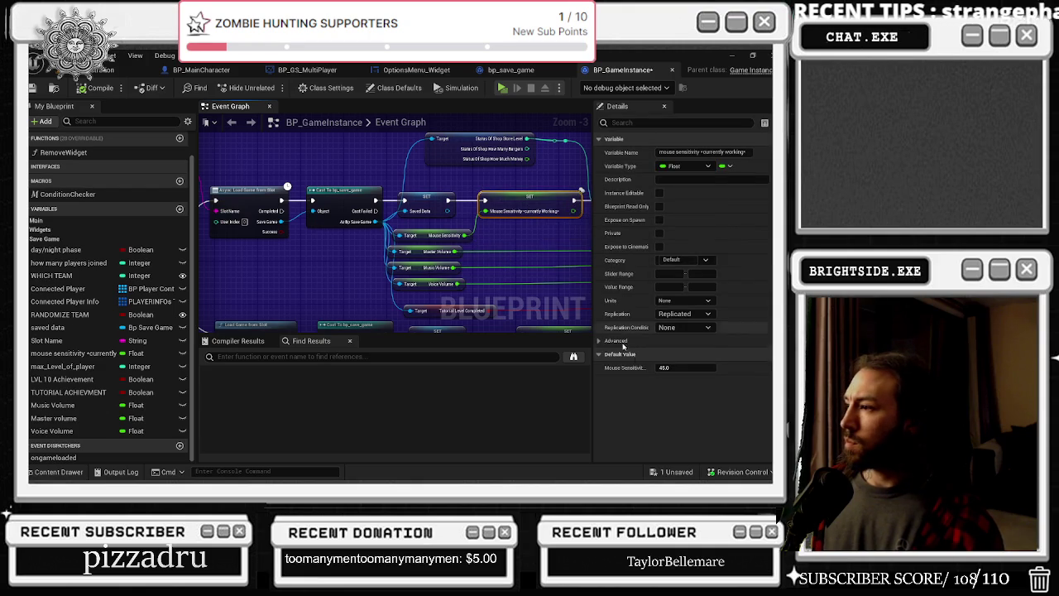
{"action": "left_click_drag", "start_coordinate": [423, 237], "coordinate": [306, 222]}
{"action": "left_click", "coordinate": [308, 238]}
{"action": "key", "text": "ctrl+shift+s"}
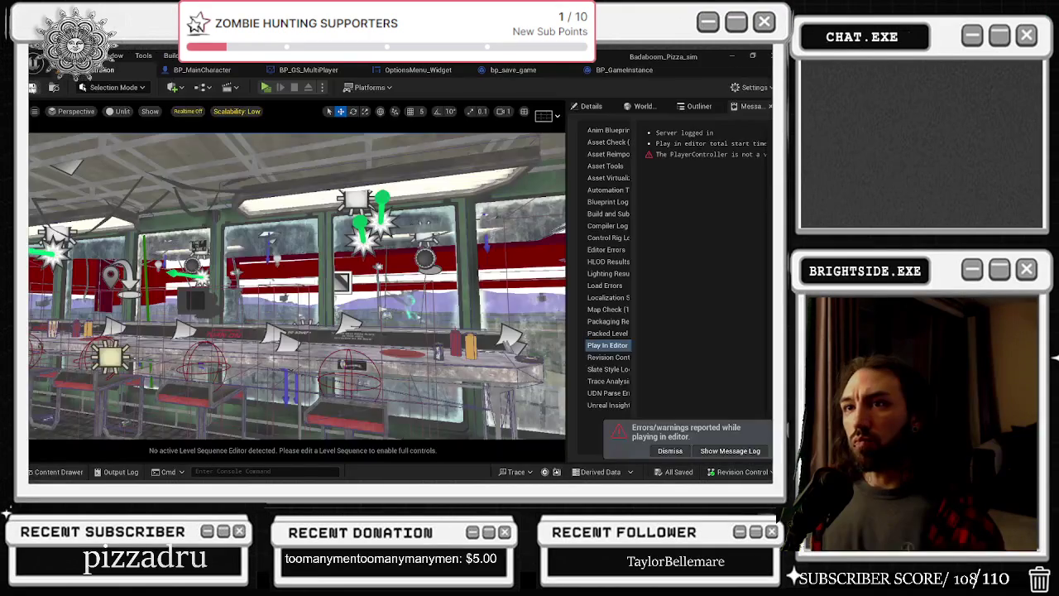
{"action": "left_click", "coordinate": [267, 88]}
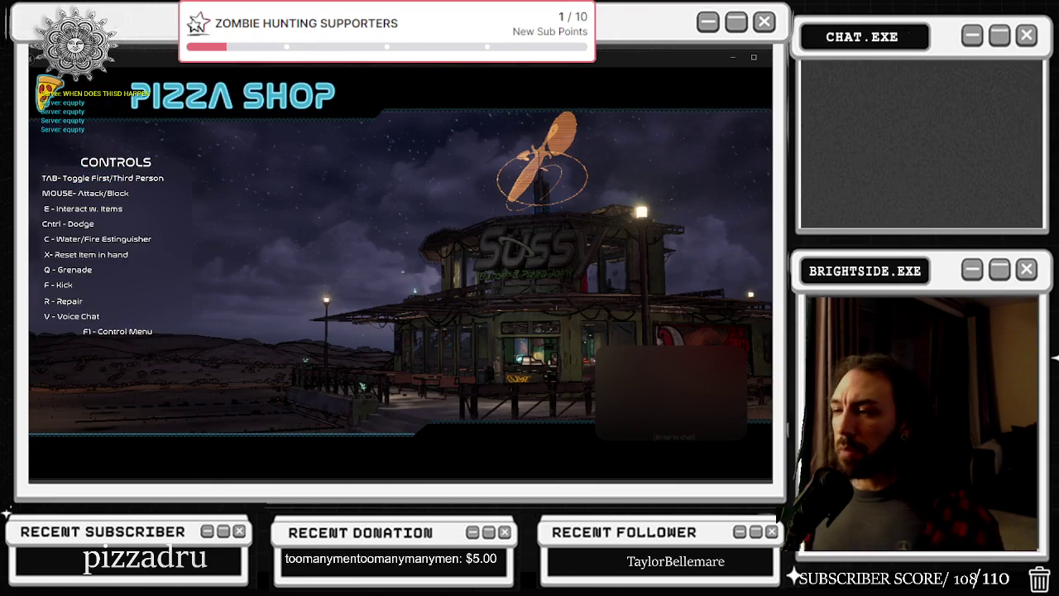
{"action": "key", "text": "Escape"}
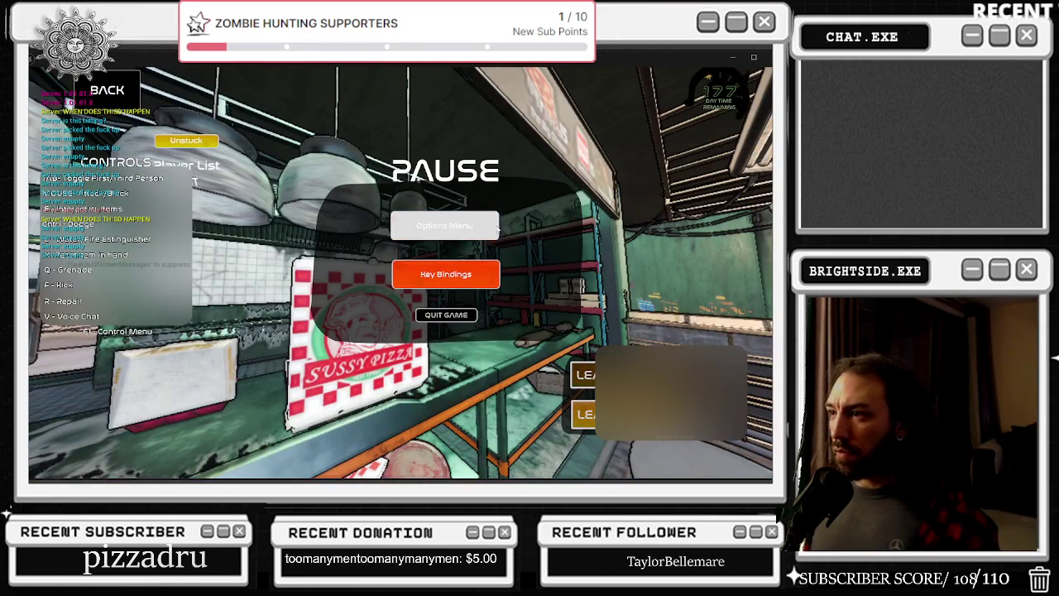
{"action": "left_click", "coordinate": [444, 223]}
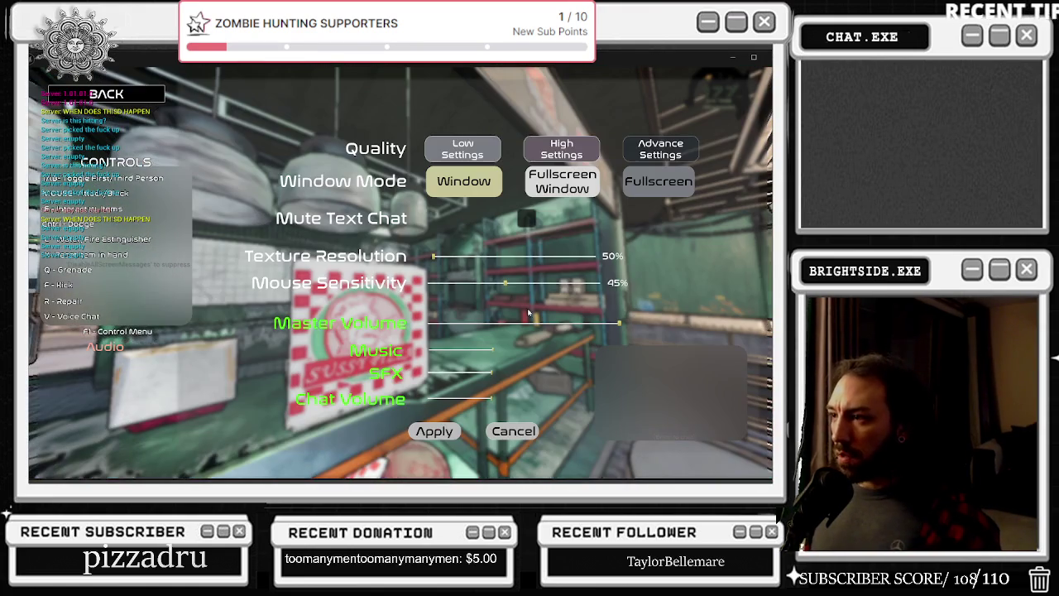
{"action": "left_click", "coordinate": [442, 432]}
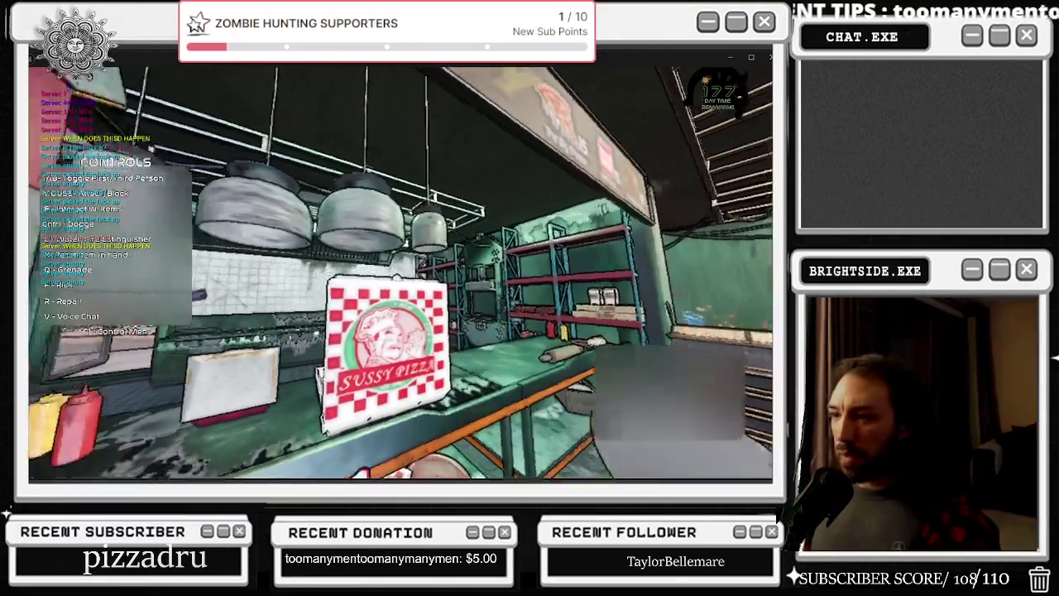
{"action": "key", "text": "Escape"}
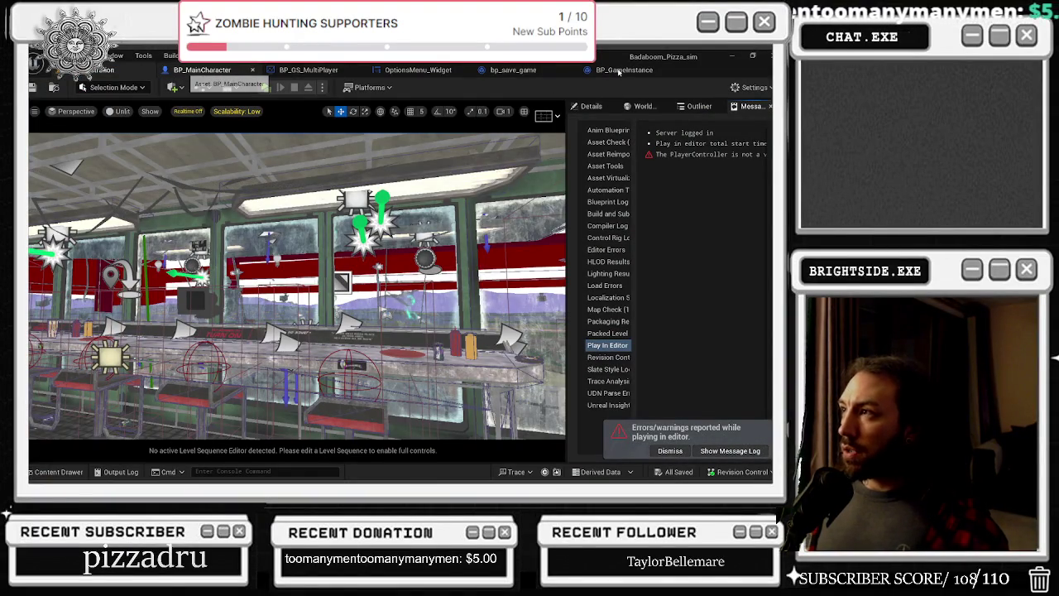
Wire the loaded save values into BP_GameInstance's SET Master Volume and SET Music Volume pins
{"action": "left_click", "coordinate": [620, 70]}
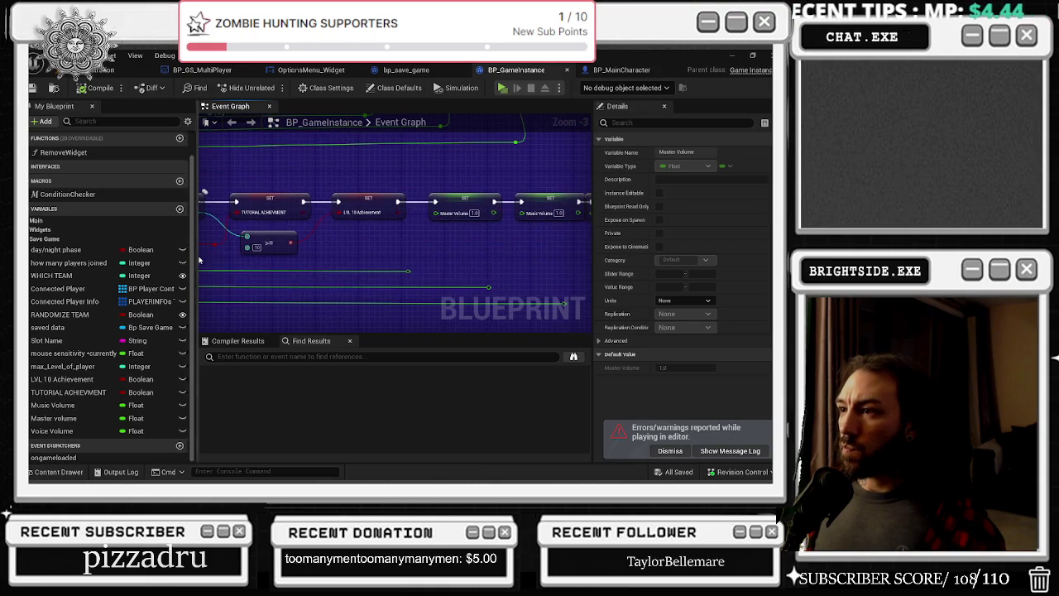
{"action": "mouse_move", "coordinate": [405, 271]}
{"action": "left_mouse_down"}
{"action": "mouse_move", "coordinate": [421, 229]}
{"action": "mouse_move", "coordinate": [442, 248]}
{"action": "mouse_move", "coordinate": [375, 238]}
{"action": "mouse_move", "coordinate": [456, 229]}
{"action": "mouse_move", "coordinate": [425, 204]}
{"action": "left_mouse_up"}
{"action": "mouse_move", "coordinate": [496, 285]}
{"action": "left_mouse_down"}
{"action": "mouse_move", "coordinate": [455, 285]}
{"action": "mouse_move", "coordinate": [456, 203]}
{"action": "left_mouse_up"}
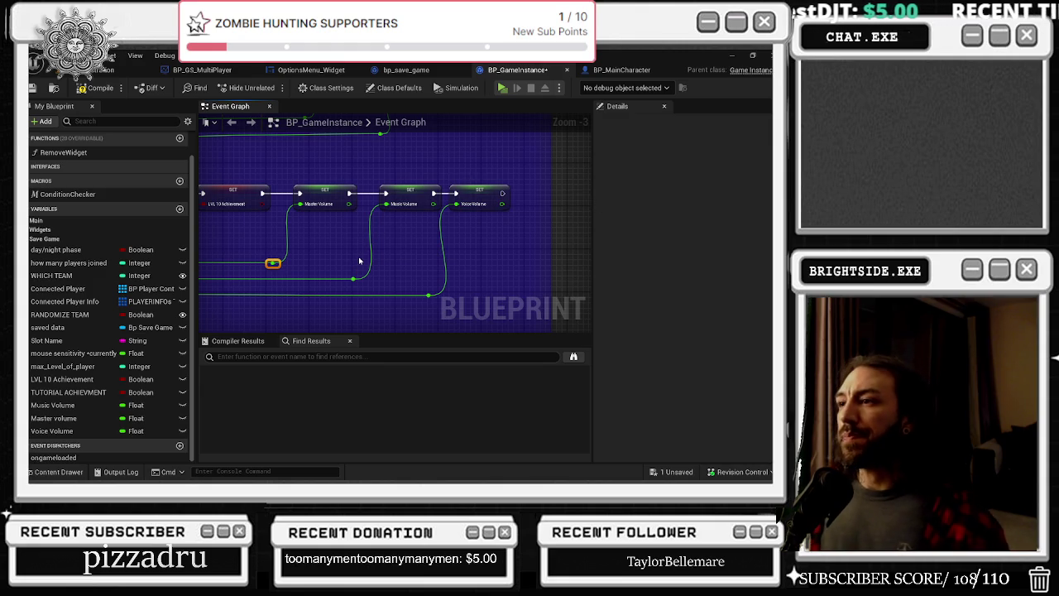
{"action": "left_click_drag", "start_coordinate": [298, 255], "coordinate": [585, 242]}
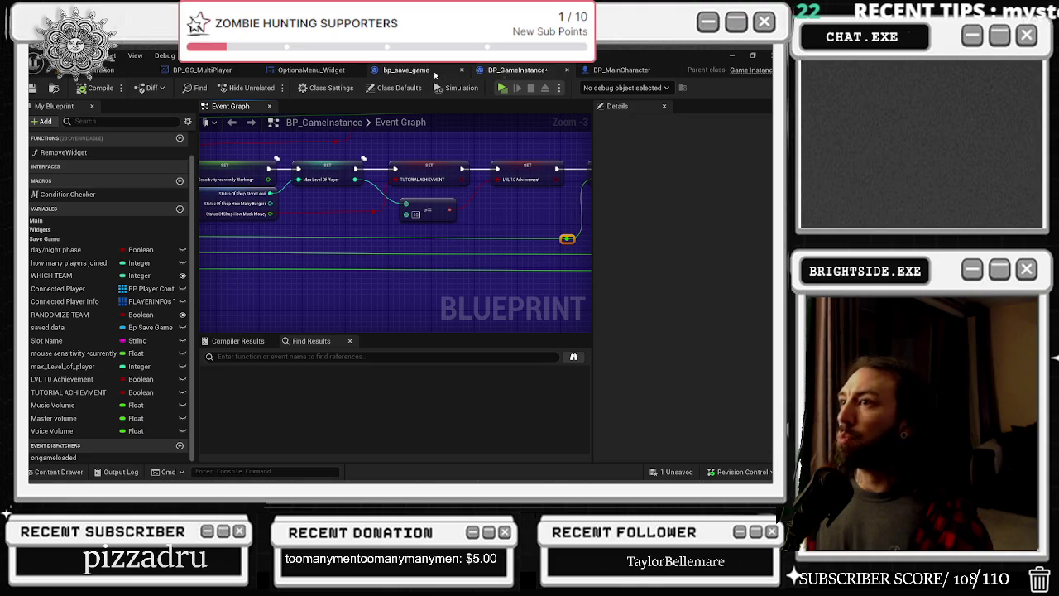
{"action": "left_click", "coordinate": [311, 69]}
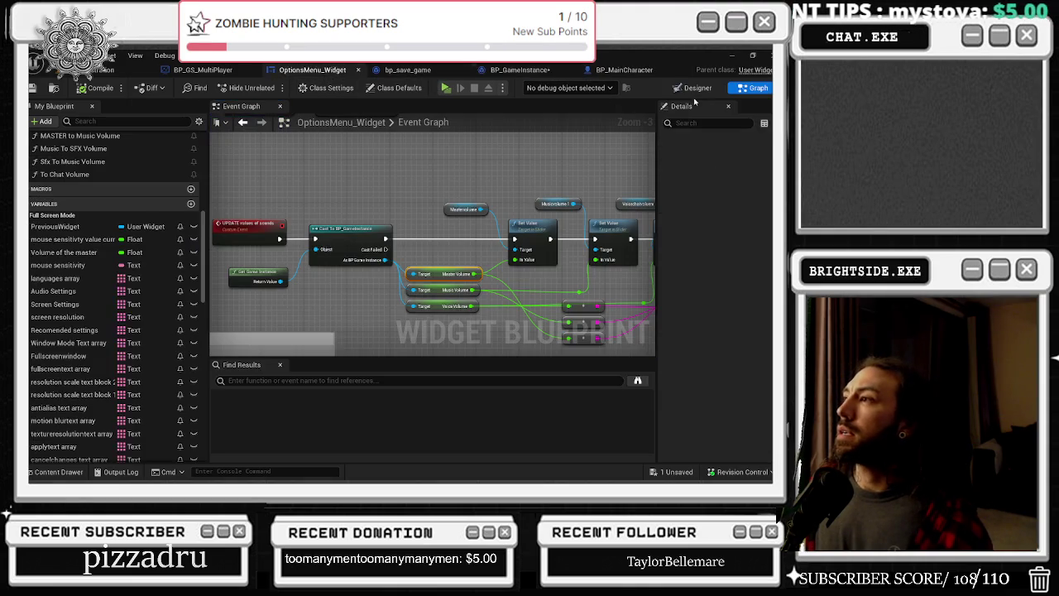
Check the music volume slider in the OptionsMenu_Widget designer, then save the Demonstration map
{"action": "left_click", "coordinate": [692, 88]}
{"action": "scroll", "coordinate": [456, 362], "scroll_direction": "up", "scroll_amount": 4}
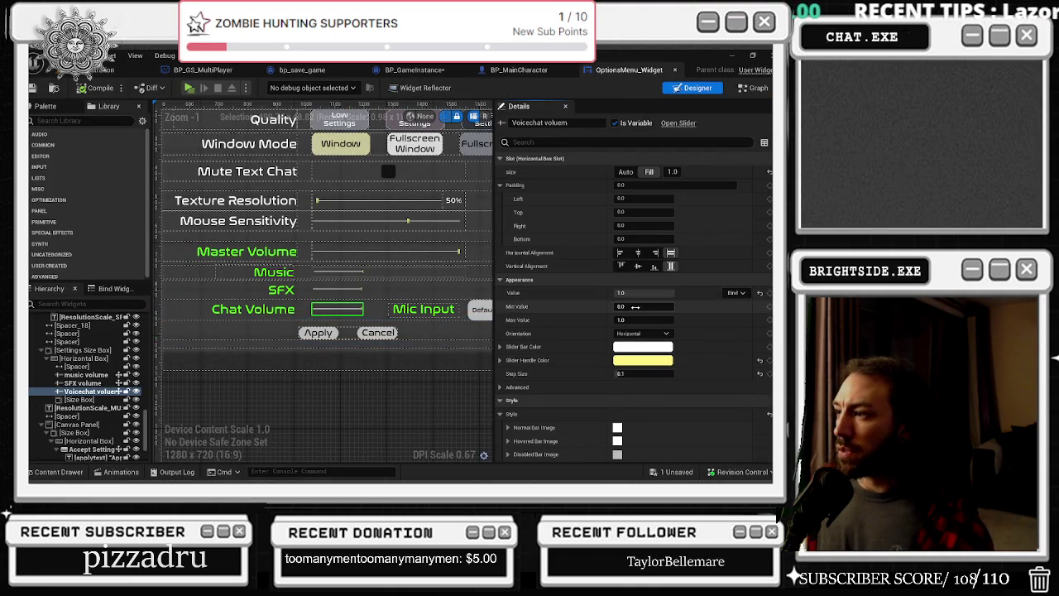
{"action": "left_click", "coordinate": [336, 290]}
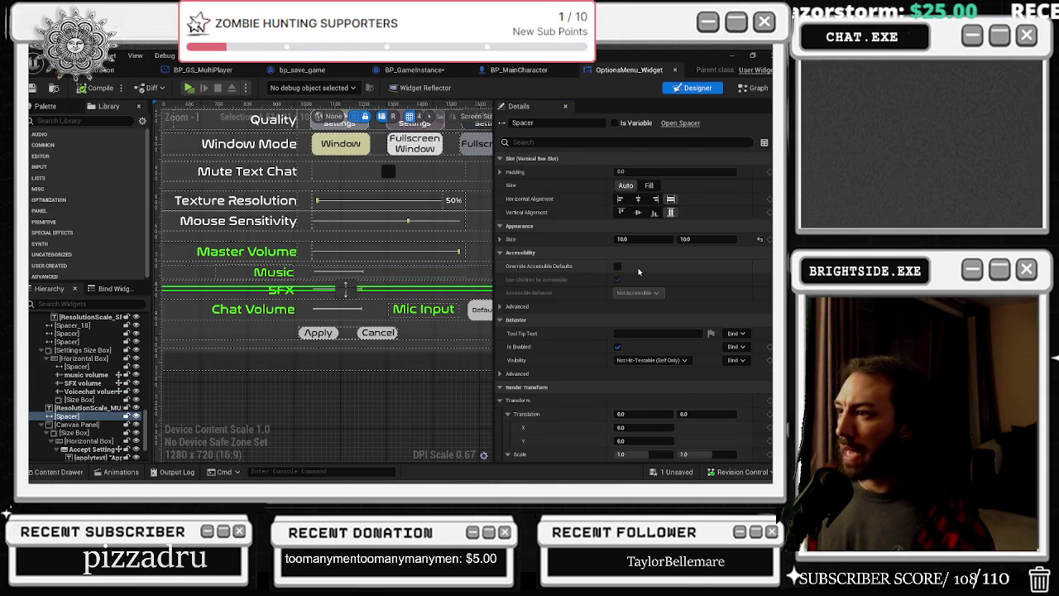
{"action": "left_click", "coordinate": [341, 274]}
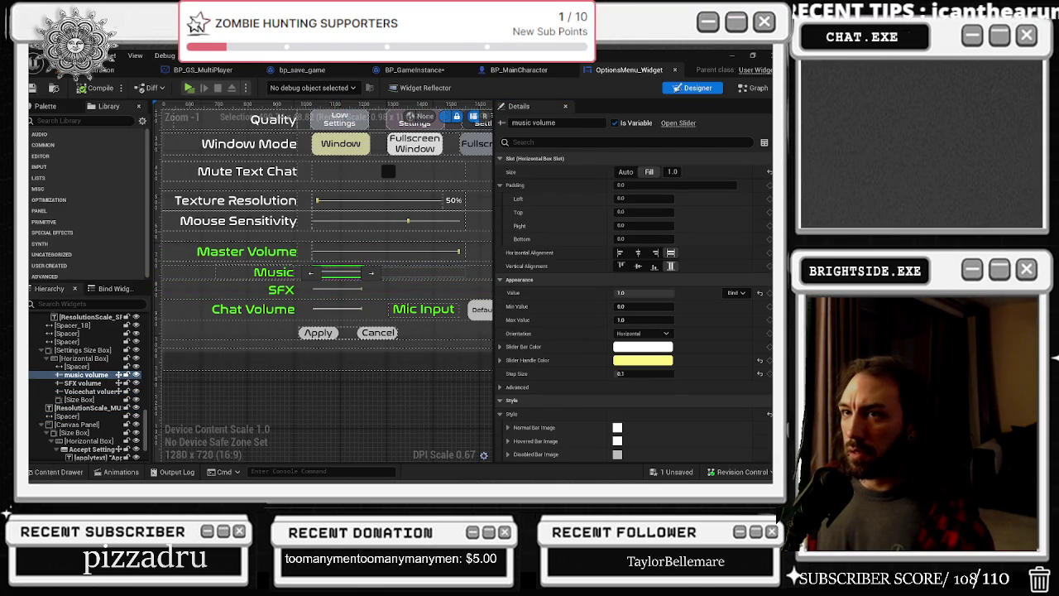
{"action": "left_click", "coordinate": [59, 75]}
{"action": "left_click", "coordinate": [33, 88]}
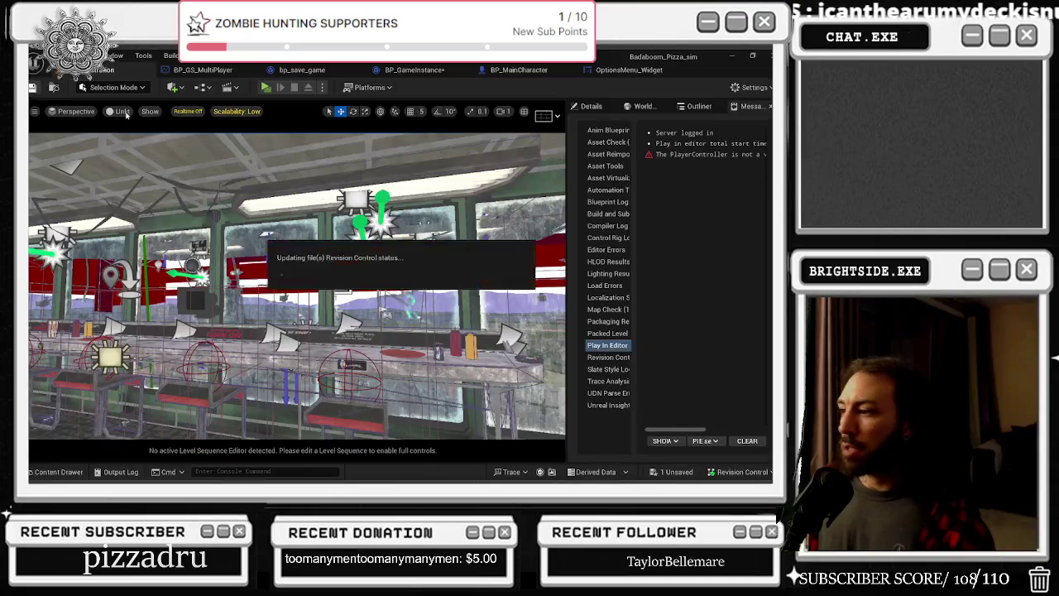
Save all, play-test, and in Options set Master to about 65% and Music about 47%, then apply
{"action": "left_click", "coordinate": [479, 379]}
{"action": "left_click", "coordinate": [272, 87]}
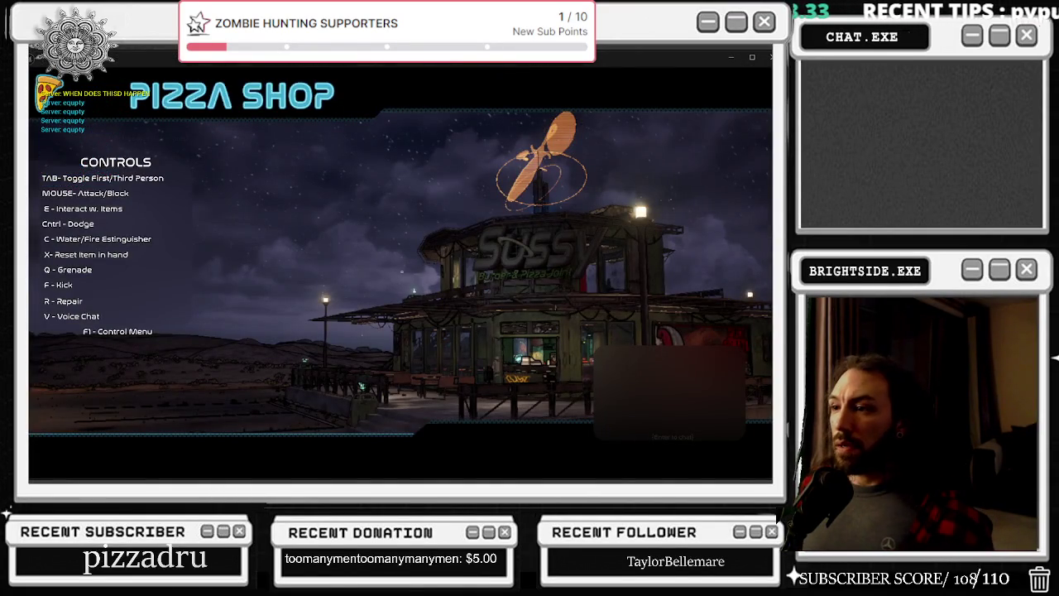
{"action": "key", "text": "Escape"}
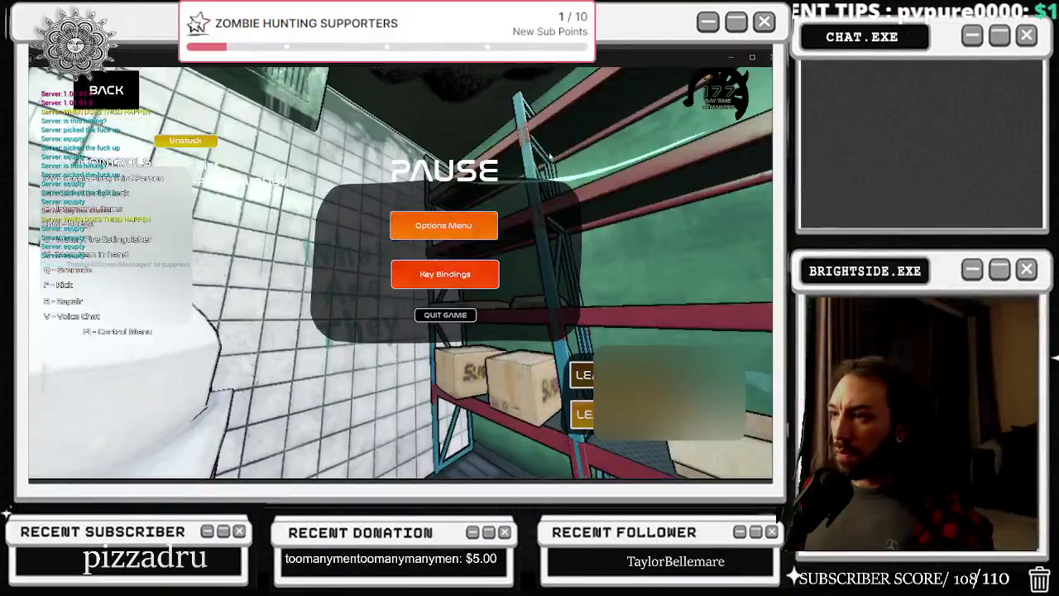
{"action": "key", "text": "Escape"}
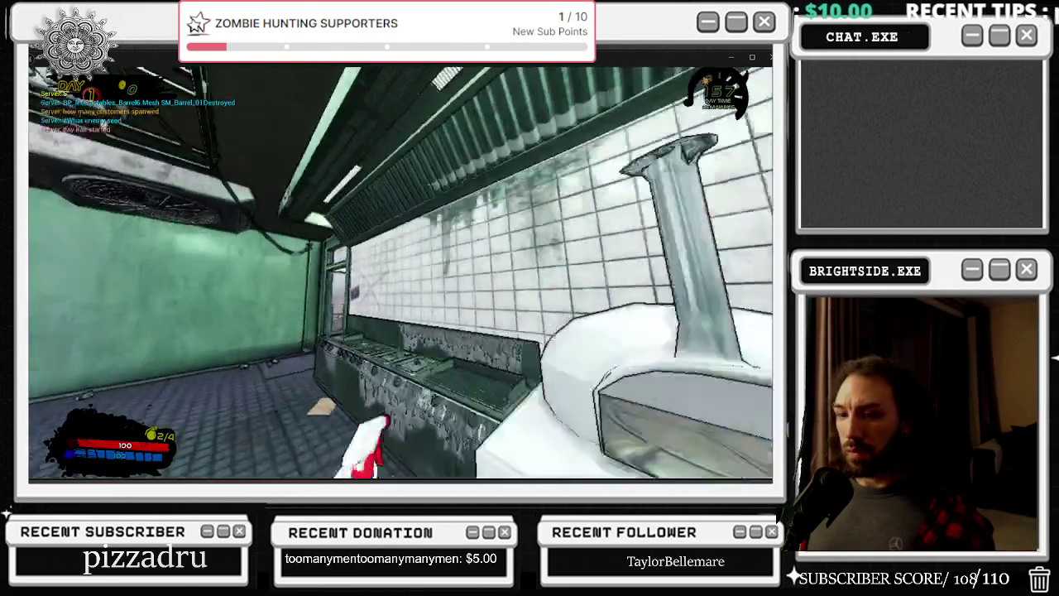
{"action": "key", "text": "Escape"}
{"action": "left_click", "coordinate": [442, 225]}
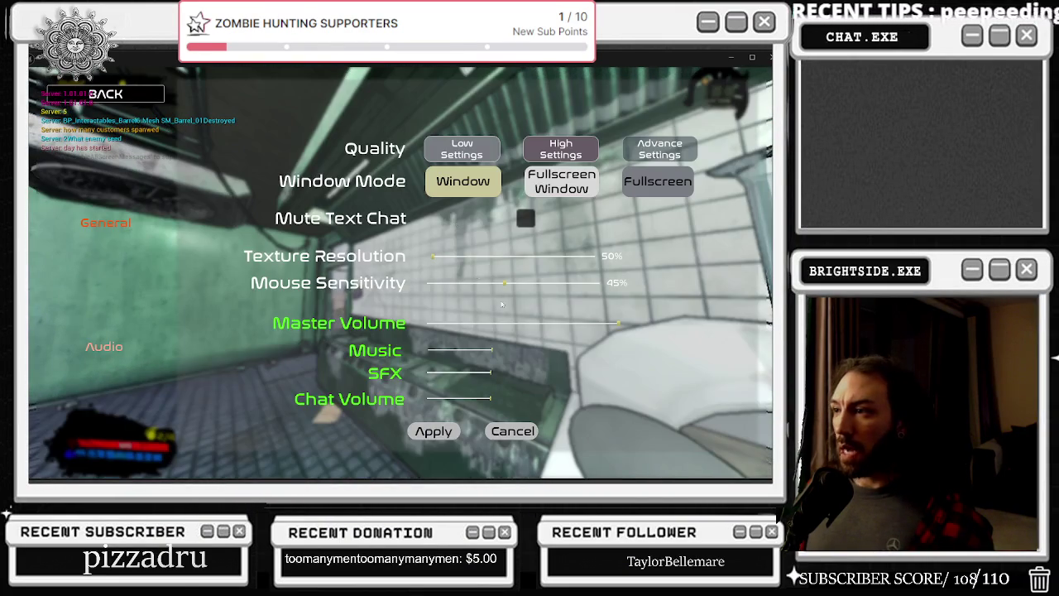
{"action": "left_click", "coordinate": [552, 325]}
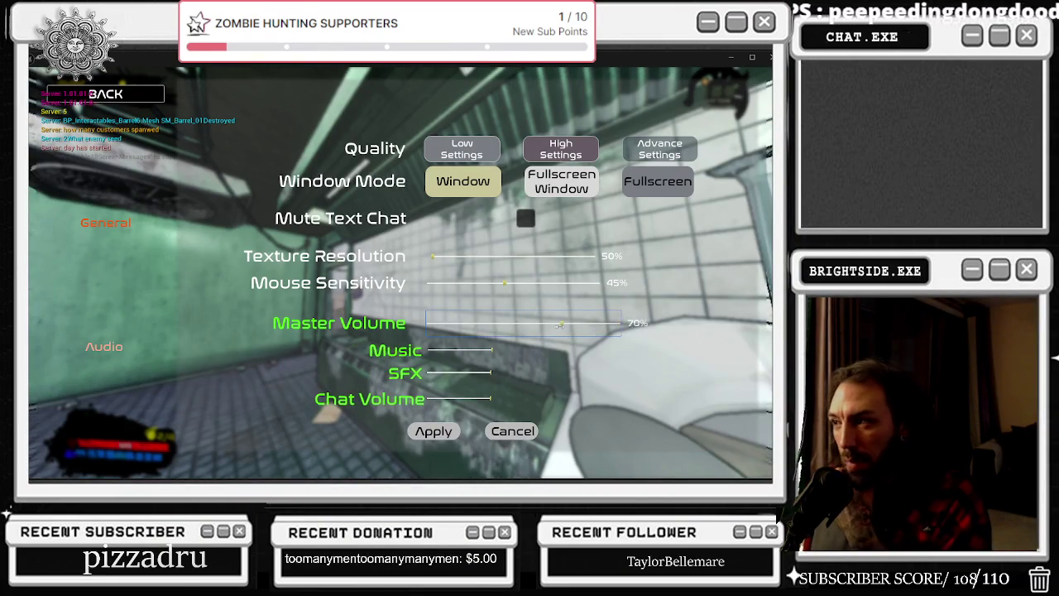
{"action": "left_click", "coordinate": [457, 350]}
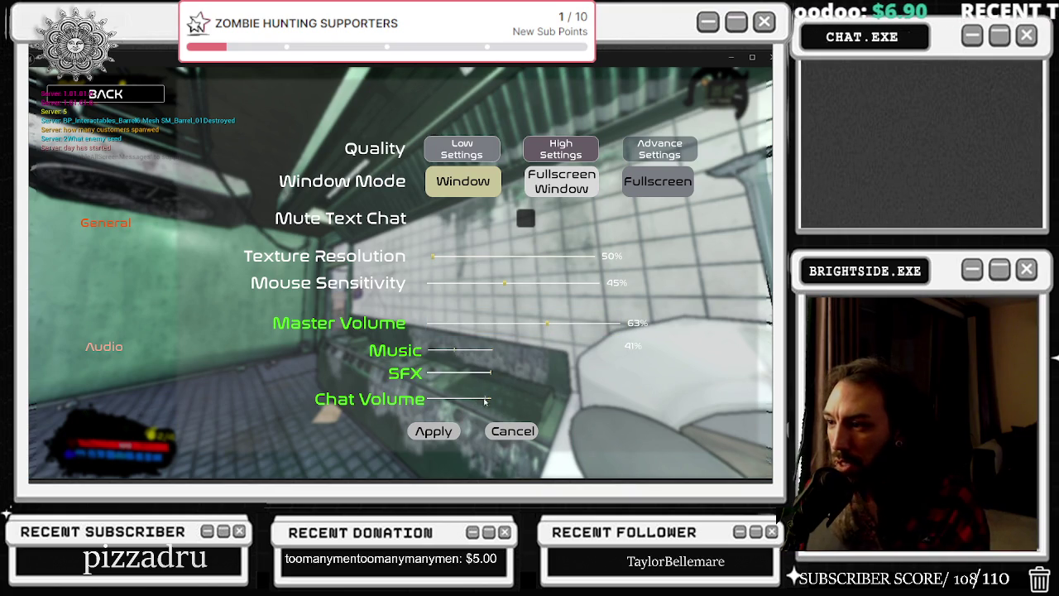
{"action": "left_click", "coordinate": [432, 433]}
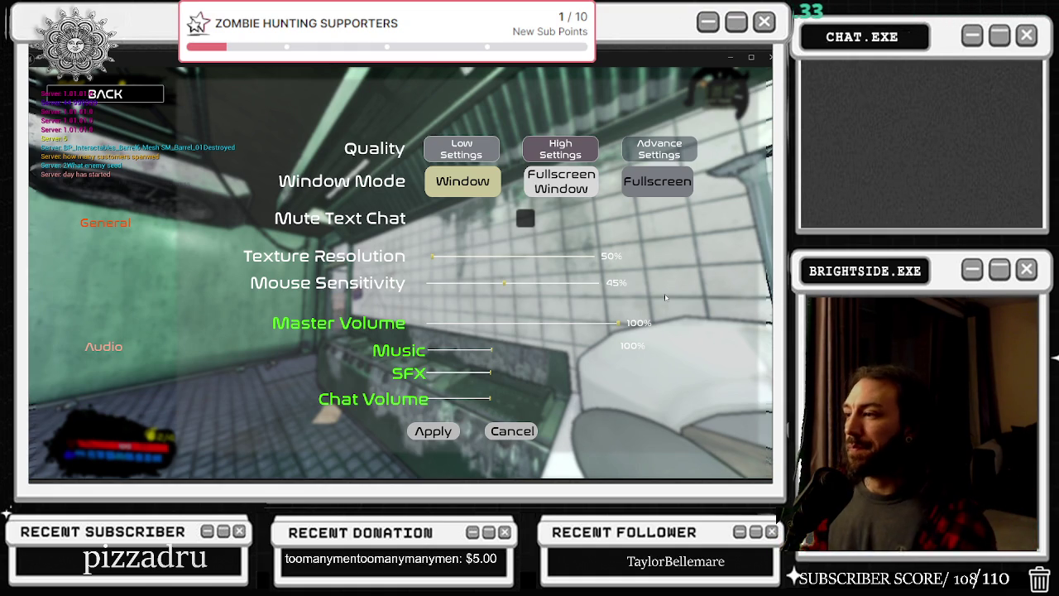
{"action": "left_click", "coordinate": [161, 94]}
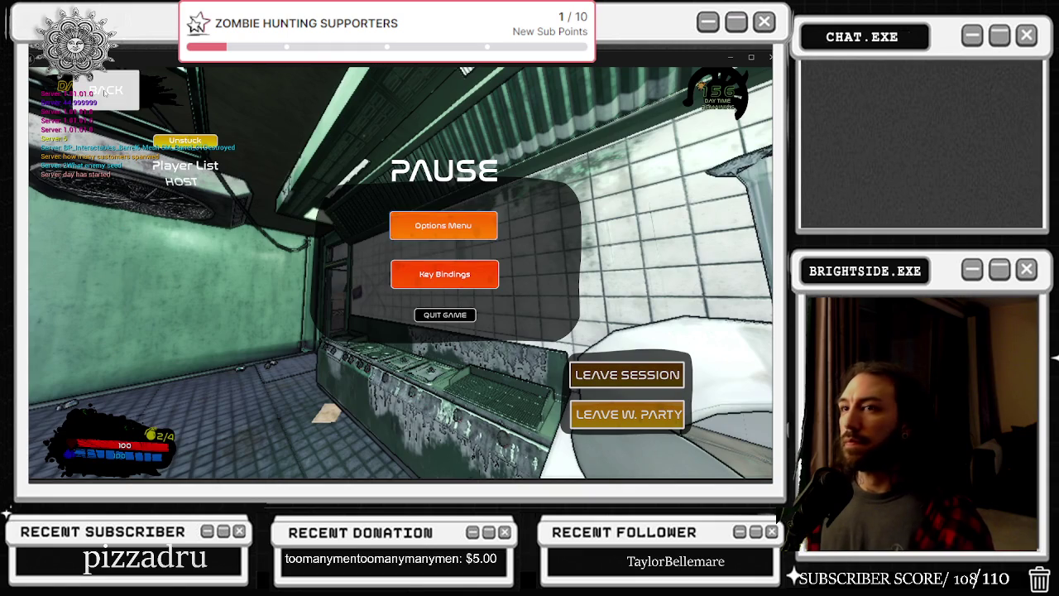
Reopen Options, set Master to 50% then 23% and Music about 38%, applying each, then stop play
{"action": "key", "text": "Escape"}
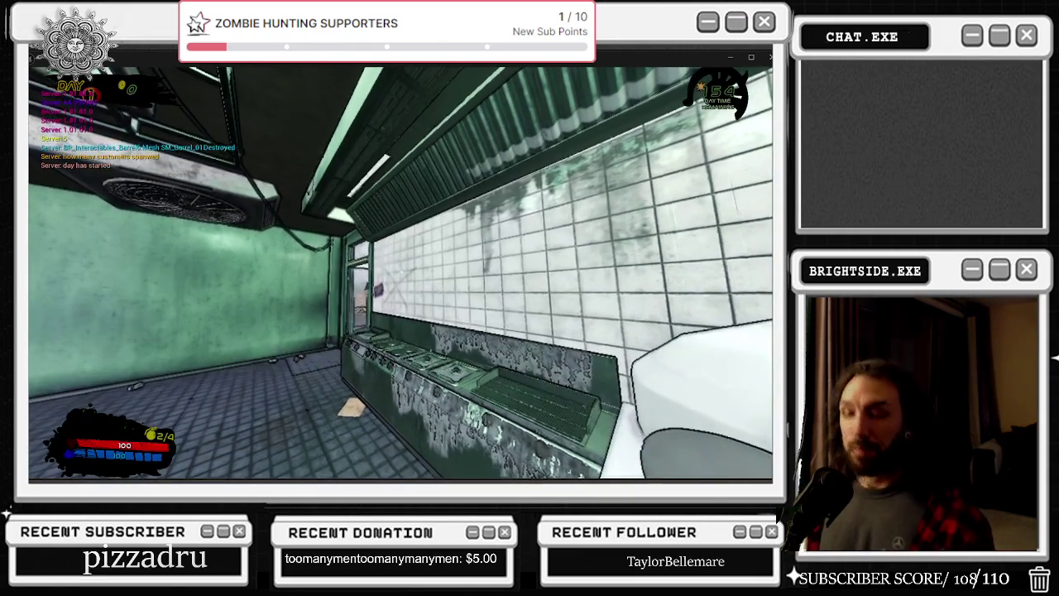
{"action": "key", "text": "Escape"}
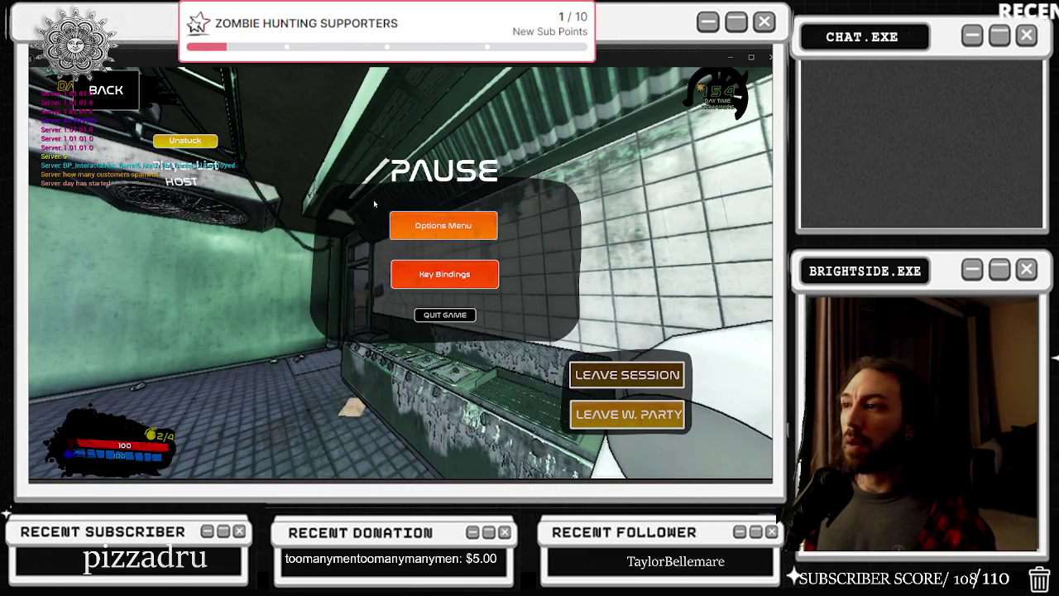
{"action": "left_click", "coordinate": [420, 219]}
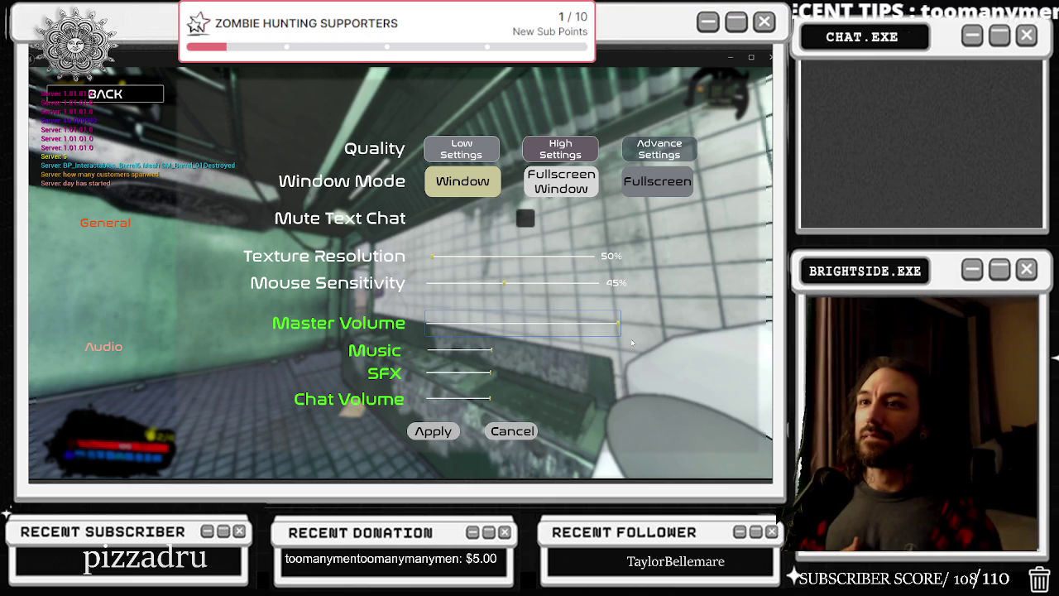
{"action": "left_click", "coordinate": [523, 324]}
{"action": "left_click", "coordinate": [452, 352]}
{"action": "left_click", "coordinate": [452, 420]}
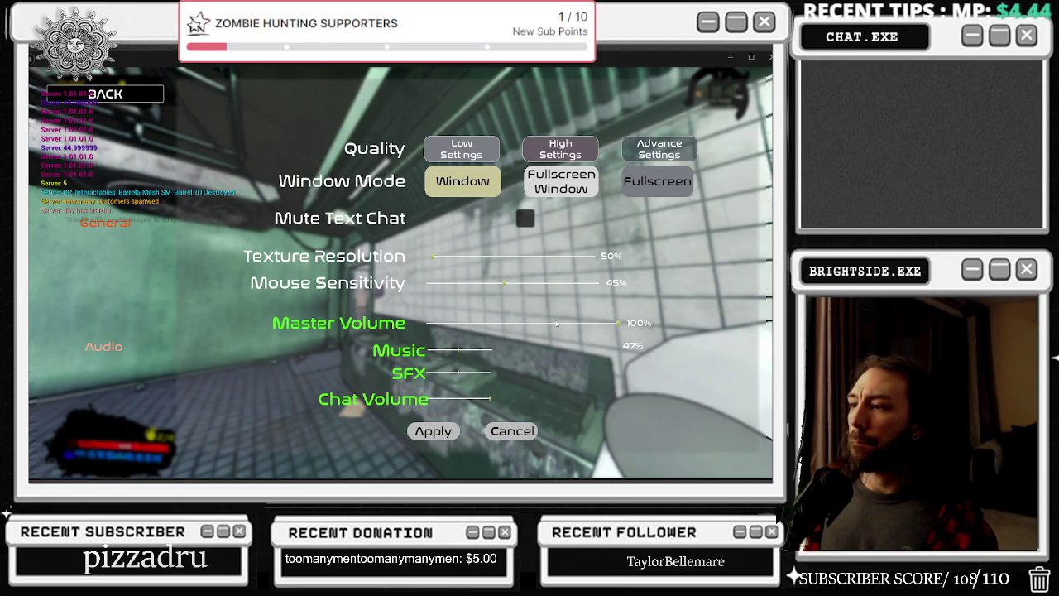
{"action": "left_click_drag", "start_coordinate": [556, 323], "coordinate": [471, 334]}
{"action": "left_click", "coordinate": [432, 432]}
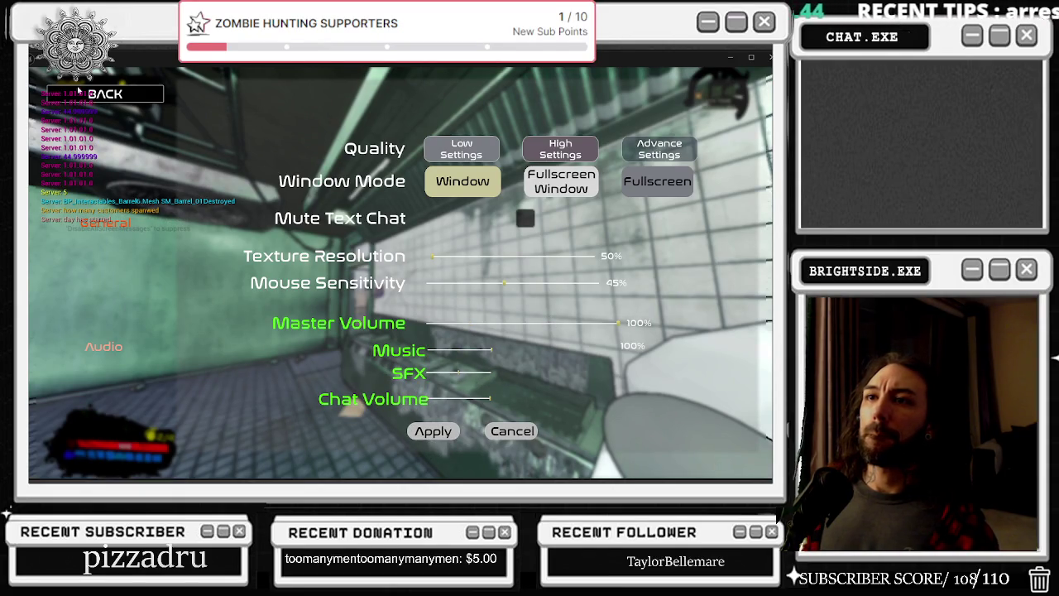
{"action": "key", "text": "Escape"}
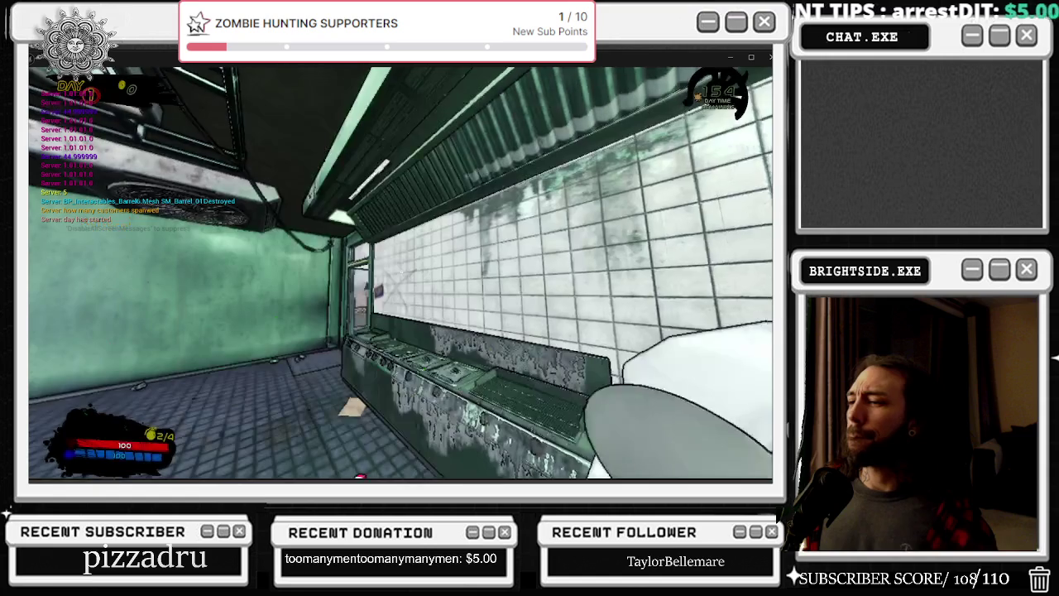
{"action": "key", "text": "Escape"}
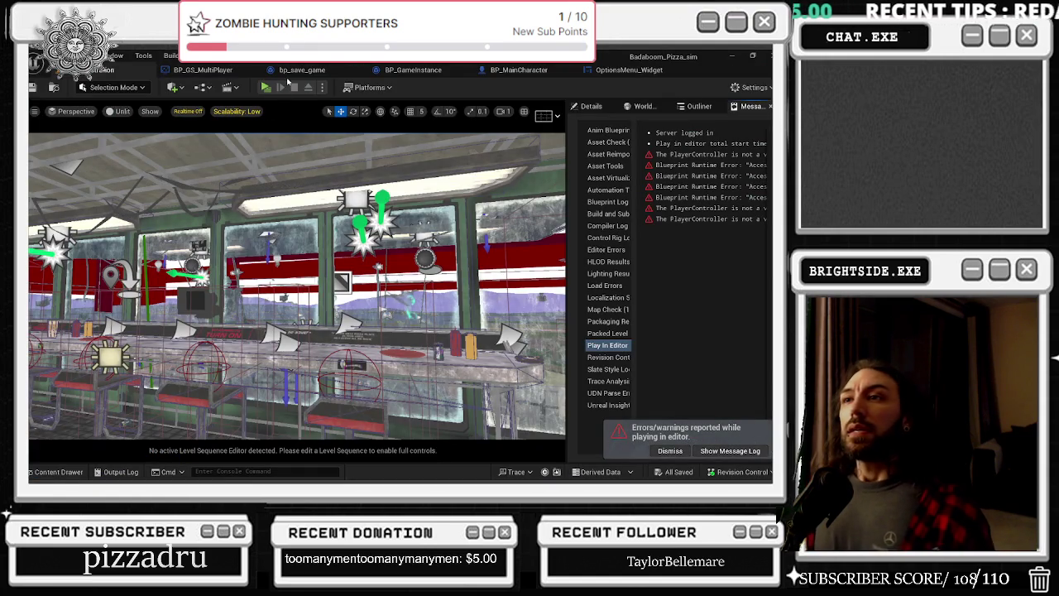
{"action": "left_click", "coordinate": [633, 73]}
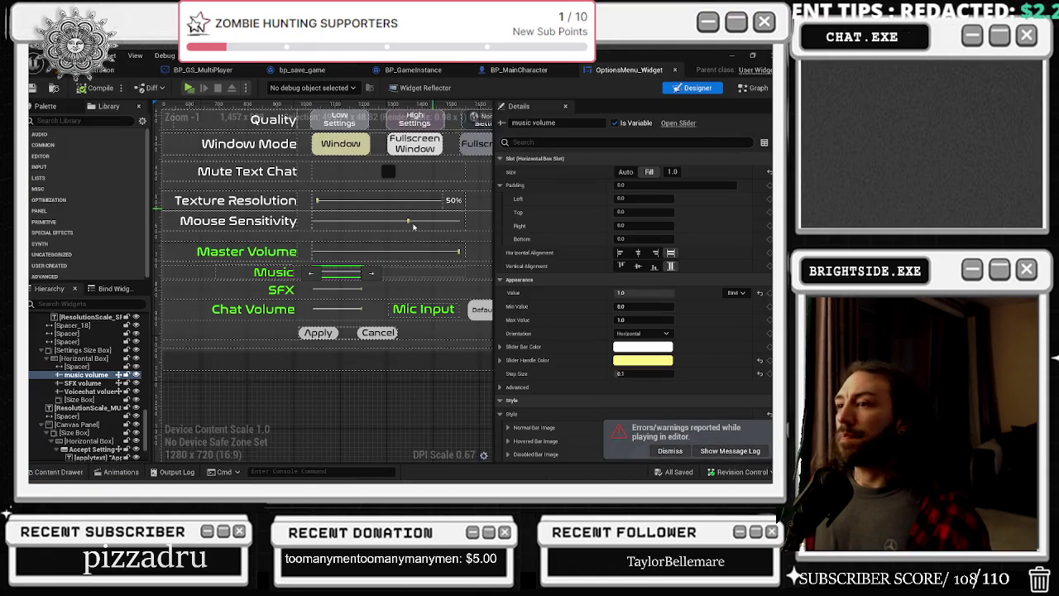
Jump to the music slider's On Value Changed logic and move its Add node up and left
{"action": "scroll", "coordinate": [641, 449], "scroll_direction": "down", "scroll_amount": 8}
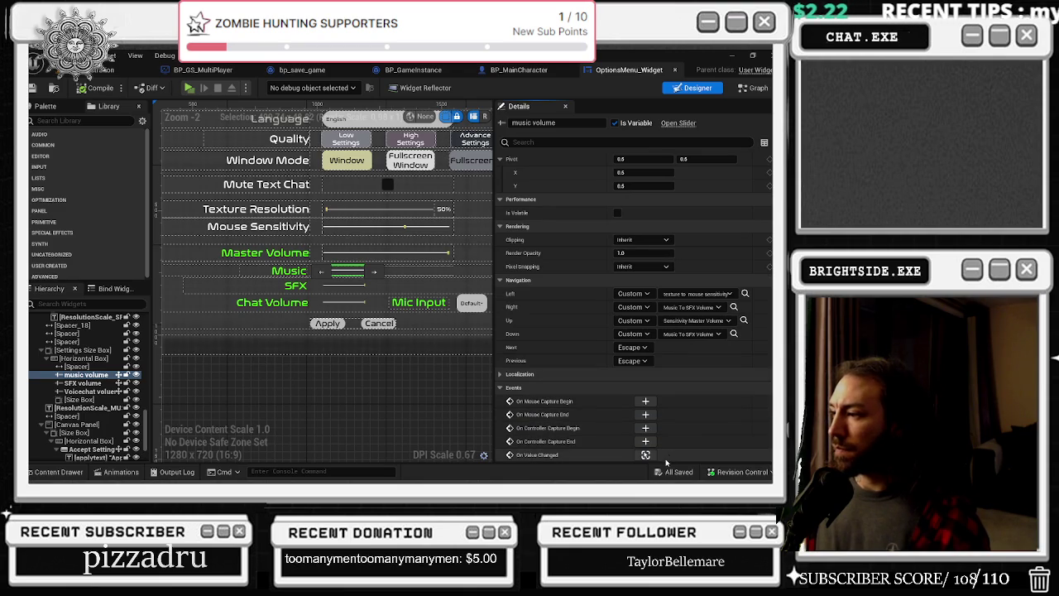
{"action": "left_click", "coordinate": [645, 455]}
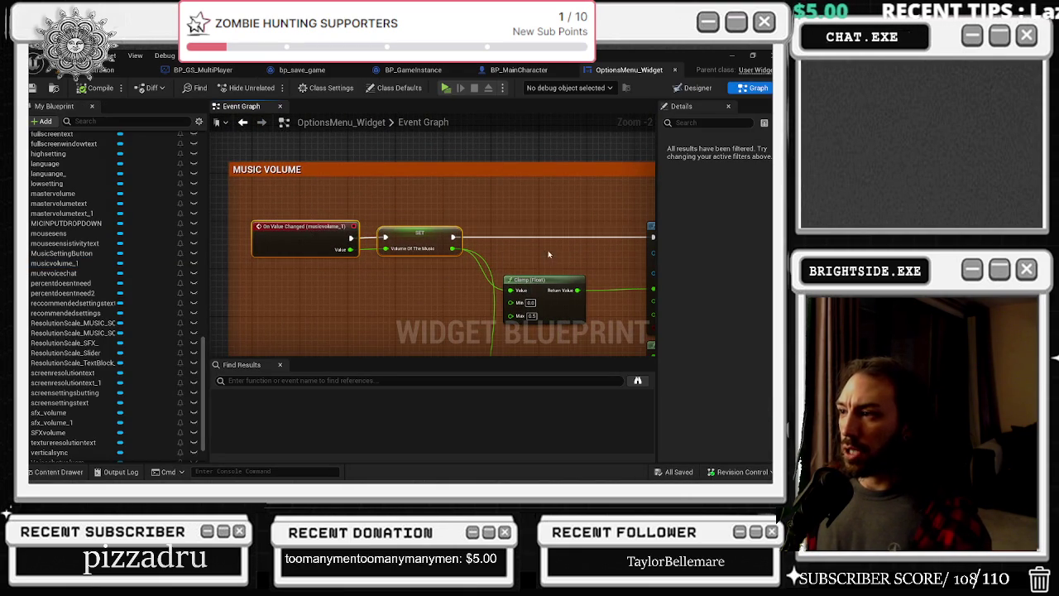
{"action": "left_click_drag", "start_coordinate": [550, 261], "coordinate": [494, 240]}
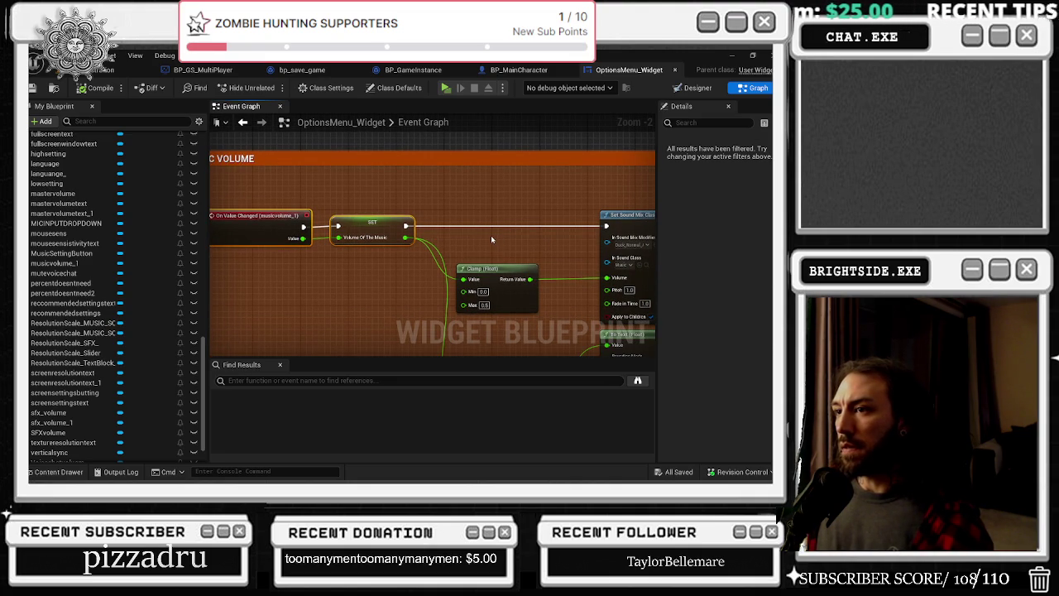
{"action": "mouse_move", "coordinate": [486, 239]}
{"action": "left_mouse_down"}
{"action": "mouse_move", "coordinate": [410, 245]}
{"action": "mouse_move", "coordinate": [342, 162]}
{"action": "mouse_move", "coordinate": [361, 116]}
{"action": "left_mouse_up"}
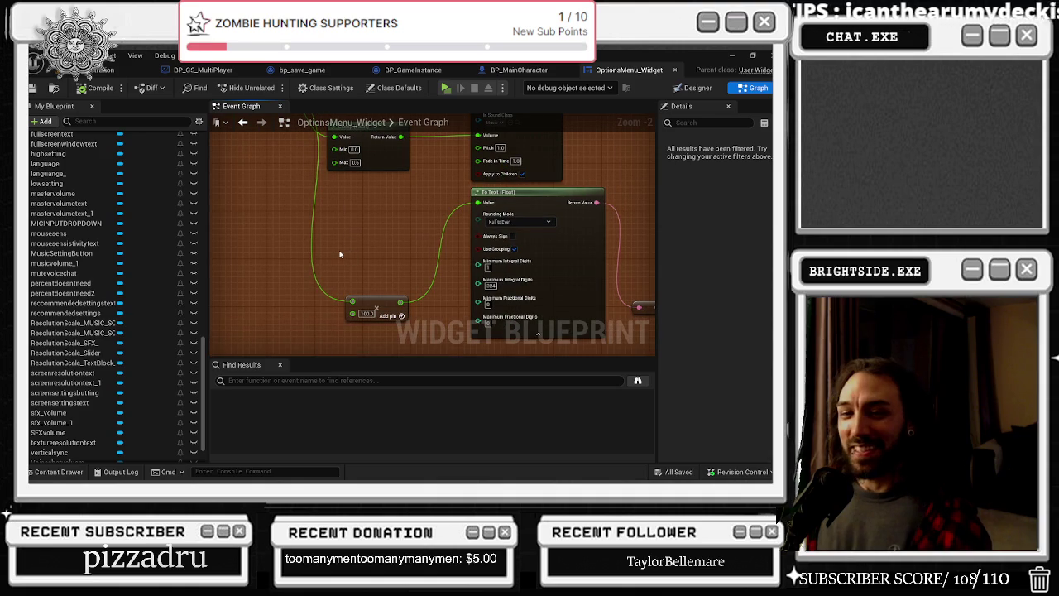
{"action": "mouse_move", "coordinate": [393, 295]}
{"action": "left_mouse_down"}
{"action": "mouse_move", "coordinate": [376, 219]}
{"action": "mouse_move", "coordinate": [352, 197]}
{"action": "left_mouse_up"}
{"action": "left_click_drag", "start_coordinate": [409, 222], "coordinate": [190, 246]}
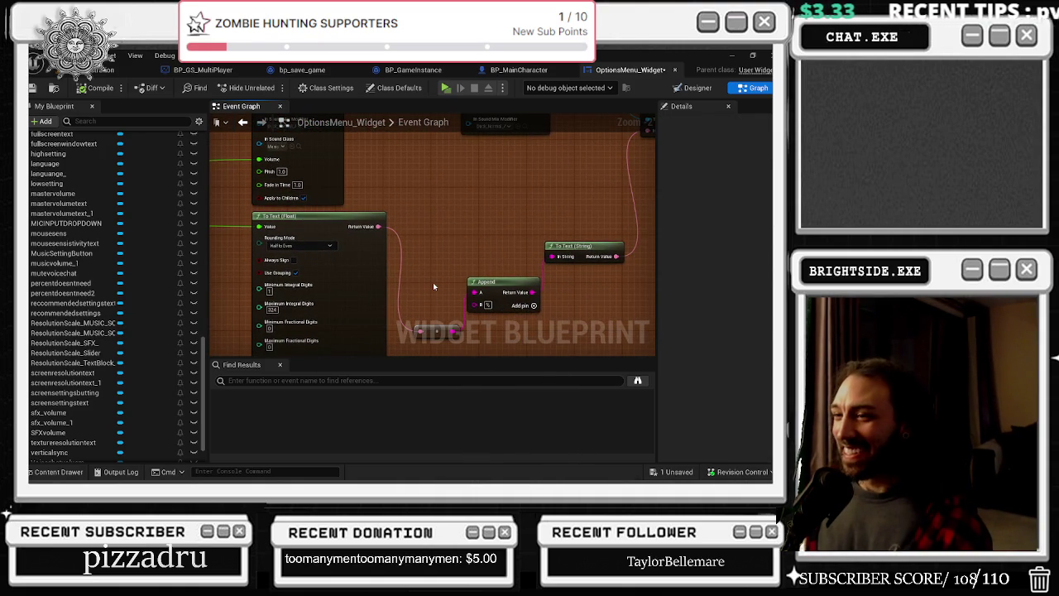
{"action": "mouse_move", "coordinate": [434, 286]}
{"action": "left_mouse_down"}
{"action": "mouse_move", "coordinate": [338, 276]}
{"action": "mouse_move", "coordinate": [267, 345]}
{"action": "mouse_move", "coordinate": [532, 331]}
{"action": "left_mouse_up"}
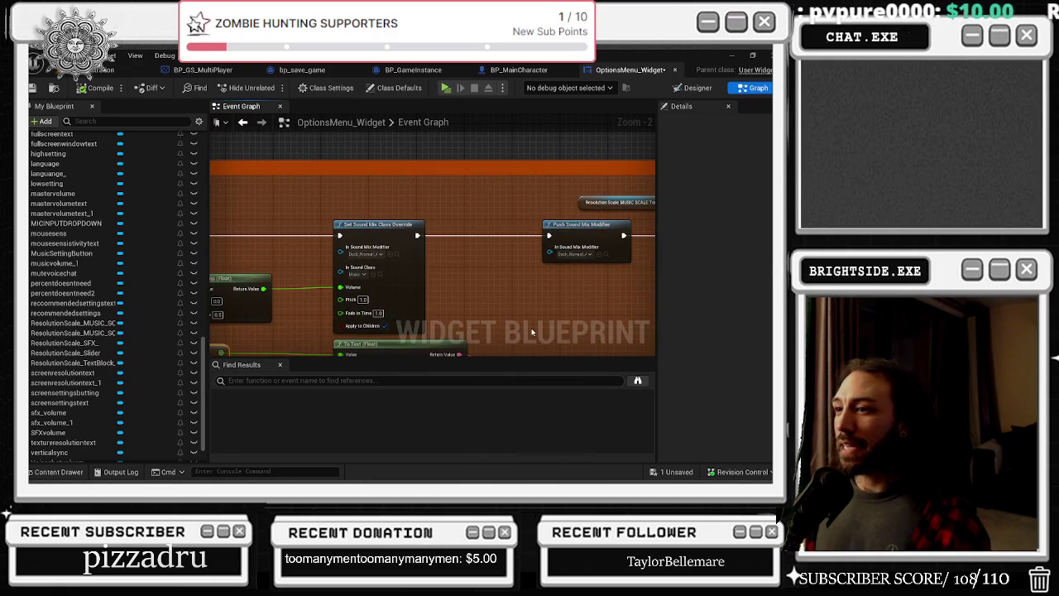
{"action": "left_click_drag", "start_coordinate": [472, 316], "coordinate": [542, 321]}
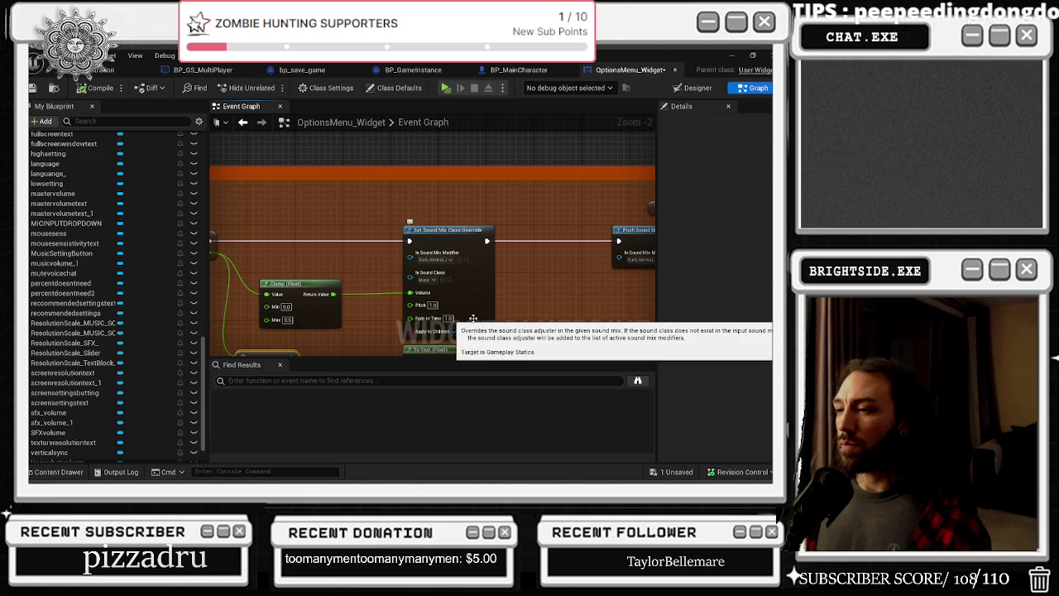
{"action": "mouse_move", "coordinate": [320, 240]}
{"action": "left_mouse_down"}
{"action": "mouse_move", "coordinate": [390, 259]}
{"action": "mouse_move", "coordinate": [451, 242]}
{"action": "left_mouse_up"}
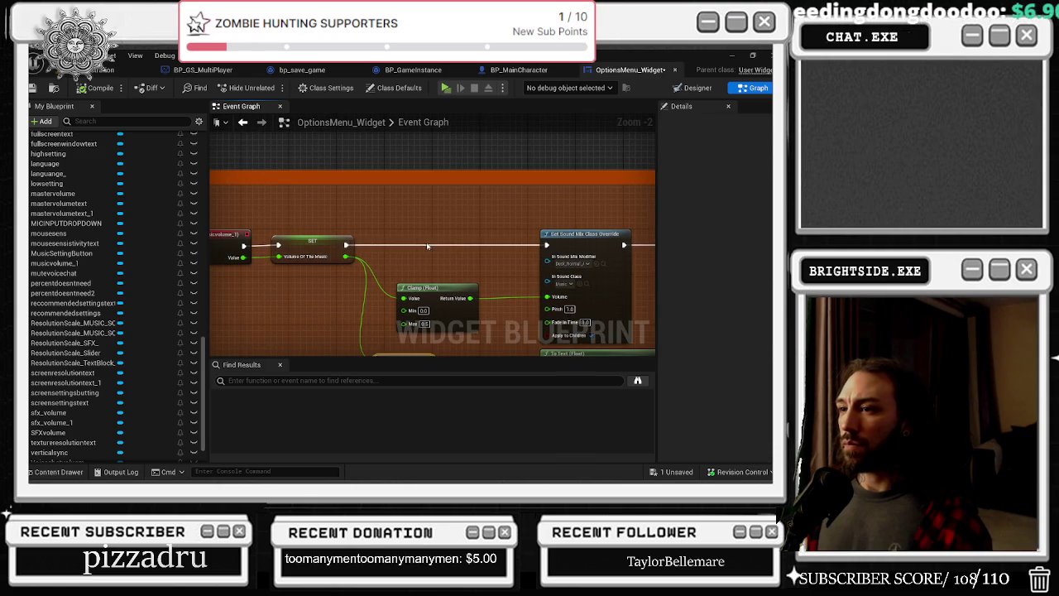
{"action": "scroll", "coordinate": [424, 223], "scroll_direction": "down", "scroll_amount": 3}
{"action": "scroll", "coordinate": [337, 306], "scroll_direction": "down", "scroll_amount": 4}
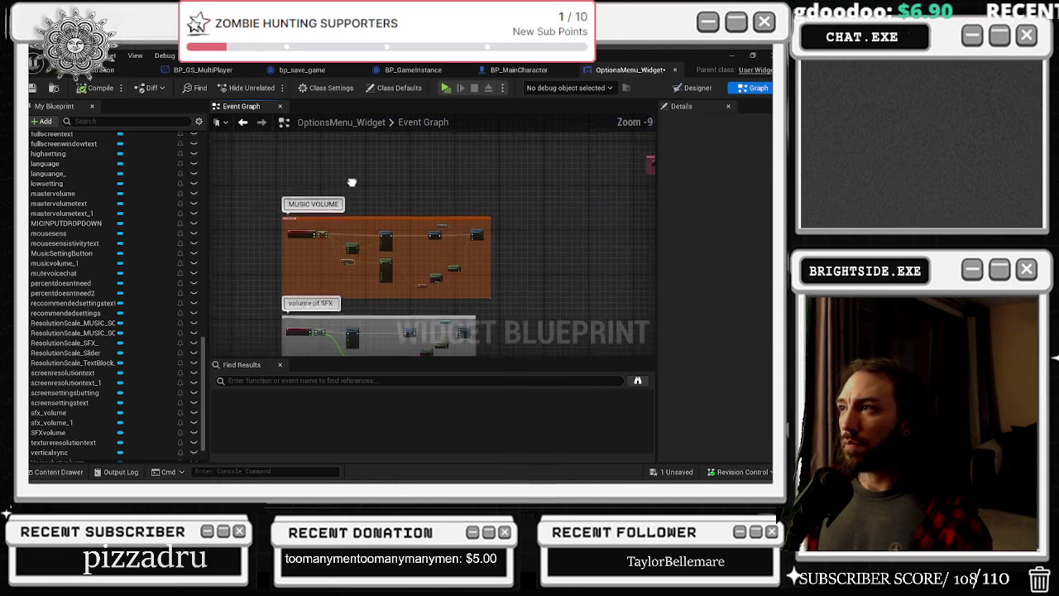
Survey the volume of SFX and other volume slider groups, then right-click EventGraph in My Blueprint
{"action": "scroll", "coordinate": [324, 348], "scroll_direction": "up", "scroll_amount": 5}
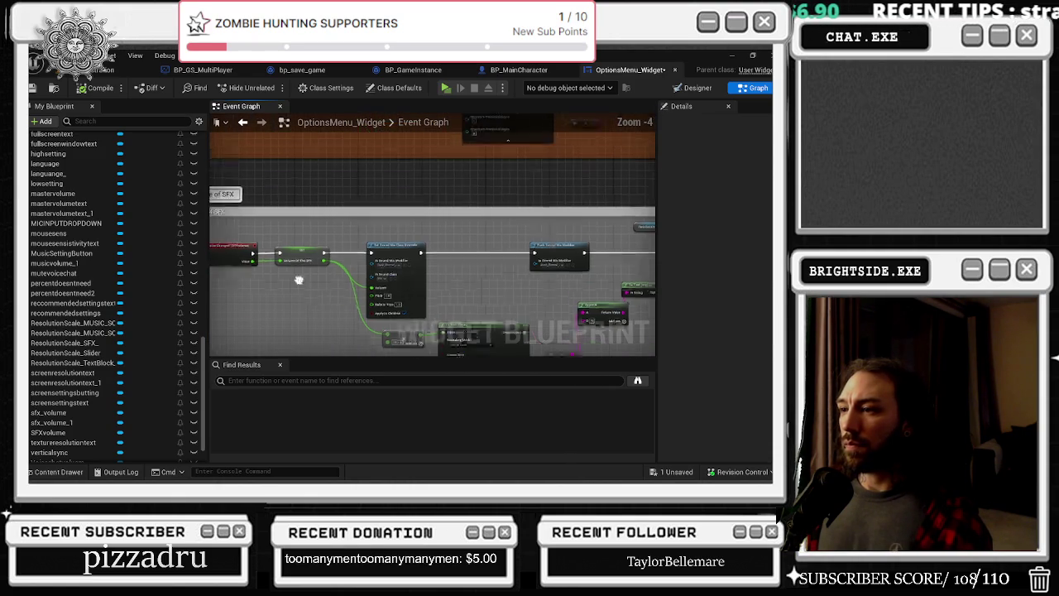
{"action": "mouse_move", "coordinate": [487, 250]}
{"action": "left_mouse_down"}
{"action": "mouse_move", "coordinate": [472, 231]}
{"action": "mouse_move", "coordinate": [512, 272]}
{"action": "left_mouse_up"}
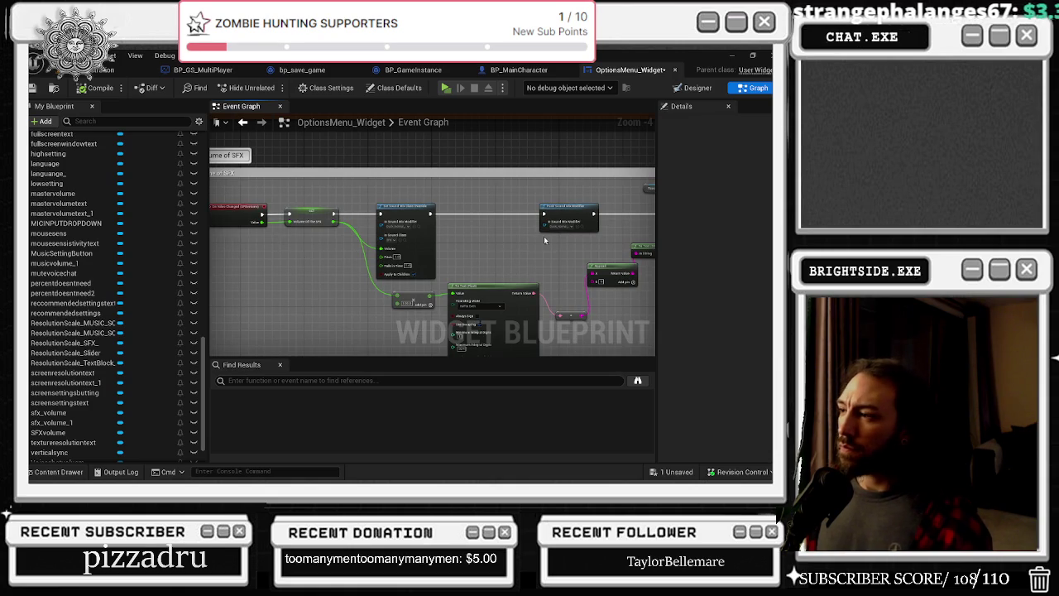
{"action": "left_click_drag", "start_coordinate": [544, 236], "coordinate": [610, 264]}
{"action": "scroll", "coordinate": [647, 255], "scroll_direction": "up", "scroll_amount": 1}
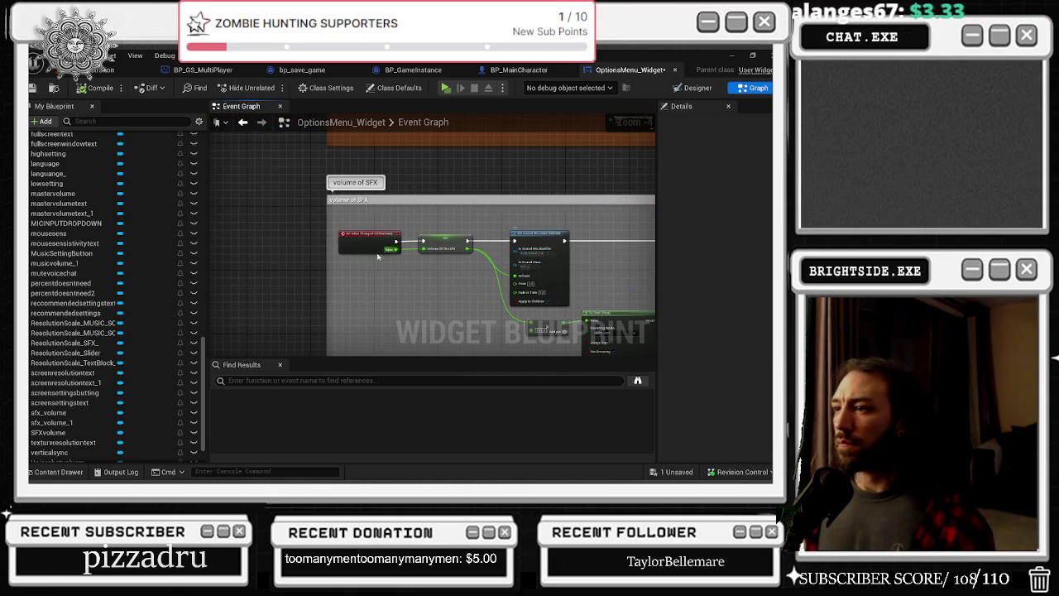
{"action": "scroll", "coordinate": [516, 224], "scroll_direction": "up", "scroll_amount": 3}
{"action": "scroll", "coordinate": [516, 224], "scroll_direction": "down", "scroll_amount": 8}
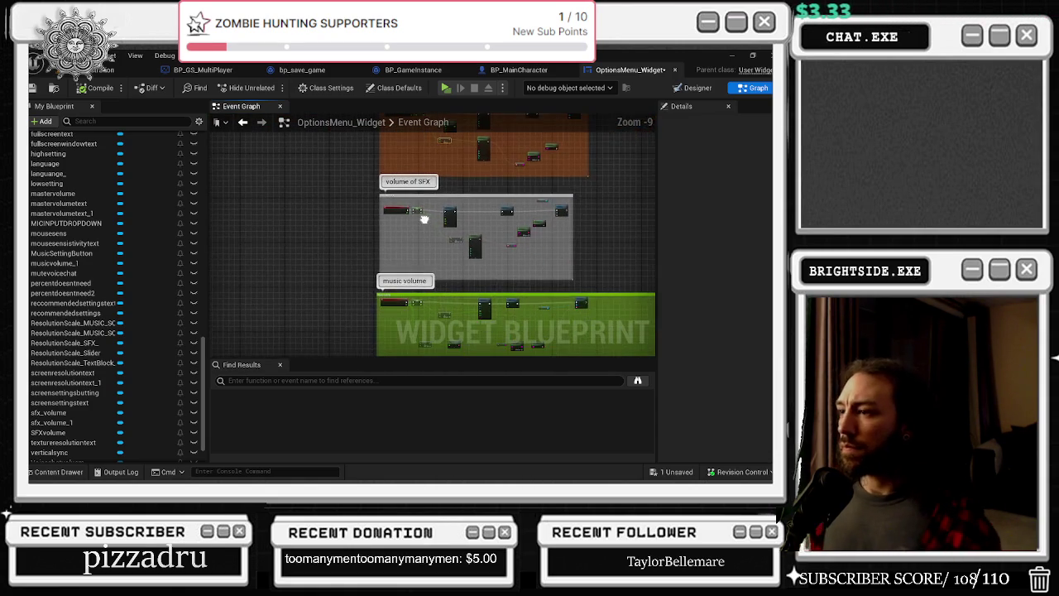
{"action": "scroll", "coordinate": [422, 312], "scroll_direction": "up", "scroll_amount": 5}
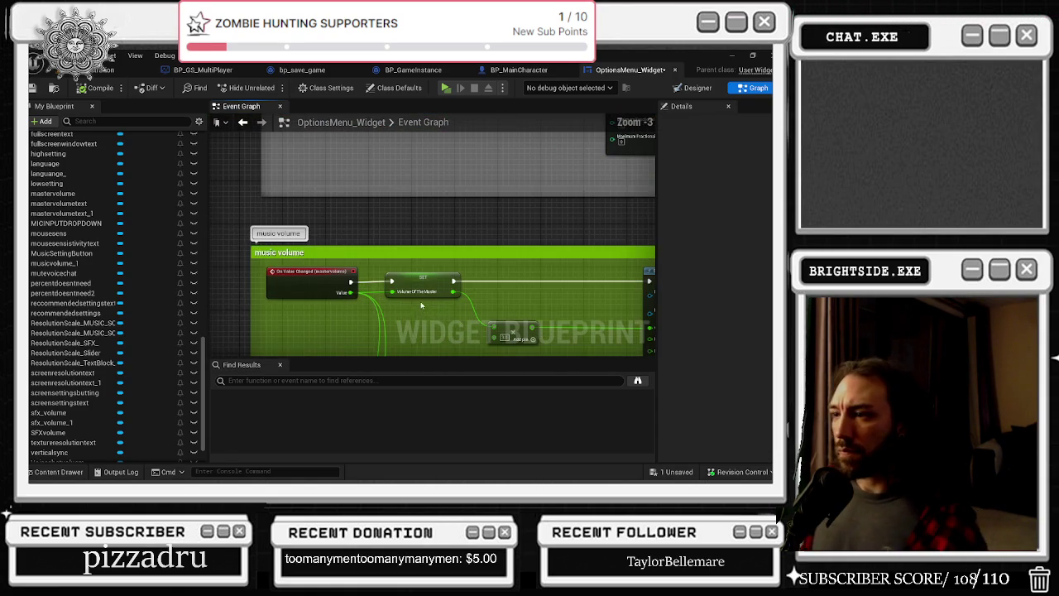
{"action": "scroll", "coordinate": [423, 275], "scroll_direction": "down", "scroll_amount": 8}
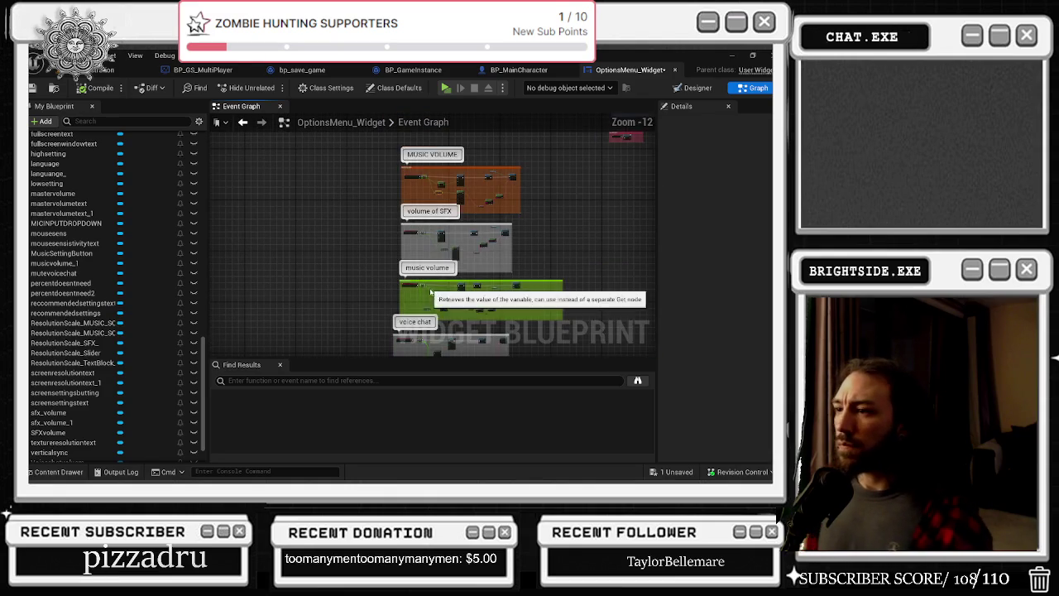
{"action": "mouse_move", "coordinate": [331, 248]}
{"action": "left_mouse_down"}
{"action": "mouse_move", "coordinate": [324, 242]}
{"action": "mouse_move", "coordinate": [366, 263]}
{"action": "mouse_move", "coordinate": [385, 317]}
{"action": "mouse_move", "coordinate": [413, 322]}
{"action": "mouse_move", "coordinate": [409, 305]}
{"action": "left_mouse_up"}
{"action": "scroll", "coordinate": [137, 212], "scroll_direction": "up", "scroll_amount": 10}
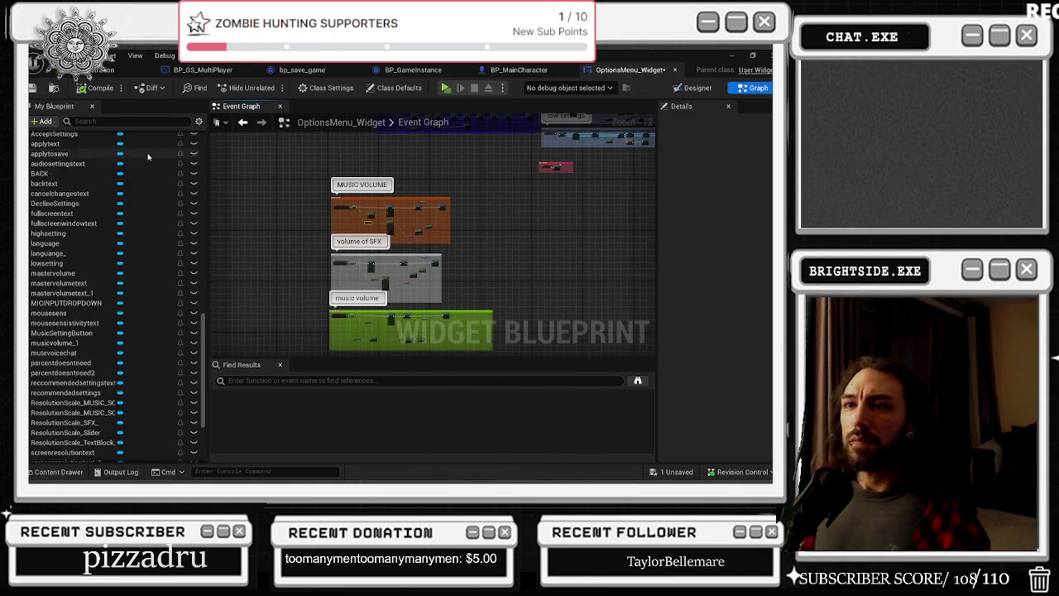
{"action": "scroll", "coordinate": [137, 212], "scroll_direction": "up", "scroll_amount": 10}
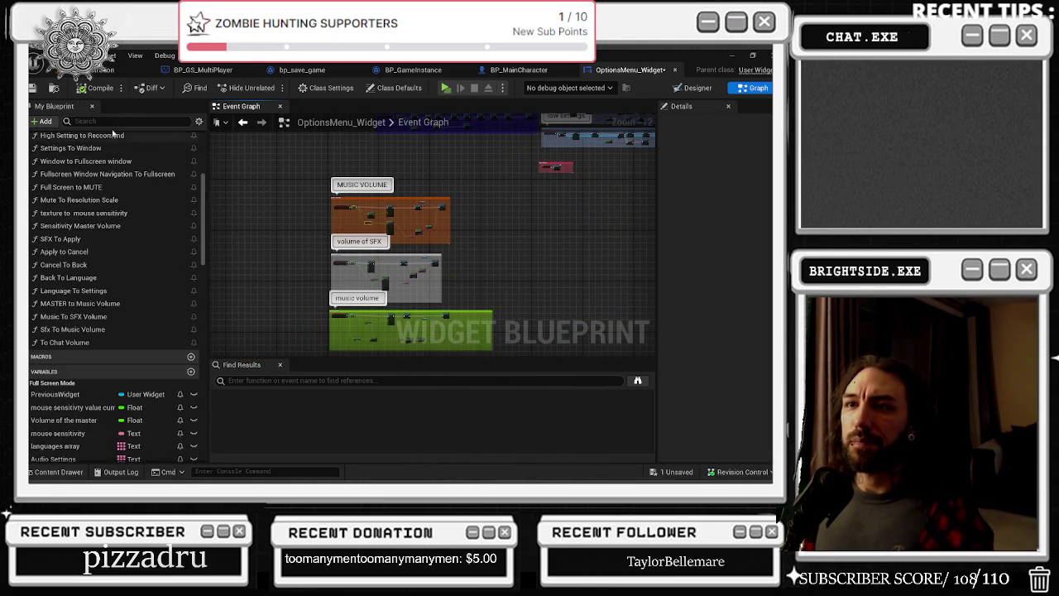
{"action": "right_click", "coordinate": [80, 152]}
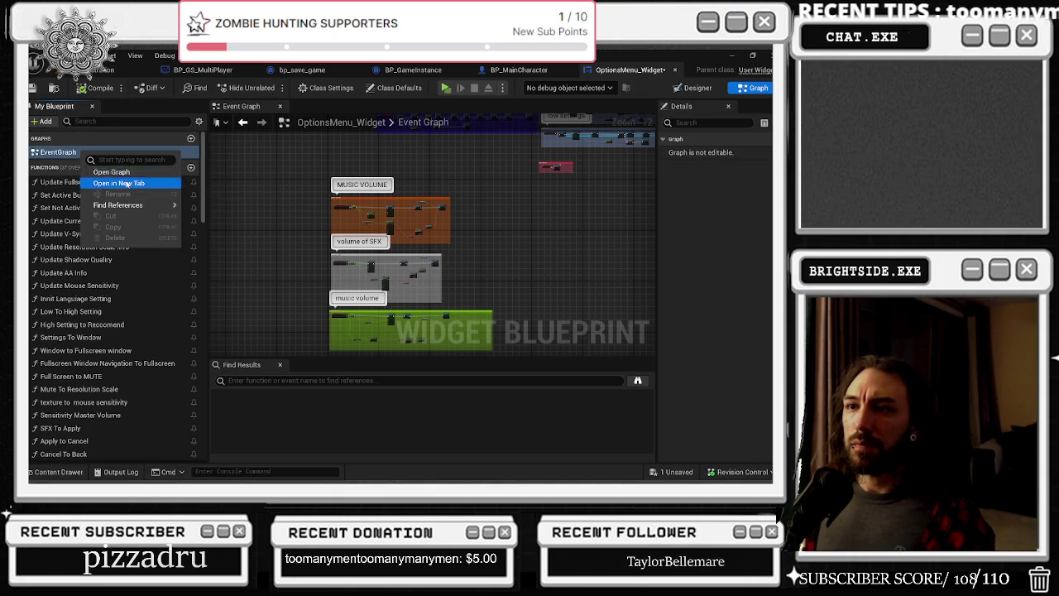
Open the event graph in a new tab, search the blueprint for 'apply', and review the results
{"action": "key", "text": "alt+Tab"}
{"action": "key", "text": "Escape"}
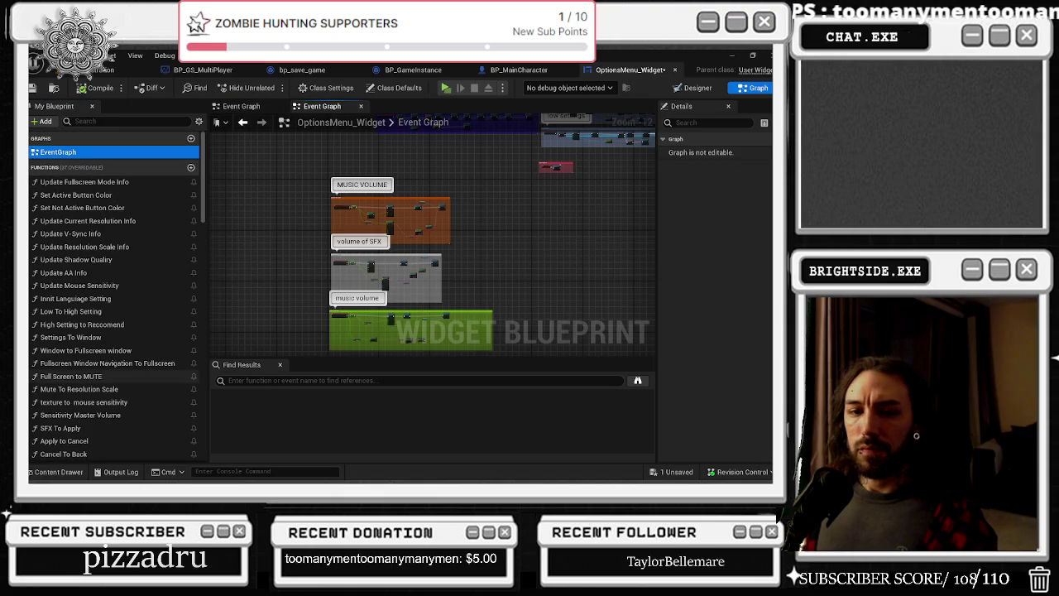
{"action": "left_click", "coordinate": [278, 380]}
{"action": "type", "text": "apply"}
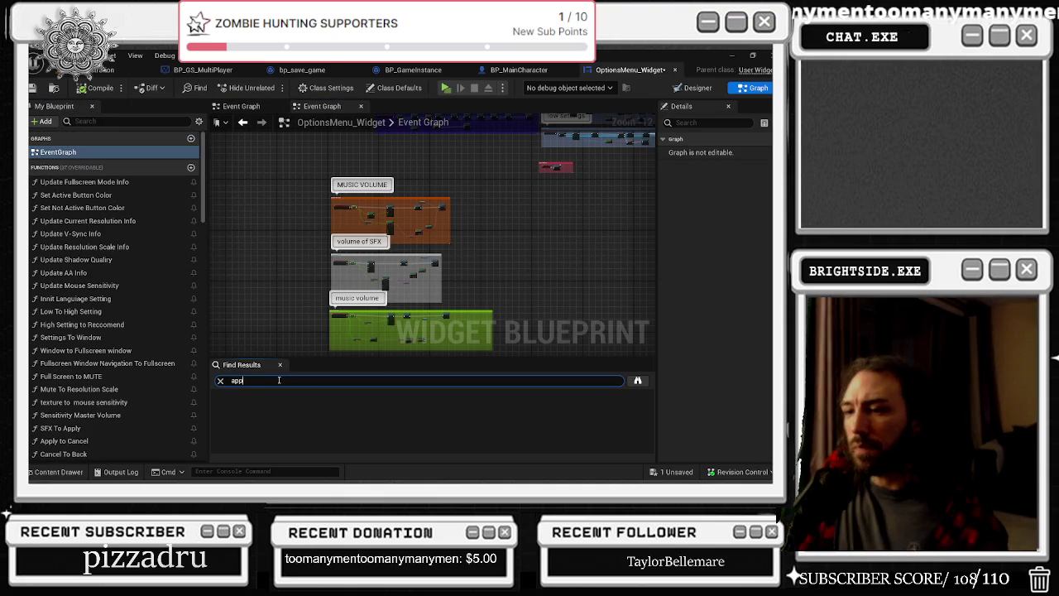
{"action": "key", "text": "Return"}
{"action": "scroll", "coordinate": [291, 409], "scroll_direction": "down", "scroll_amount": 5}
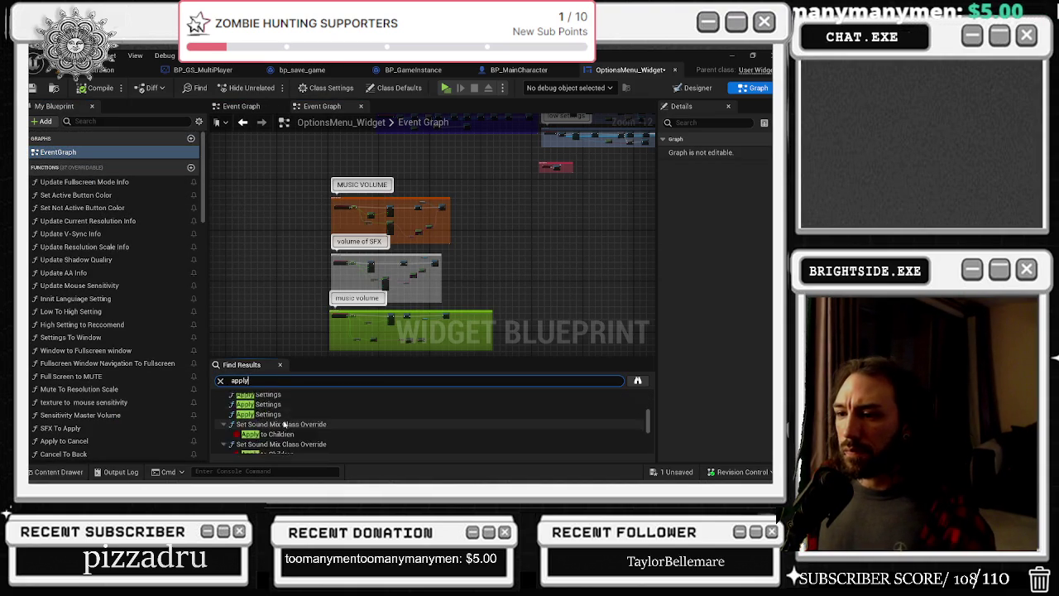
{"action": "scroll", "coordinate": [287, 424], "scroll_direction": "down", "scroll_amount": 5}
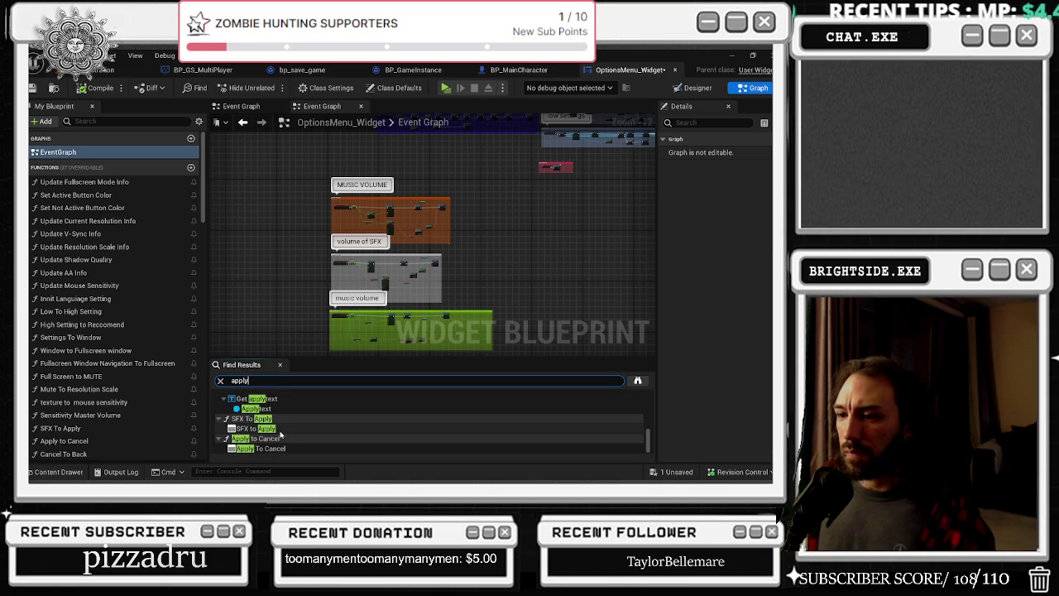
{"action": "scroll", "coordinate": [115, 406], "scroll_direction": "down", "scroll_amount": 10}
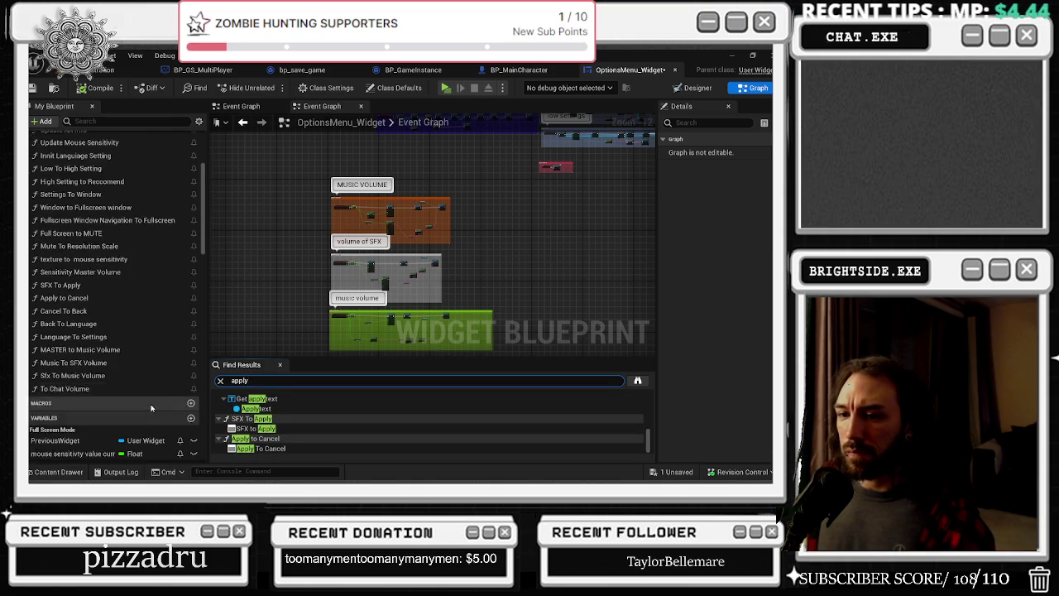
{"action": "left_click", "coordinate": [691, 88]}
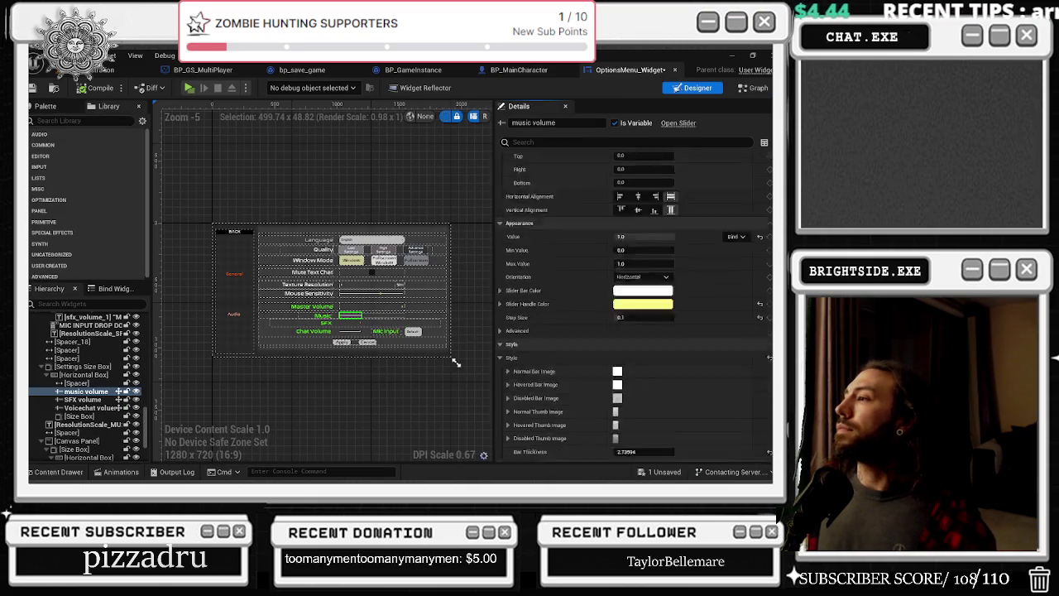
Select the Apply button and jump to its On Clicked graph with the Cast To BP_GameInstance node
{"action": "scroll", "coordinate": [355, 347], "scroll_direction": "up", "scroll_amount": 2}
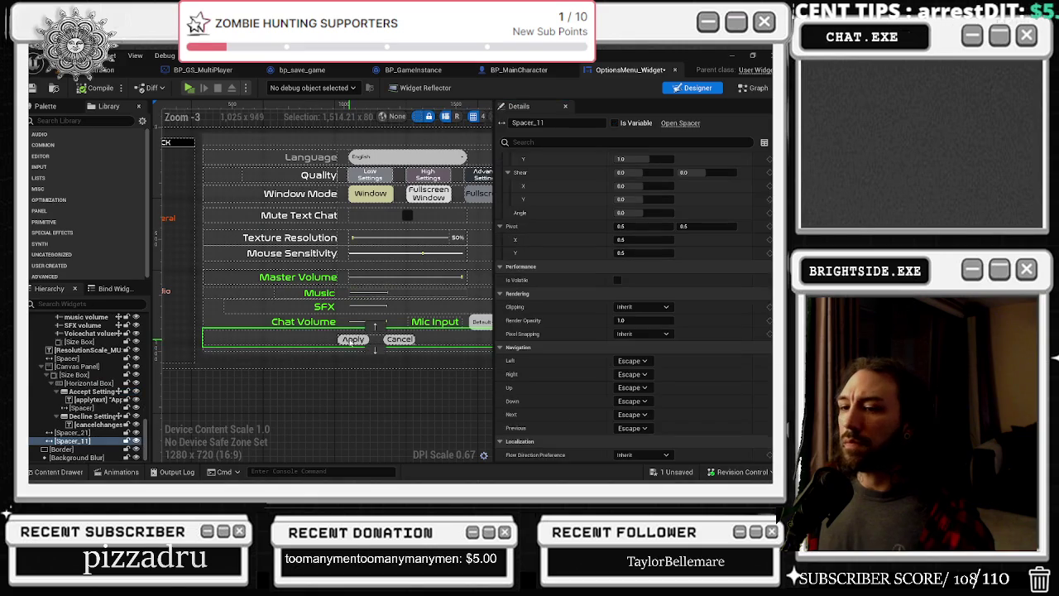
{"action": "left_click", "coordinate": [353, 339]}
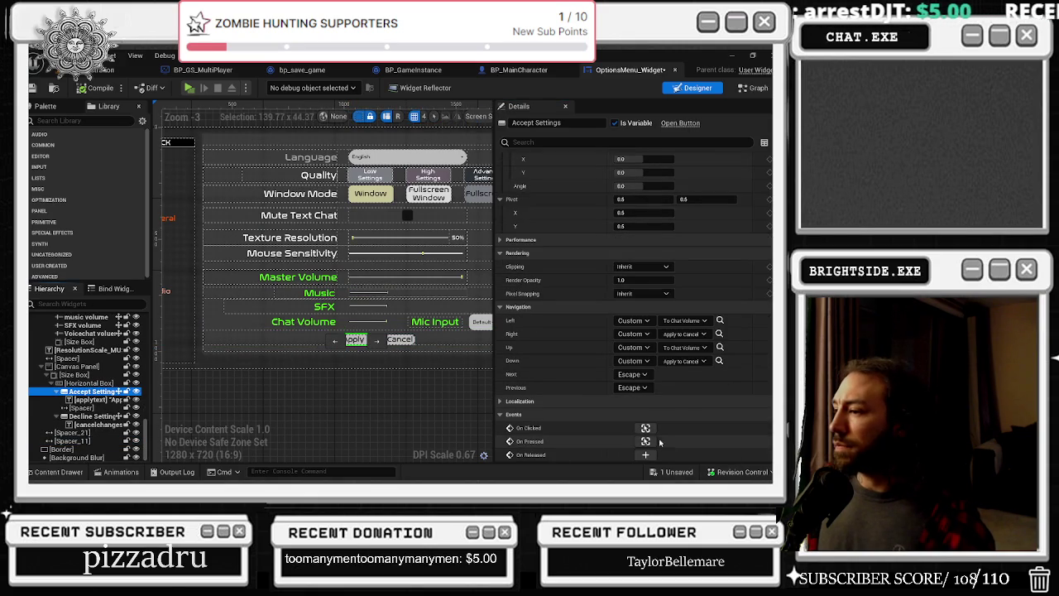
{"action": "left_click", "coordinate": [645, 428]}
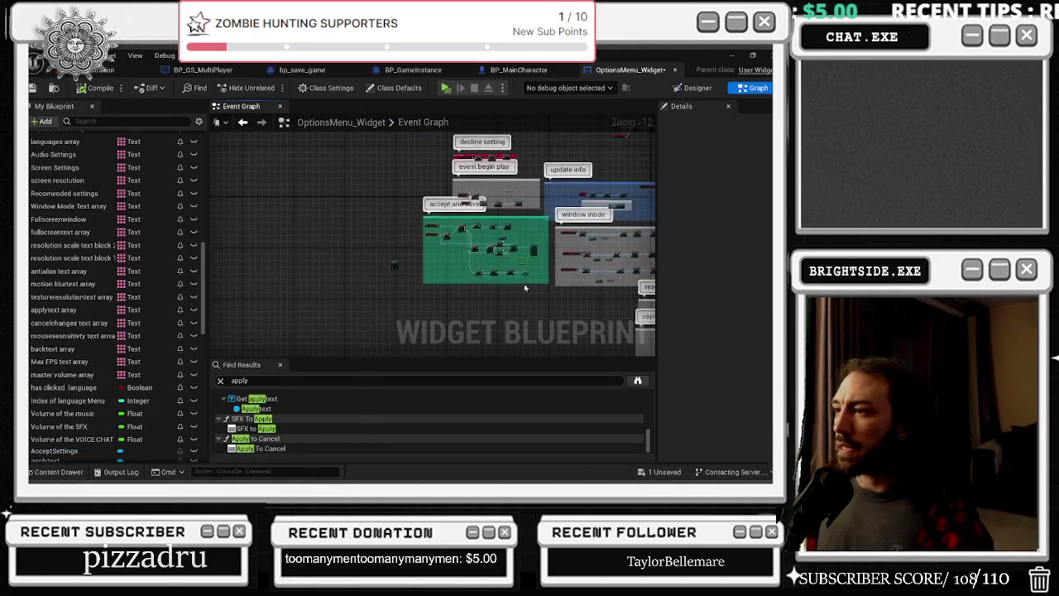
{"action": "scroll", "coordinate": [443, 230], "scroll_direction": "up", "scroll_amount": 2}
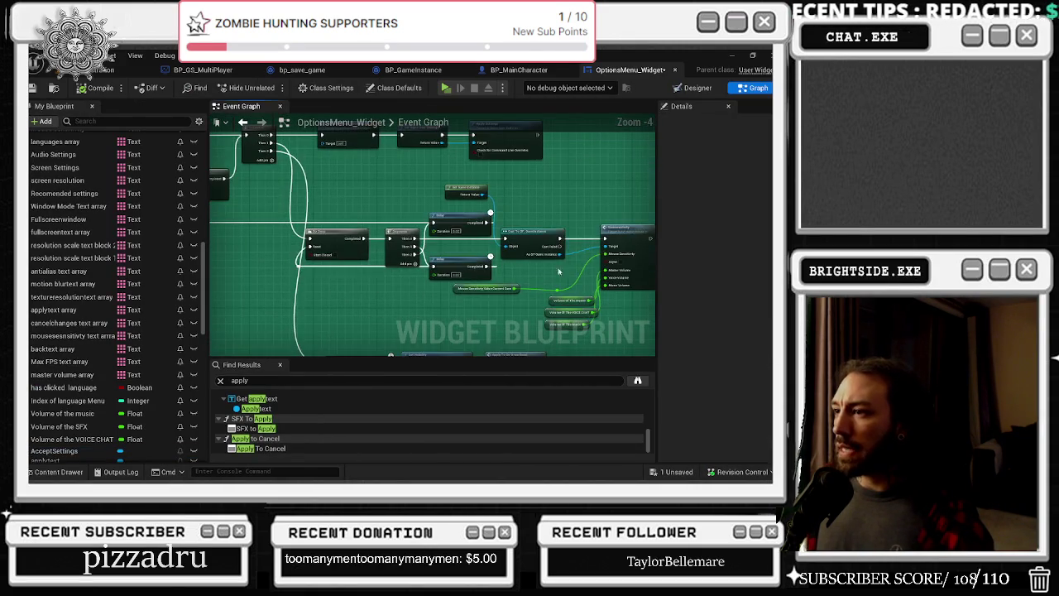
{"action": "scroll", "coordinate": [497, 254], "scroll_direction": "up", "scroll_amount": 2}
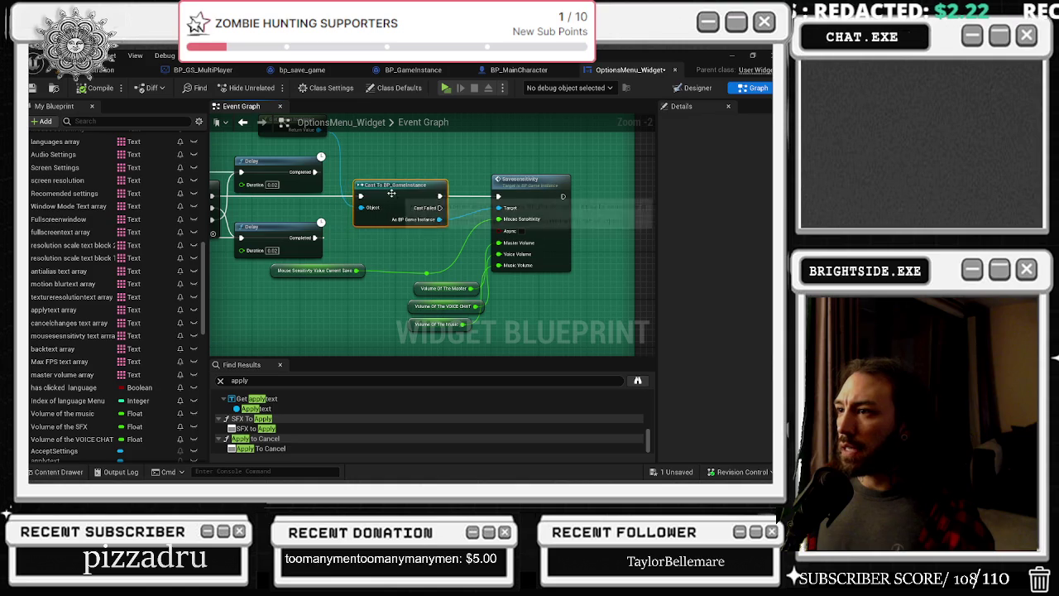
{"action": "left_click", "coordinate": [371, 184]}
{"action": "left_click_drag", "start_coordinate": [435, 172], "coordinate": [446, 173]}
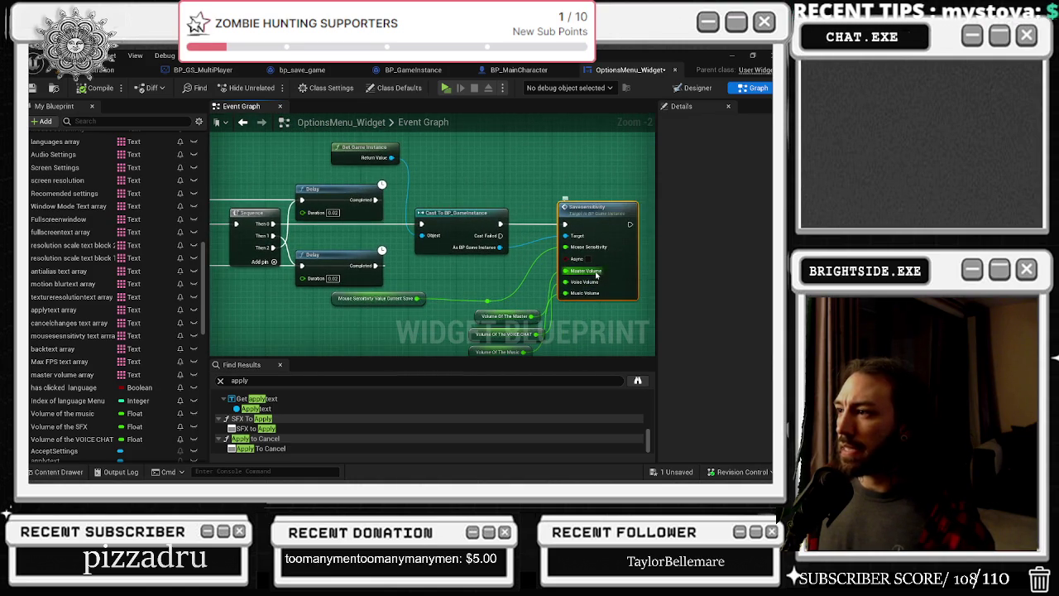
Check which volumes feed the SaveSensitivity call, then open bp_save_game
{"action": "scroll", "coordinate": [569, 295], "scroll_direction": "up", "scroll_amount": 1}
{"action": "mouse_move", "coordinate": [453, 293]}
{"action": "left_mouse_down"}
{"action": "mouse_move", "coordinate": [412, 293]}
{"action": "mouse_move", "coordinate": [420, 318]}
{"action": "left_mouse_up"}
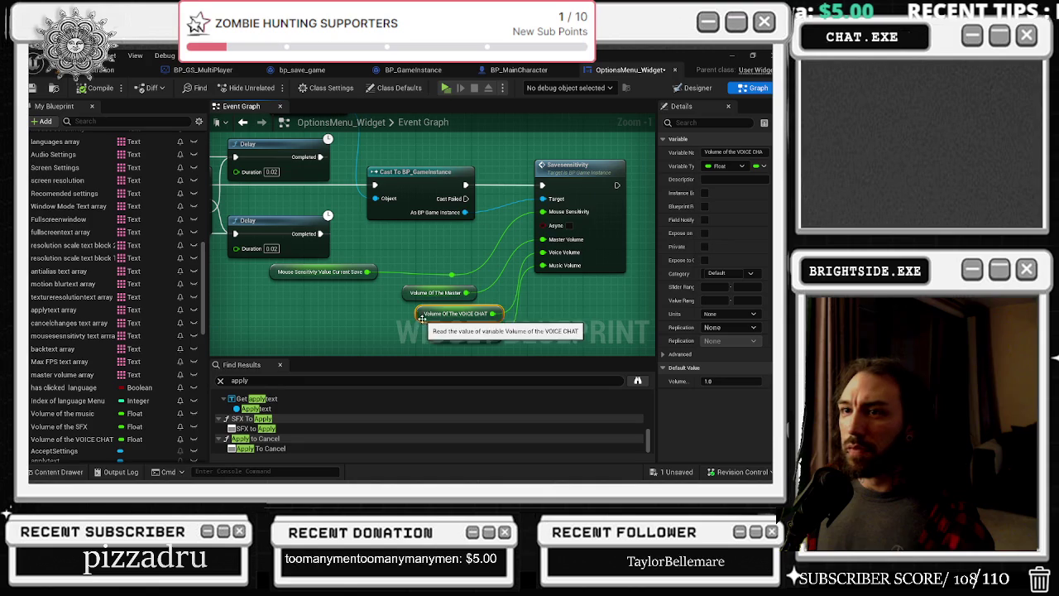
{"action": "left_click", "coordinate": [434, 315]}
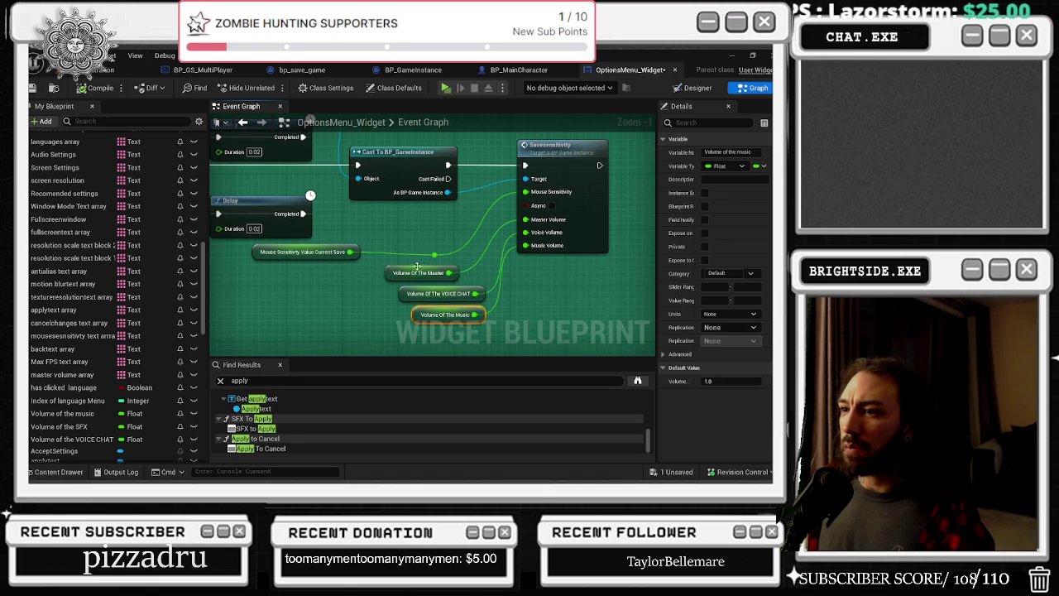
{"action": "left_click", "coordinate": [545, 157]}
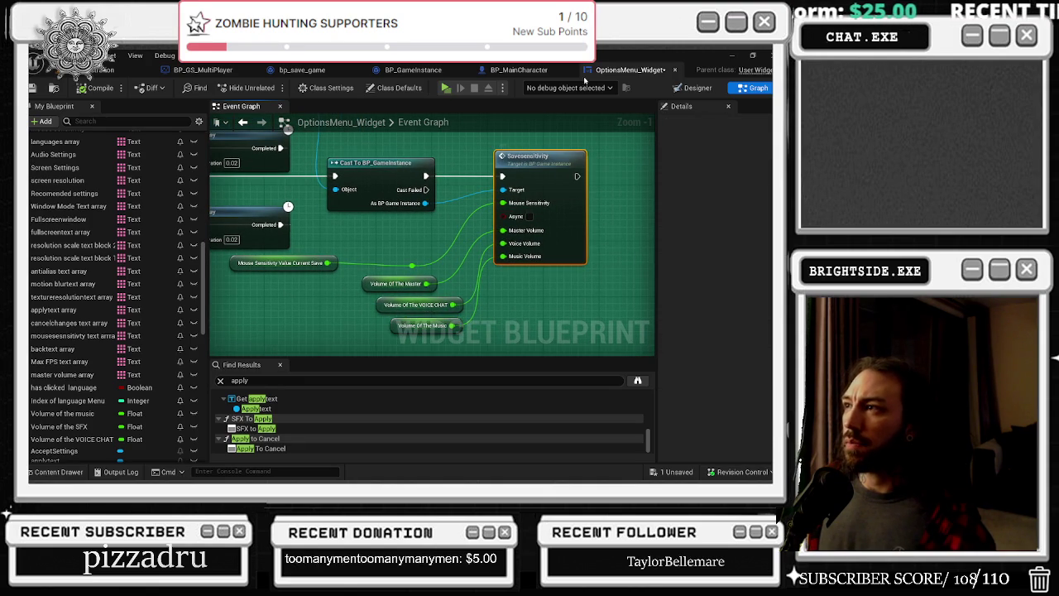
{"action": "left_click_drag", "start_coordinate": [302, 70], "coordinate": [619, 69]}
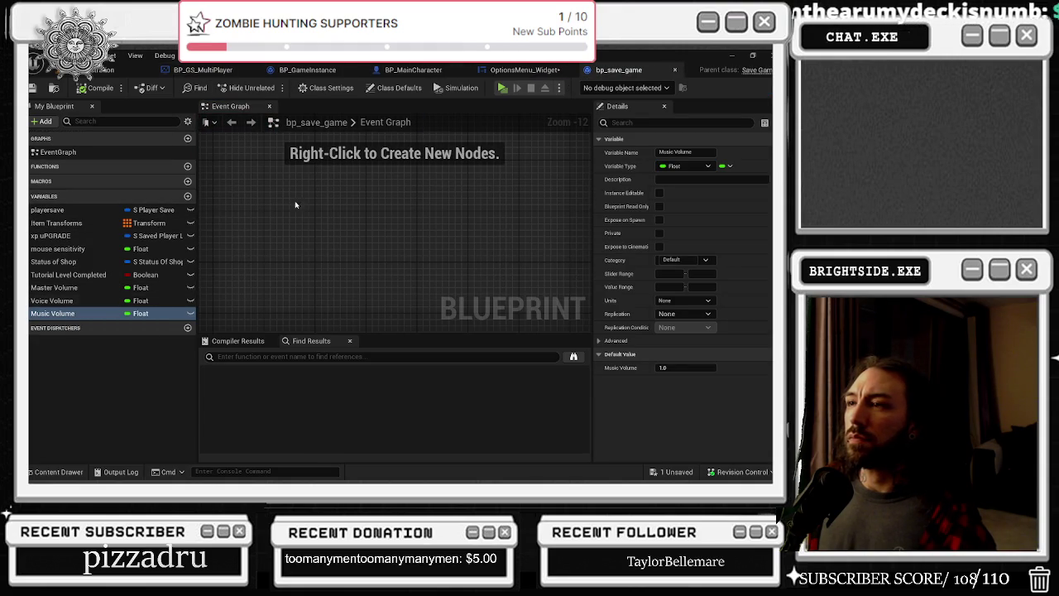
In BP_GameInstance, inspect the Event Load Game Data sensitivity SET nodes for Voice and Music Volume
{"action": "left_click", "coordinate": [533, 71]}
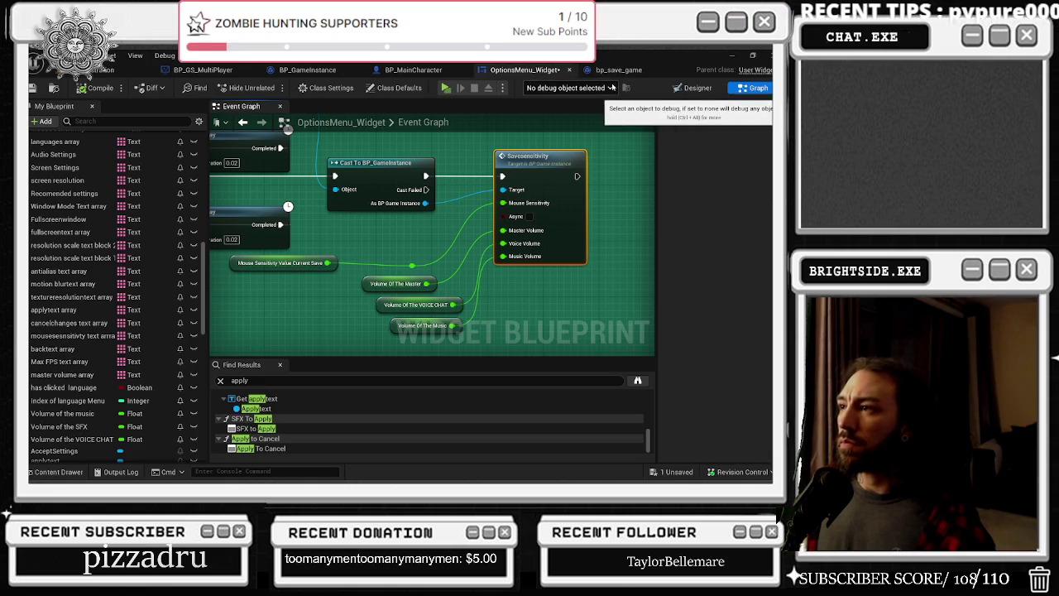
{"action": "left_click", "coordinate": [328, 71]}
{"action": "left_click_drag", "start_coordinate": [397, 248], "coordinate": [290, 227]}
{"action": "scroll", "coordinate": [398, 253], "scroll_direction": "down", "scroll_amount": 7}
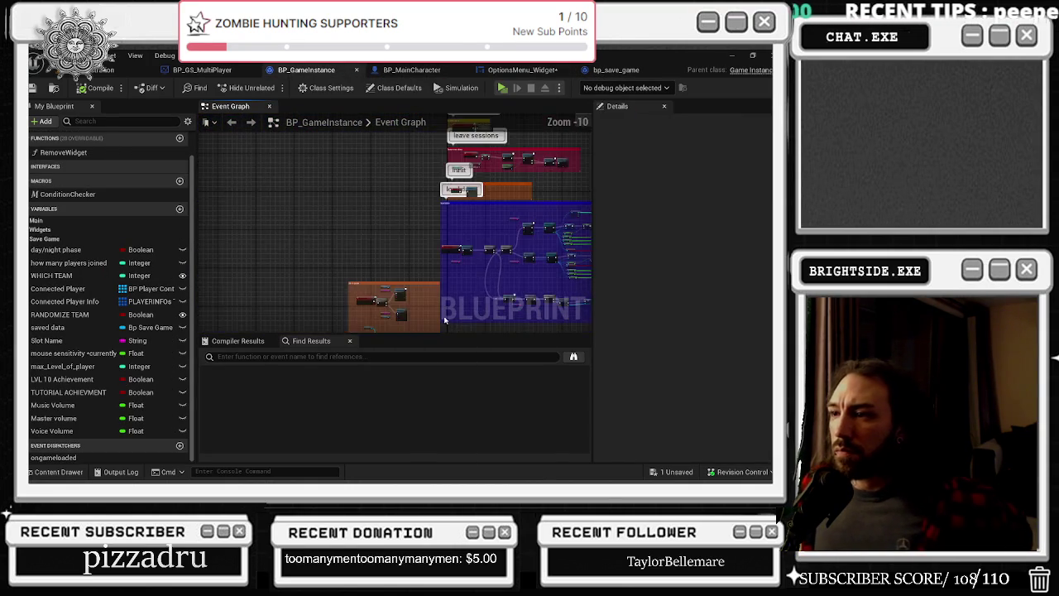
{"action": "scroll", "coordinate": [398, 252], "scroll_direction": "up", "scroll_amount": 7}
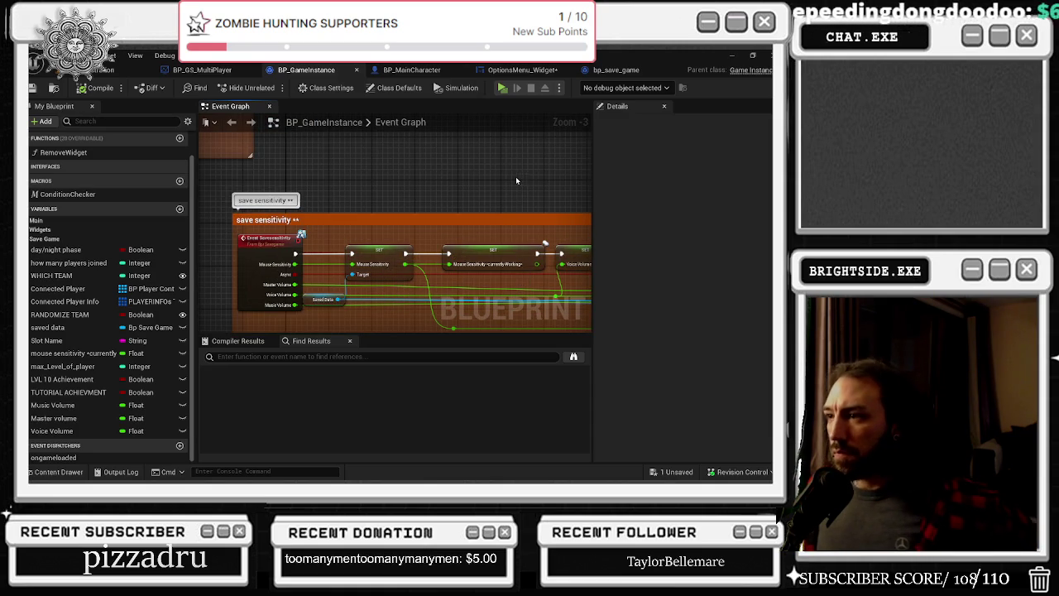
{"action": "left_click_drag", "start_coordinate": [501, 189], "coordinate": [325, 173]}
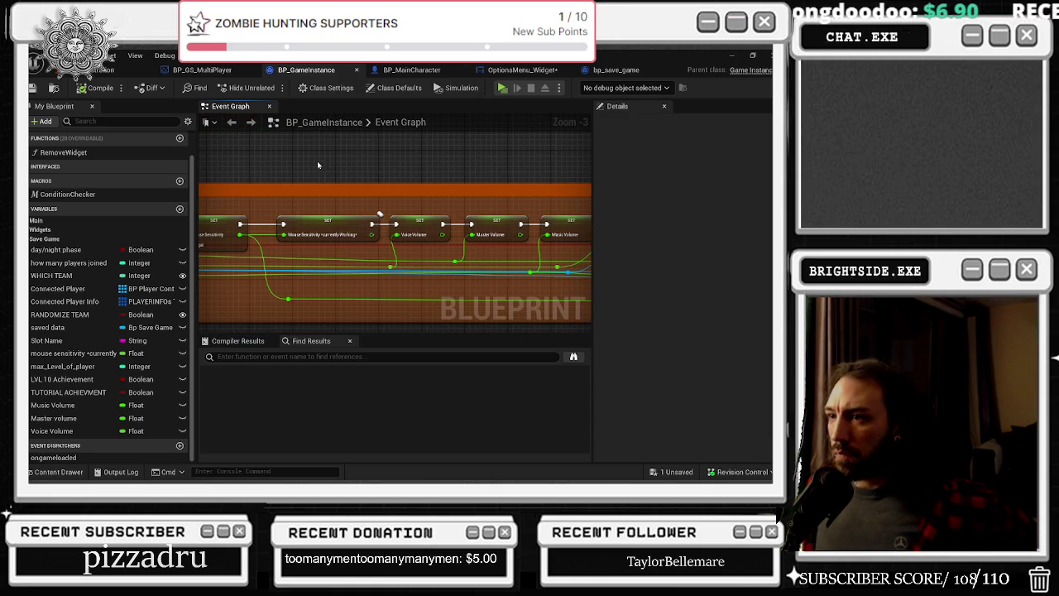
{"action": "mouse_move", "coordinate": [395, 215]}
{"action": "left_mouse_down"}
{"action": "mouse_move", "coordinate": [484, 207]}
{"action": "mouse_move", "coordinate": [224, 235]}
{"action": "left_mouse_up"}
{"action": "left_click", "coordinate": [249, 244]}
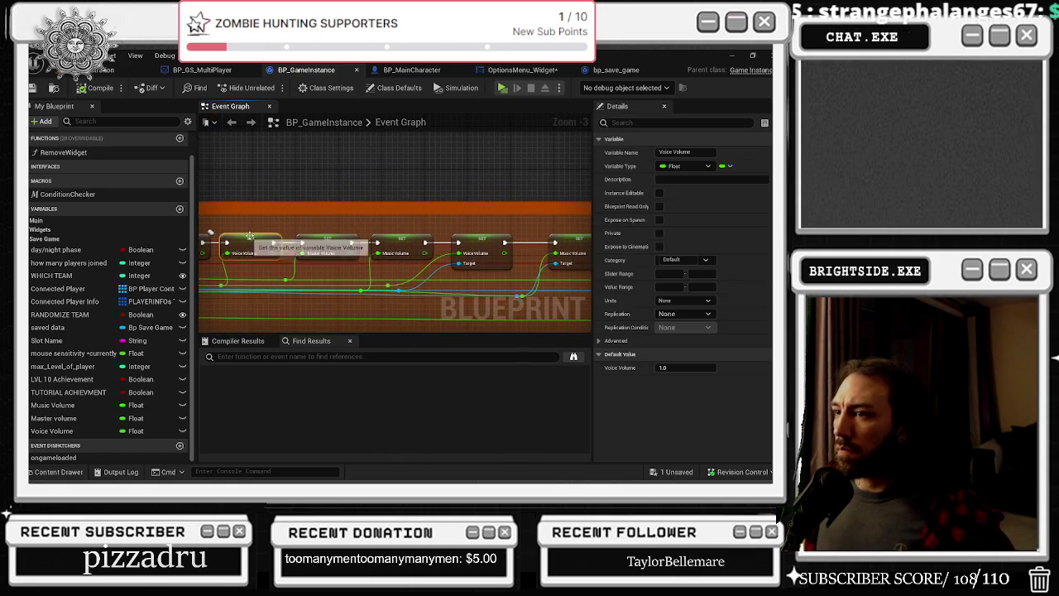
{"action": "left_click", "coordinate": [401, 244]}
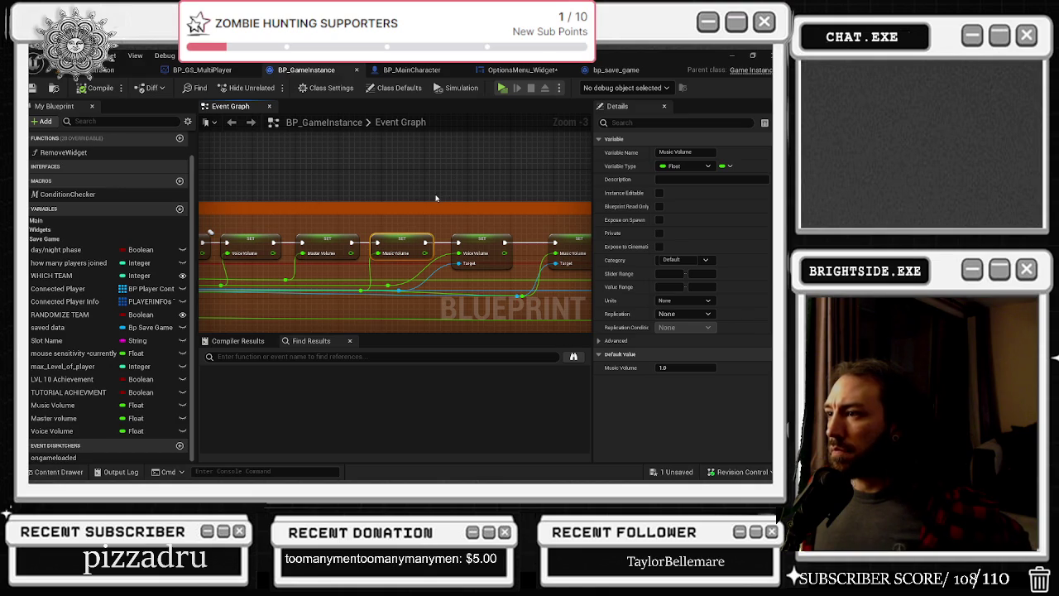
Check the later SET nodes through Save Game Data, then save OptionsMenu_Widget with Save Selected
{"action": "left_click_drag", "start_coordinate": [435, 198], "coordinate": [333, 196]}
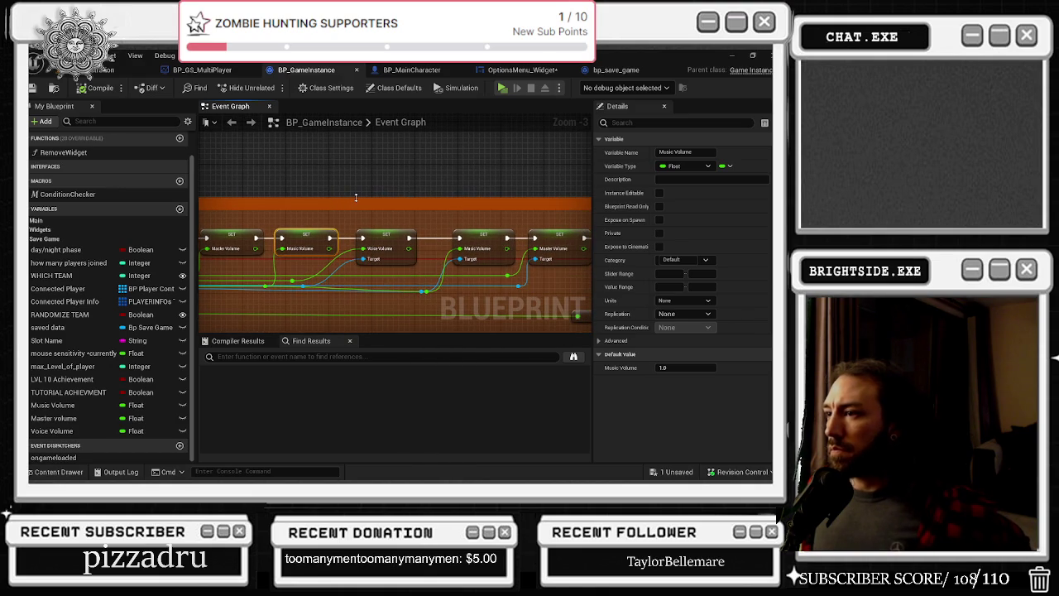
{"action": "left_click", "coordinate": [388, 237]}
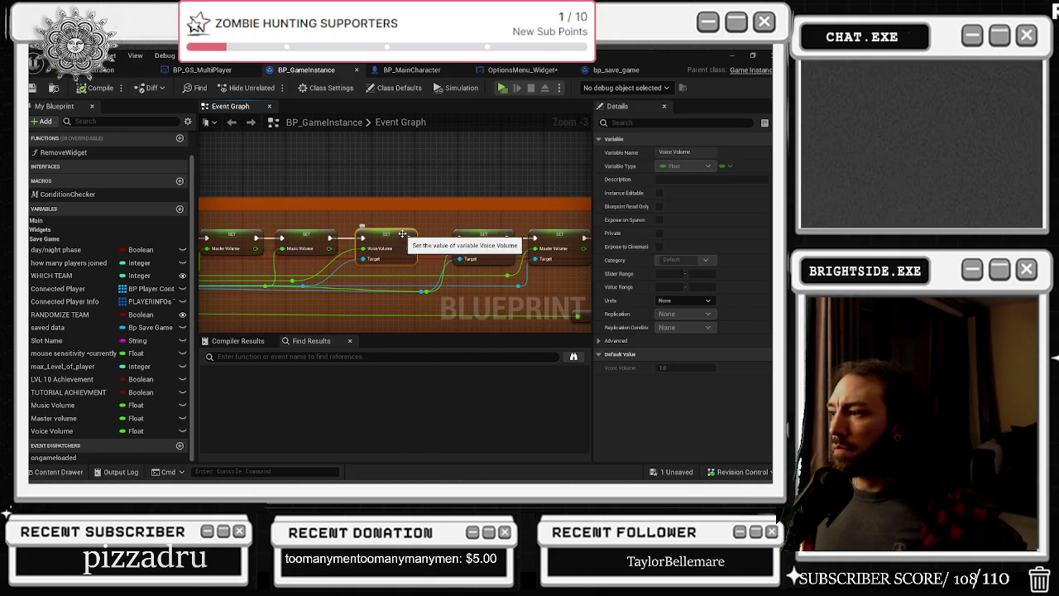
{"action": "left_click", "coordinate": [484, 240]}
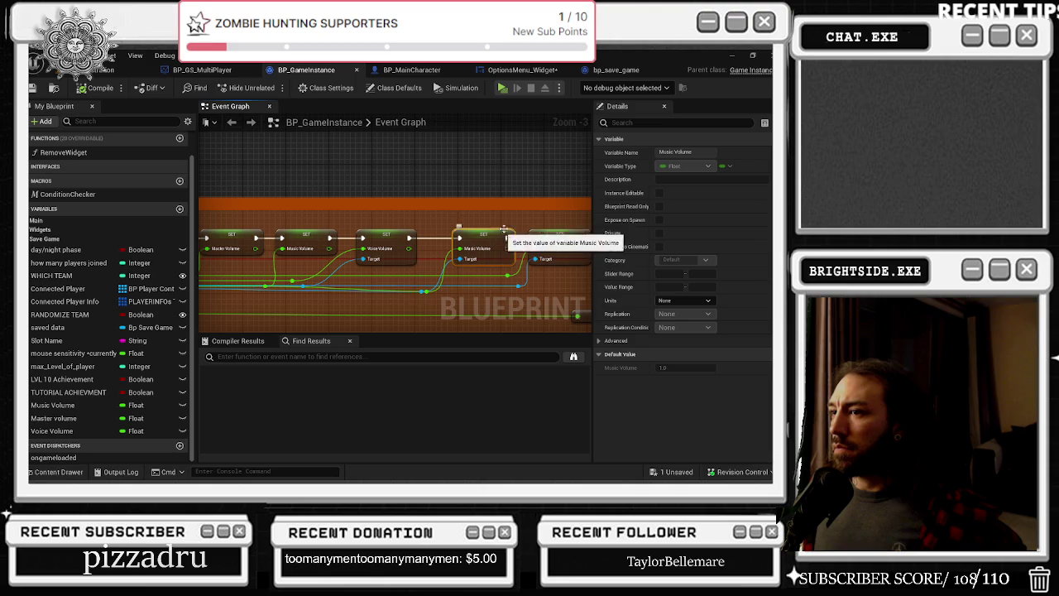
{"action": "left_click_drag", "start_coordinate": [545, 222], "coordinate": [274, 235]}
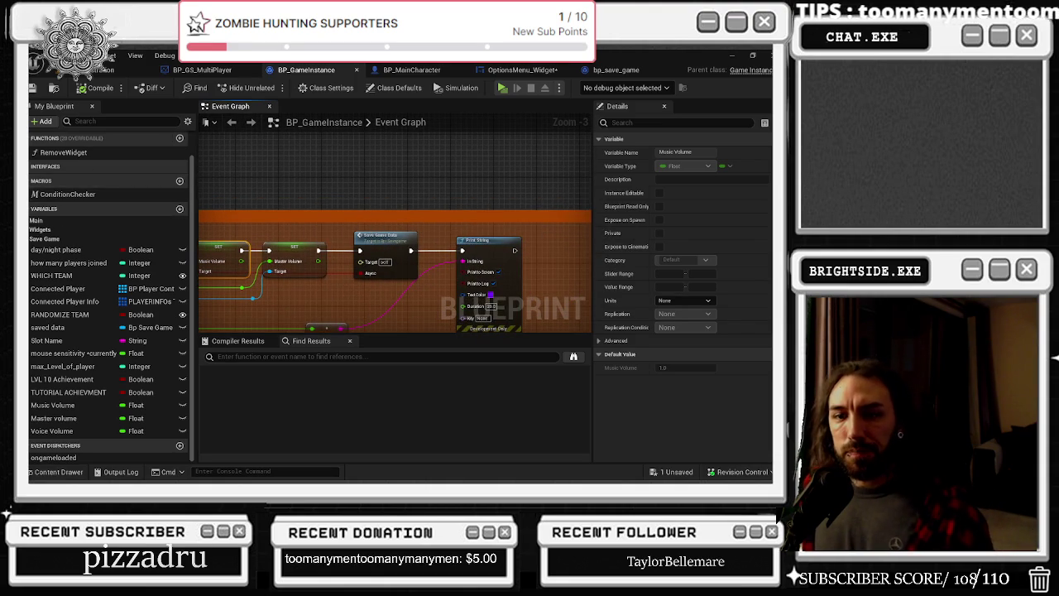
{"action": "left_click", "coordinate": [671, 471]}
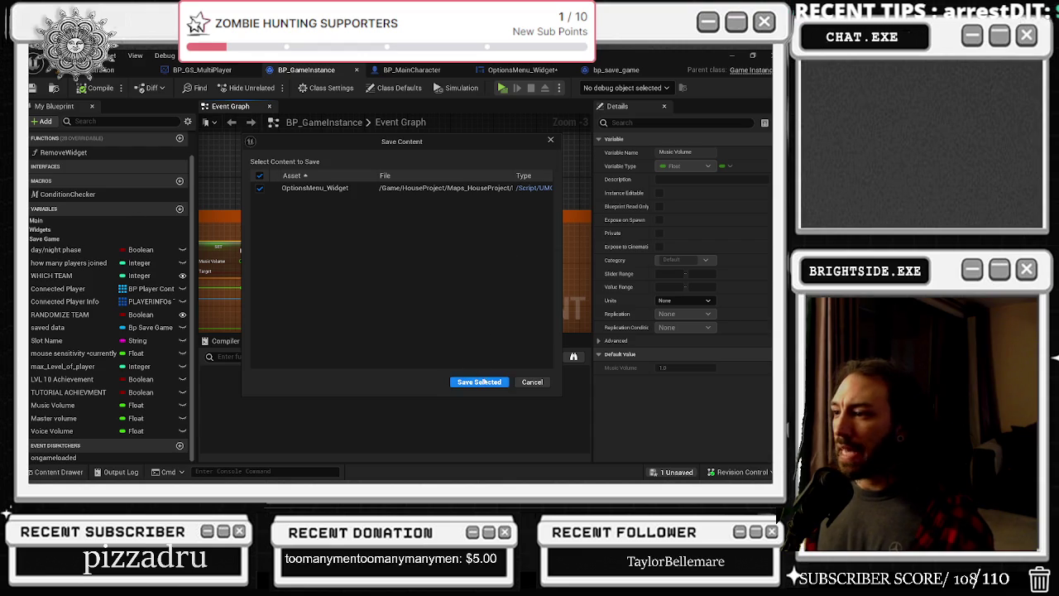
{"action": "left_click", "coordinate": [484, 383]}
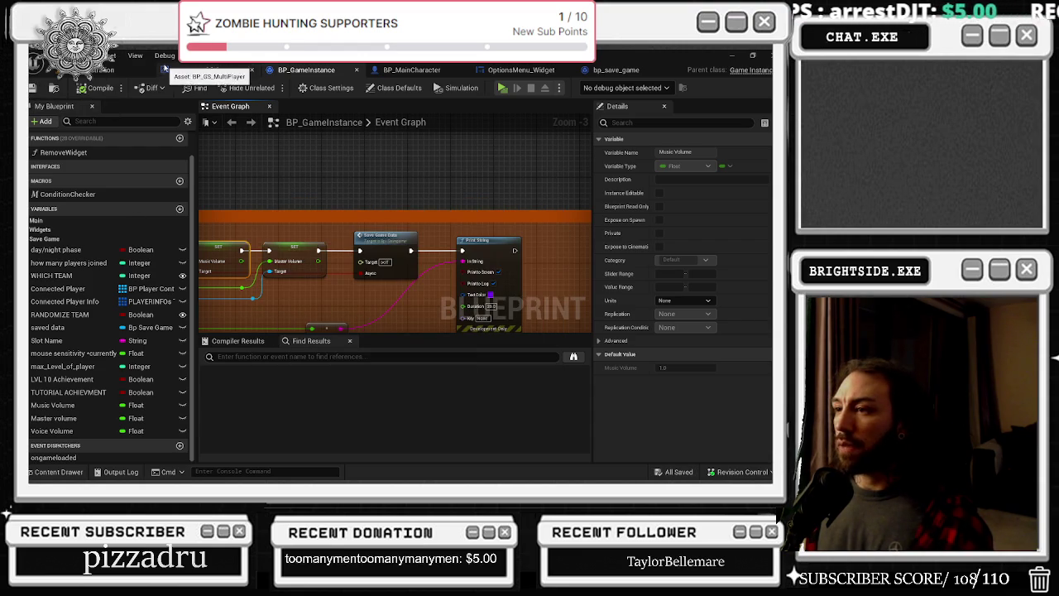
Play in editor, lower Master Volume in Options, reopen Options to check it, then stop the game
{"action": "left_click", "coordinate": [104, 71]}
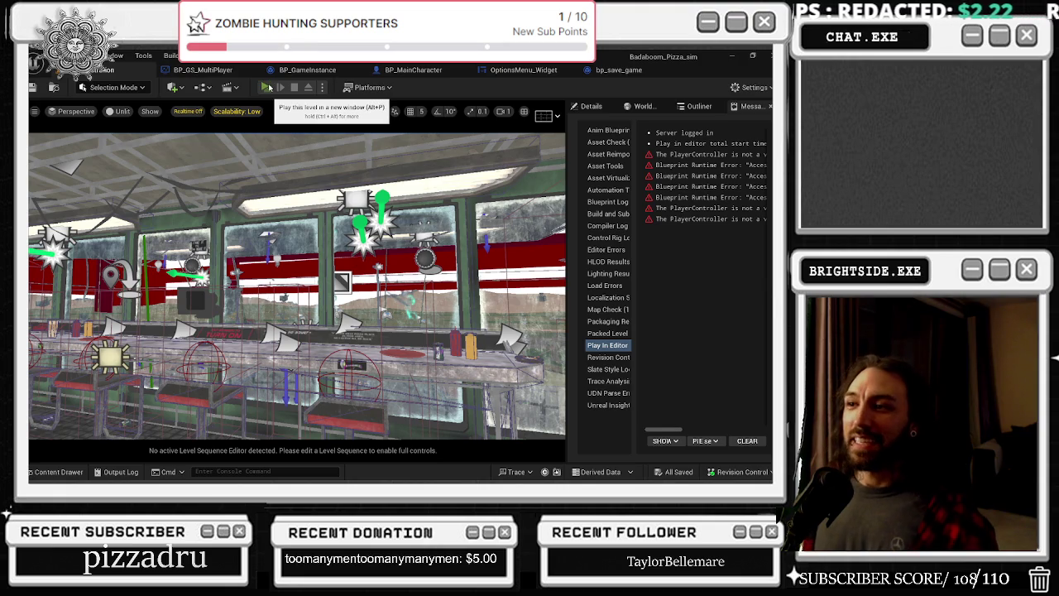
{"action": "left_click", "coordinate": [266, 87]}
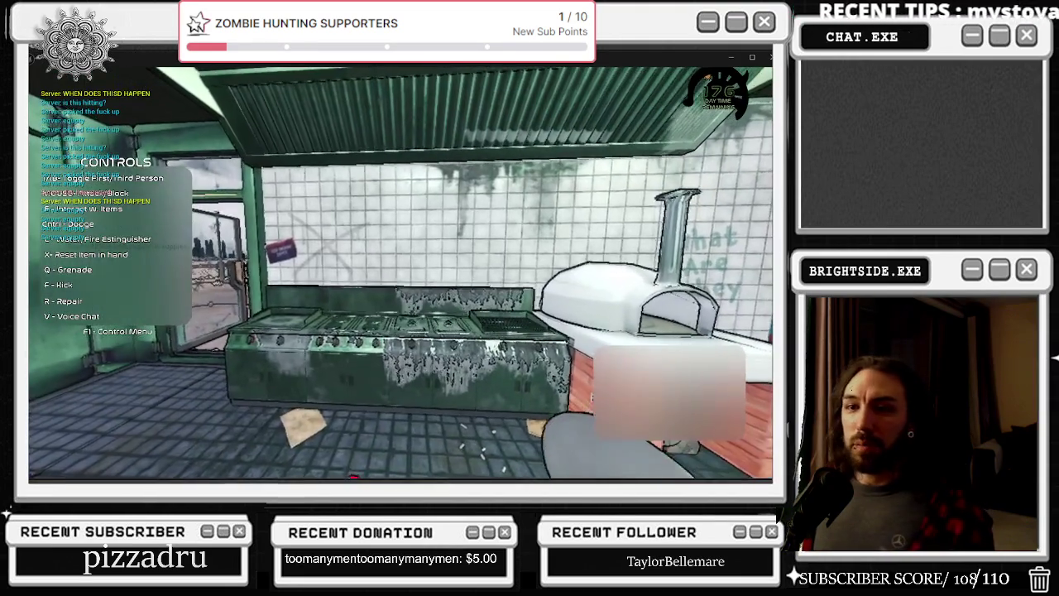
{"action": "key", "text": "alt+Tab"}
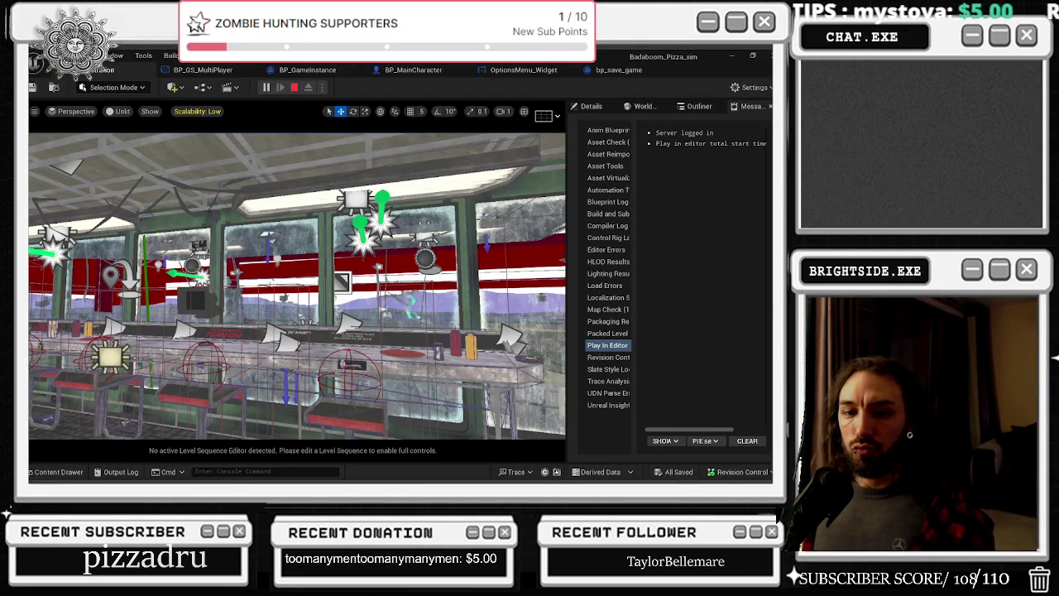
{"action": "key", "text": "alt+Tab"}
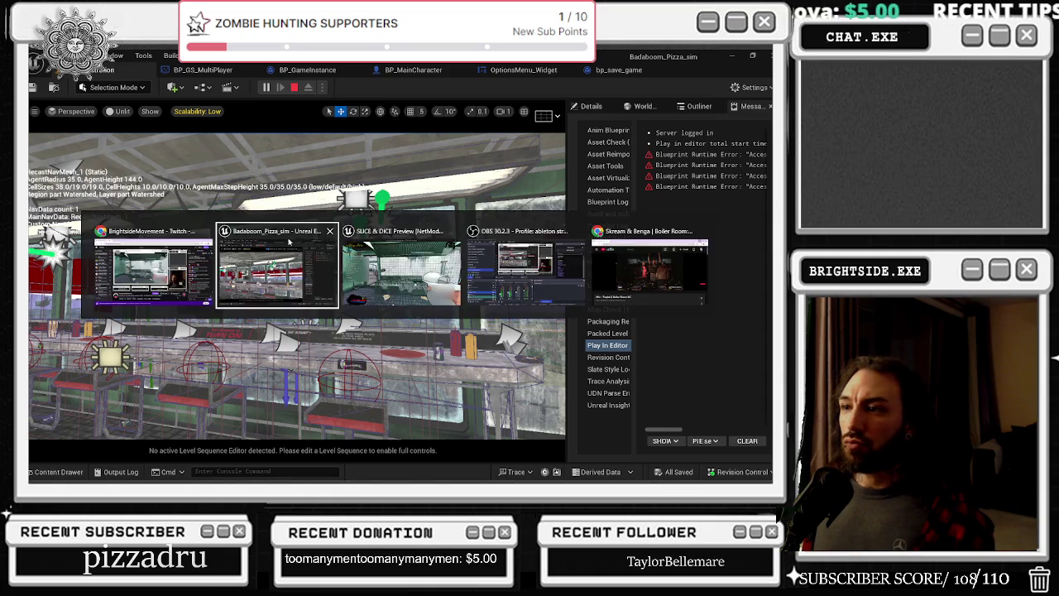
{"action": "key", "text": "Escape"}
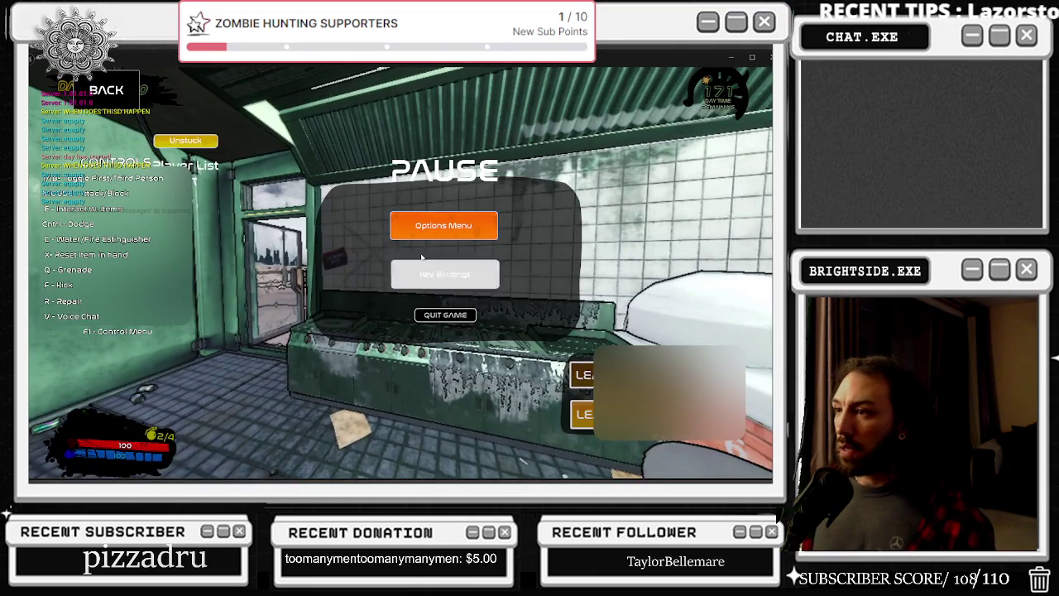
{"action": "left_click", "coordinate": [445, 273]}
{"action": "left_click", "coordinate": [495, 332]}
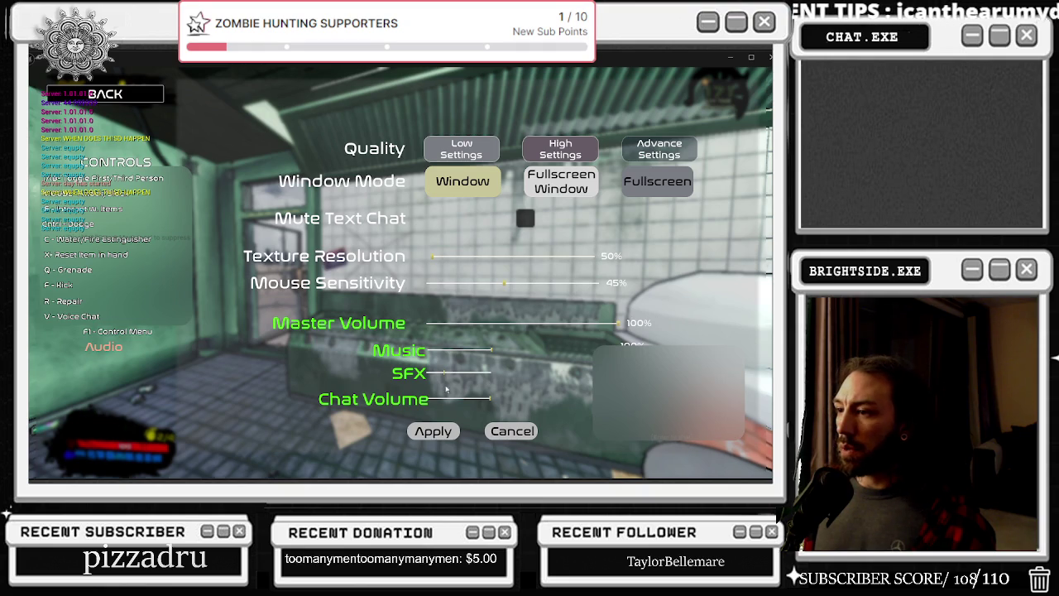
{"action": "left_click", "coordinate": [124, 93]}
{"action": "left_click", "coordinate": [447, 235]}
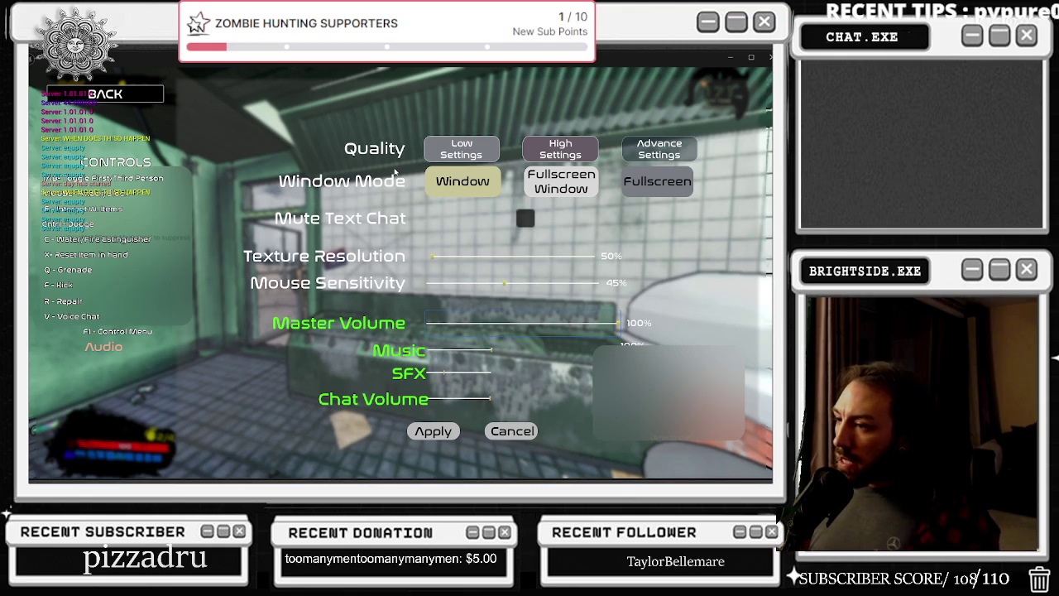
{"action": "key", "text": "Escape"}
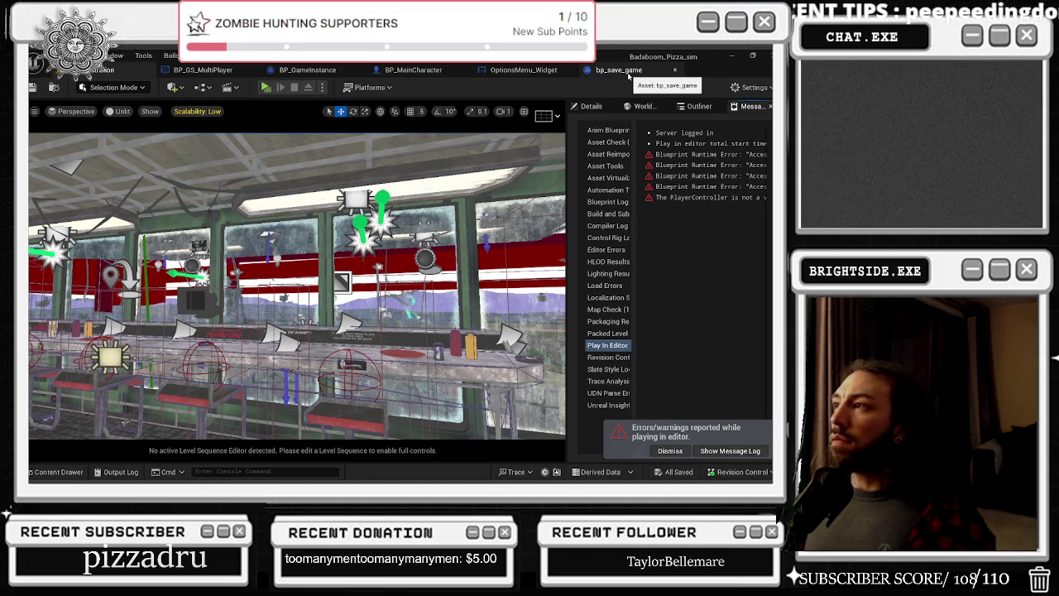
{"action": "left_click", "coordinate": [506, 71]}
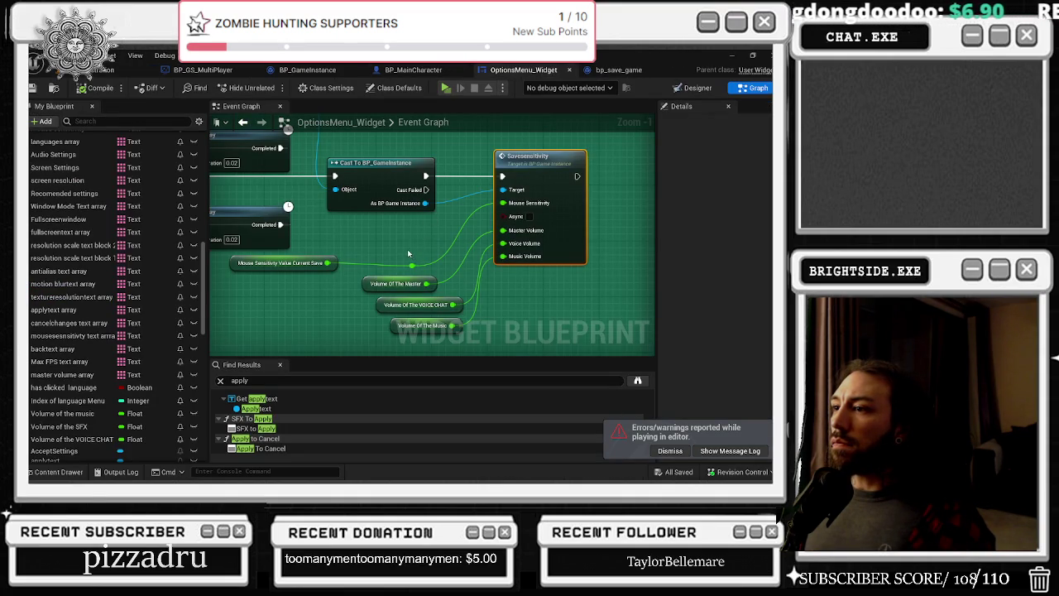
Find all references to the Volume of the master variable and jump to its setter
{"action": "left_click", "coordinate": [374, 286]}
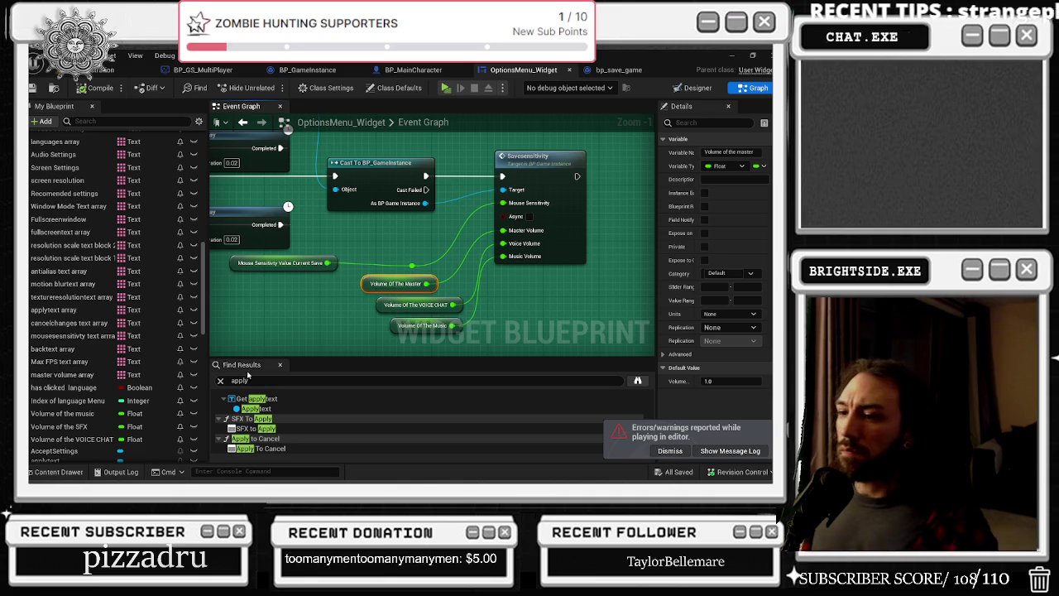
{"action": "left_click", "coordinate": [106, 123]}
{"action": "type", "text": "v"}
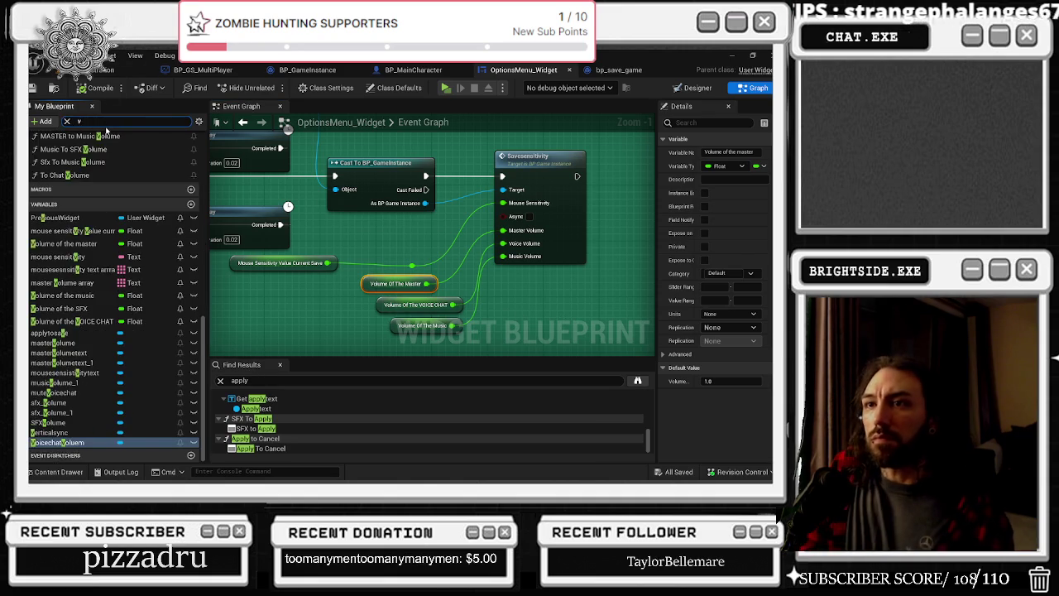
{"action": "type", "text": "olume"}
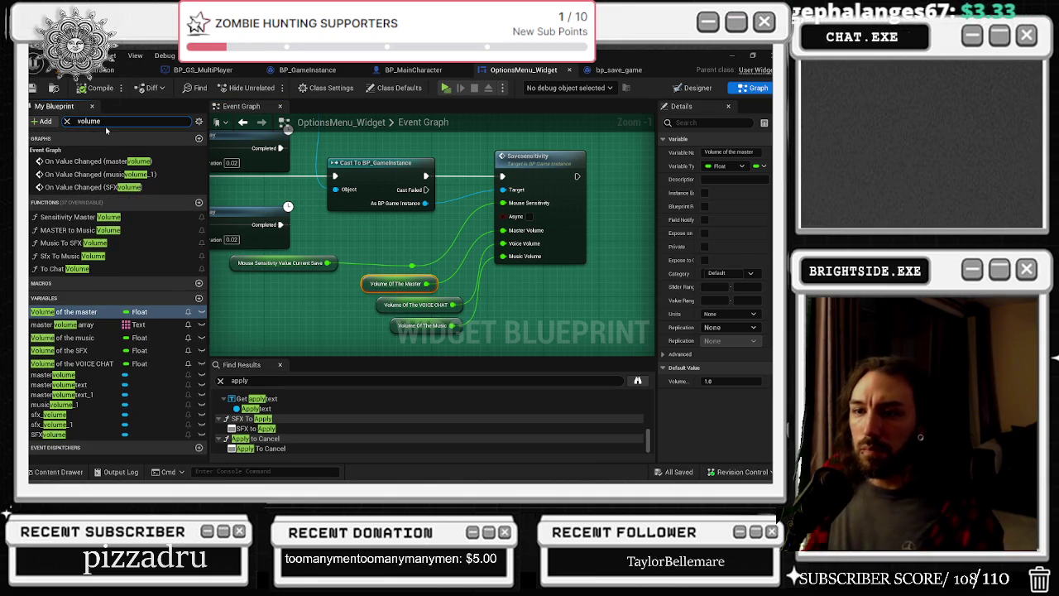
{"action": "right_click", "coordinate": [76, 314]}
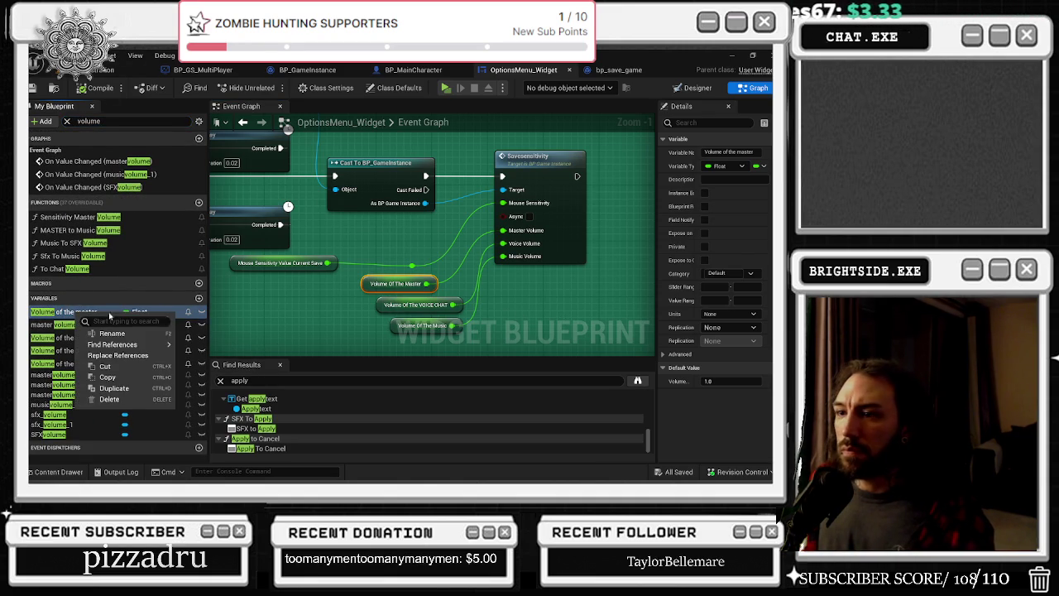
{"action": "mouse_move", "coordinate": [124, 344]}
{"action": "left_click", "coordinate": [219, 361]}
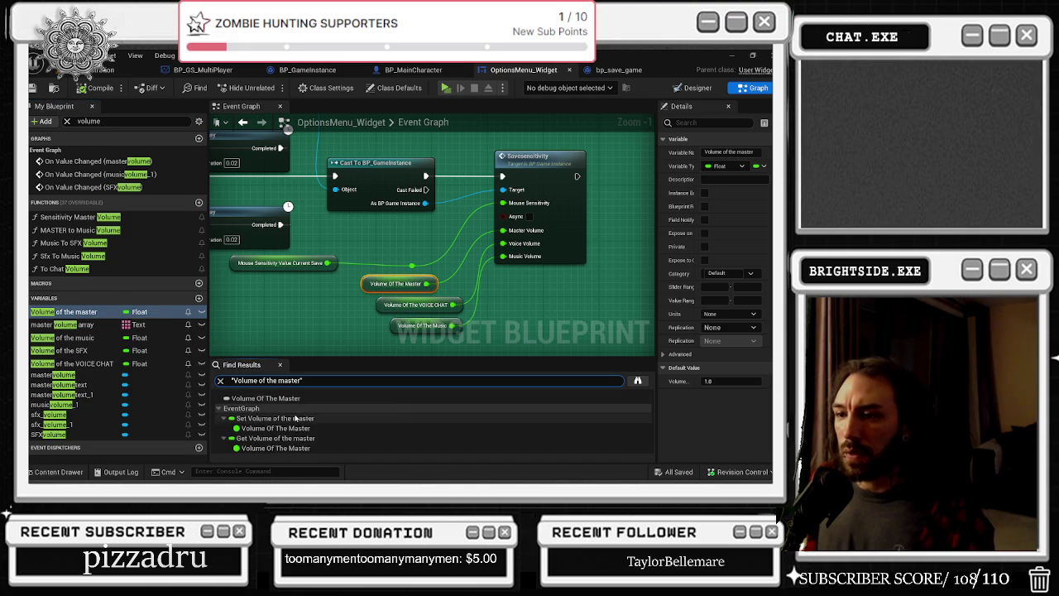
{"action": "double_click", "coordinate": [274, 418]}
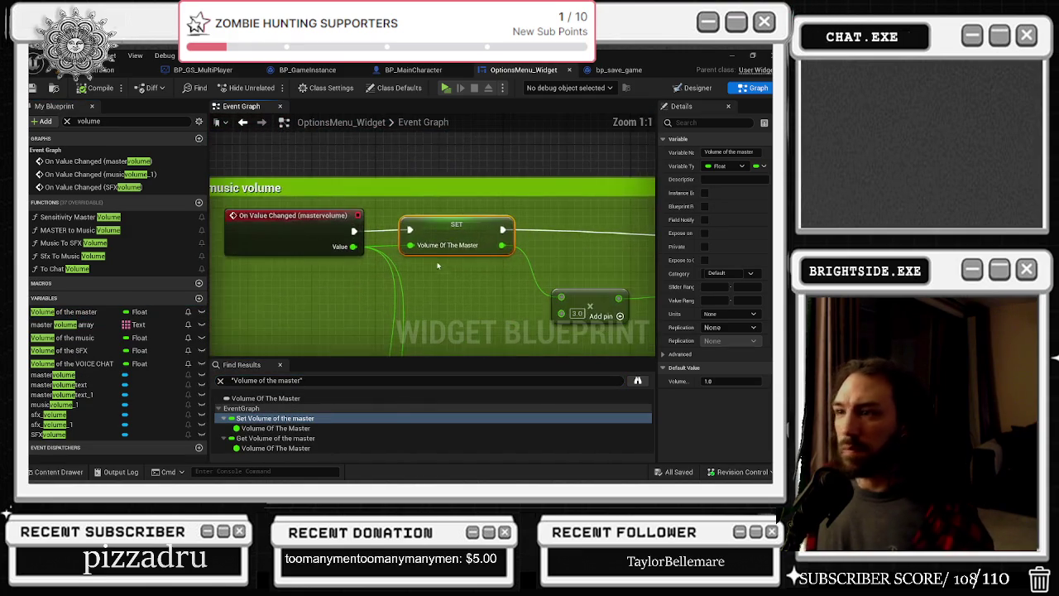
Add a Print String node after the text update near the master volume setter
{"action": "scroll", "coordinate": [440, 271], "scroll_direction": "down", "scroll_amount": 2}
{"action": "mouse_move", "coordinate": [440, 270]}
{"action": "left_mouse_down"}
{"action": "mouse_move", "coordinate": [227, 230]}
{"action": "mouse_move", "coordinate": [480, 254]}
{"action": "left_mouse_up"}
{"action": "type", "text": "print"}
{"action": "key", "text": "Return"}
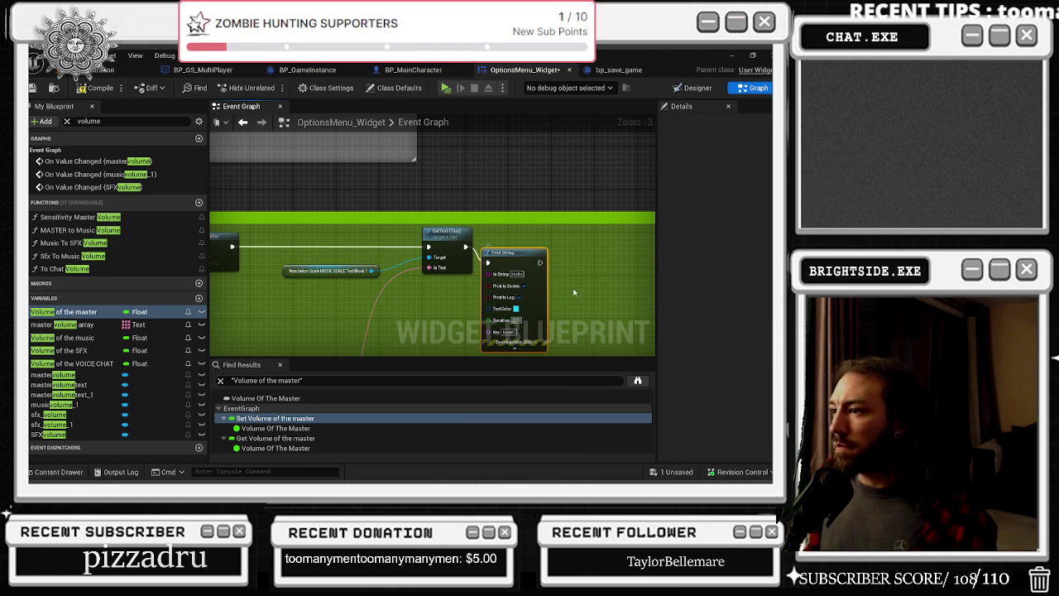
{"action": "double_click", "coordinate": [274, 418]}
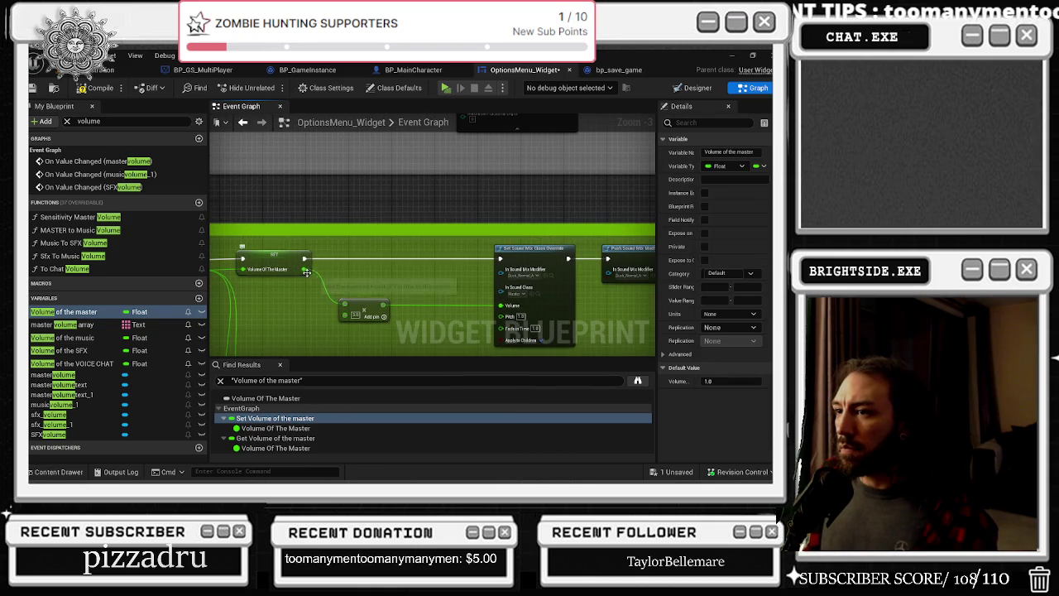
{"action": "left_click_drag", "start_coordinate": [316, 279], "coordinate": [477, 276]}
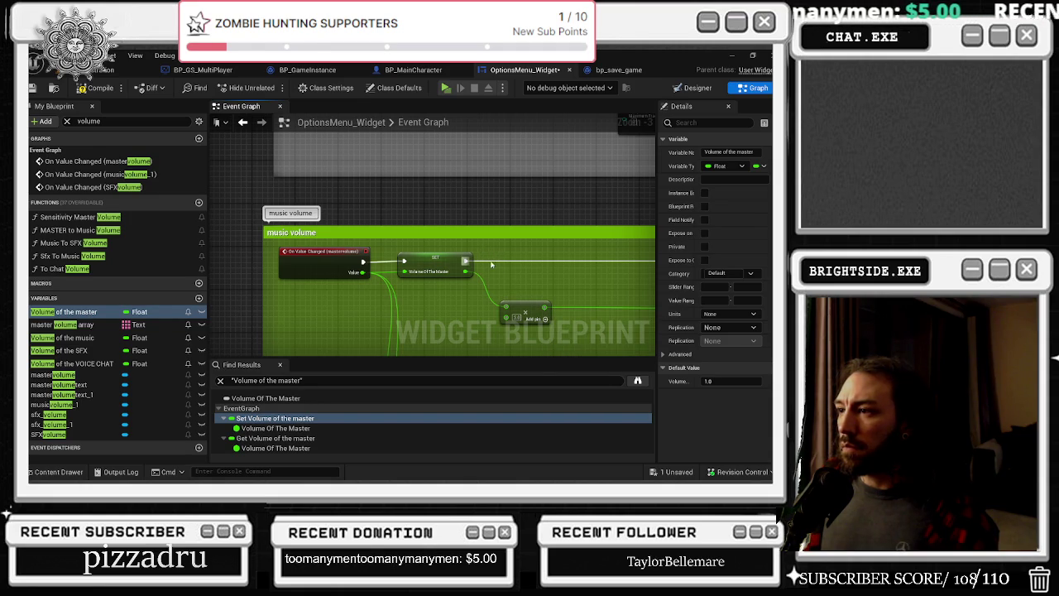
{"action": "mouse_move", "coordinate": [439, 261]}
{"action": "left_mouse_down"}
{"action": "mouse_move", "coordinate": [521, 265]}
{"action": "mouse_move", "coordinate": [442, 263]}
{"action": "left_mouse_up"}
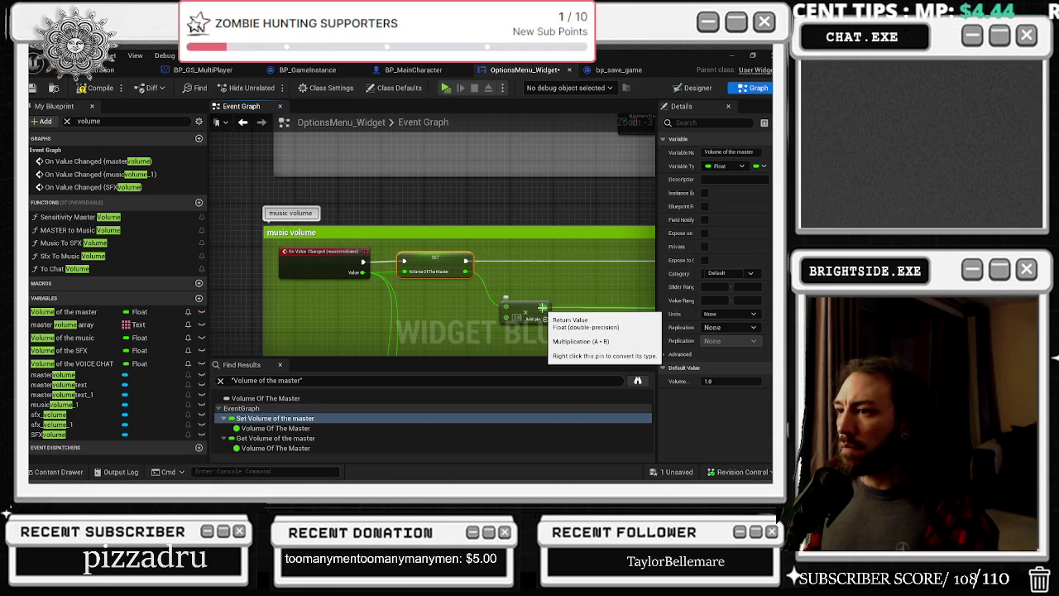
{"action": "mouse_move", "coordinate": [542, 307]}
{"action": "left_mouse_down"}
{"action": "mouse_move", "coordinate": [579, 278]}
{"action": "mouse_move", "coordinate": [649, 285]}
{"action": "mouse_move", "coordinate": [496, 293]}
{"action": "mouse_move", "coordinate": [472, 284]}
{"action": "mouse_move", "coordinate": [484, 273]}
{"action": "left_mouse_up"}
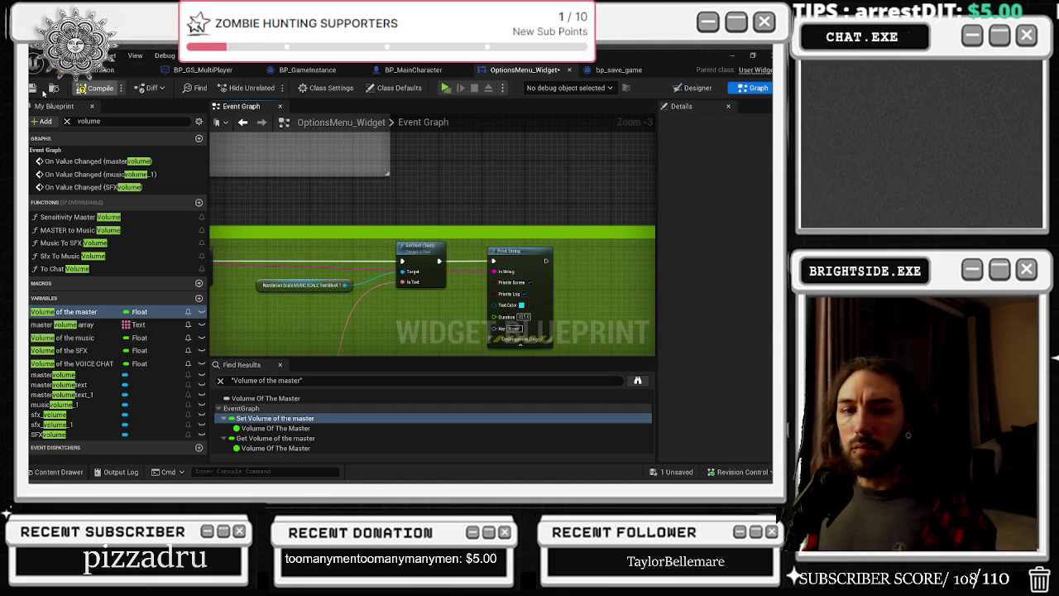
Save OptionsMenu_Widget and start a new play-in-editor test
{"action": "key", "text": "alt+Tab"}
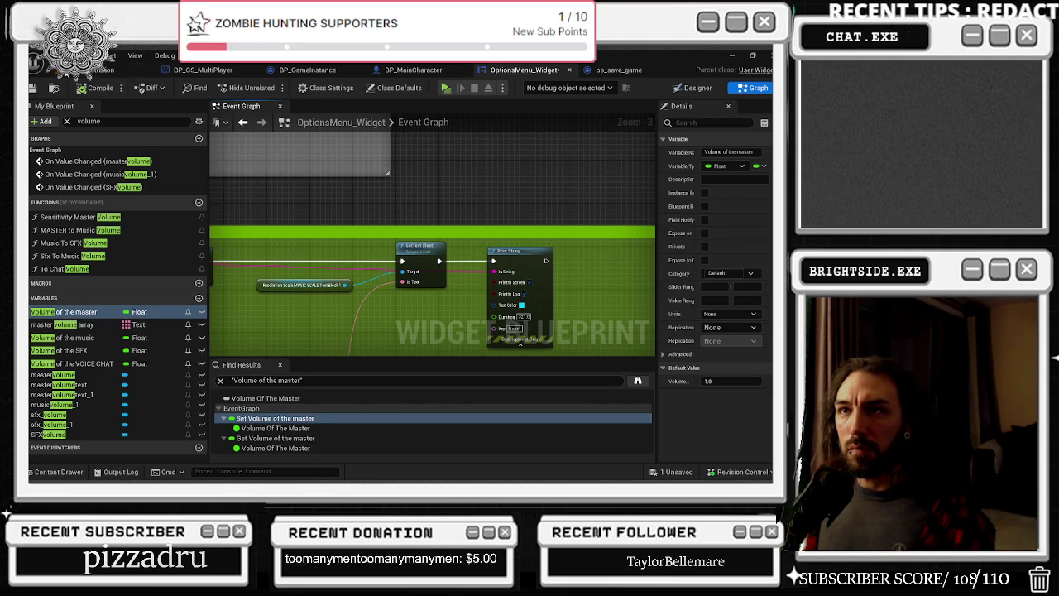
{"action": "left_click", "coordinate": [125, 70]}
{"action": "left_click", "coordinate": [676, 472]}
{"action": "left_click", "coordinate": [465, 383]}
{"action": "left_click", "coordinate": [265, 86]}
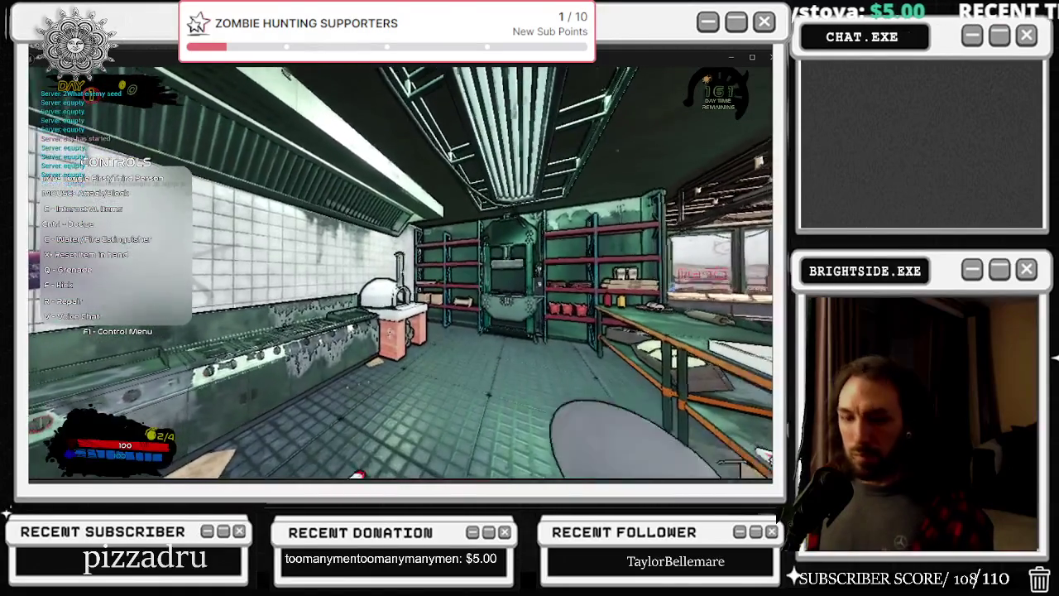
In the game's Options, lower Master Volume to 77% then 65% and apply
{"action": "key", "text": "Escape"}
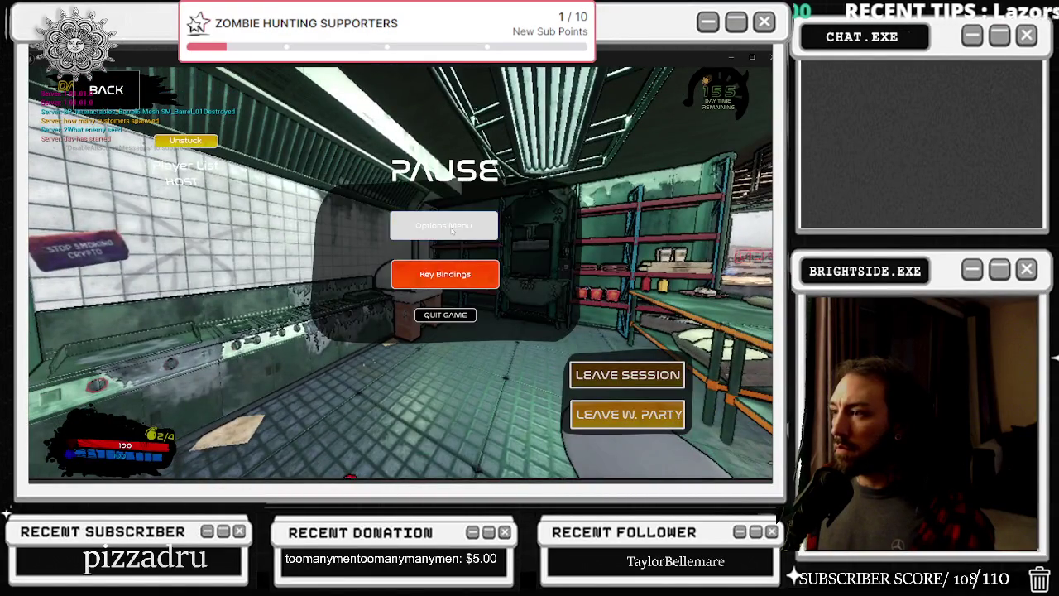
{"action": "left_click", "coordinate": [452, 230]}
{"action": "left_click_drag", "start_coordinate": [618, 322], "coordinate": [575, 323]}
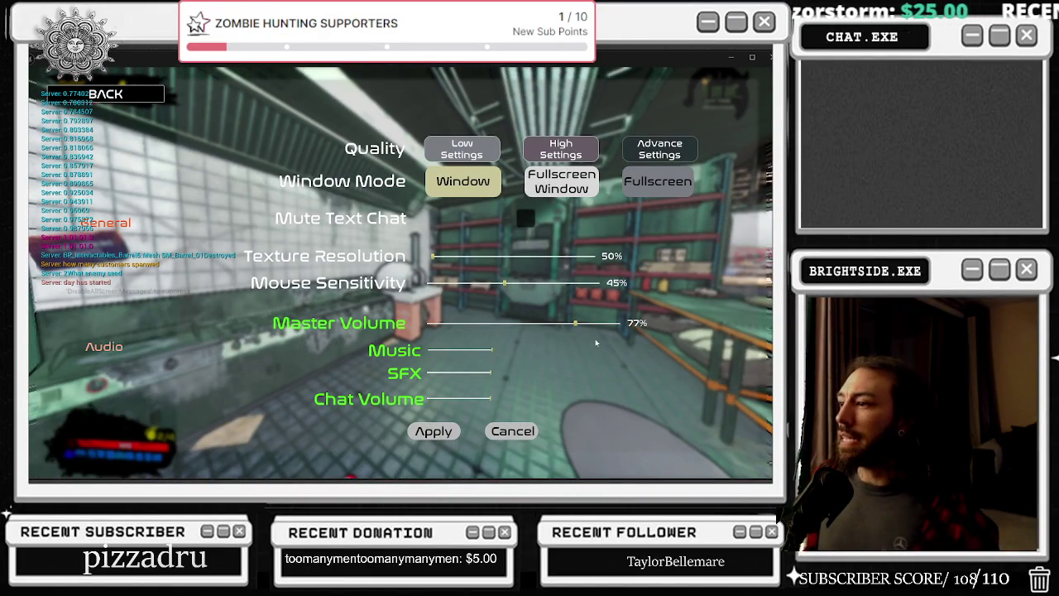
{"action": "left_click_drag", "start_coordinate": [575, 323], "coordinate": [470, 323]}
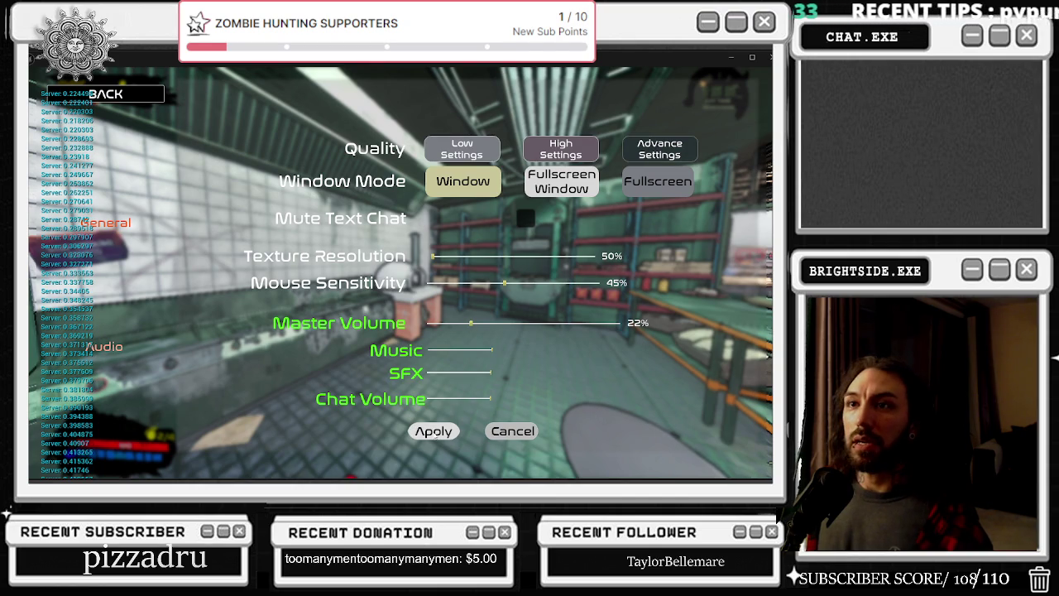
{"action": "left_click", "coordinate": [433, 431]}
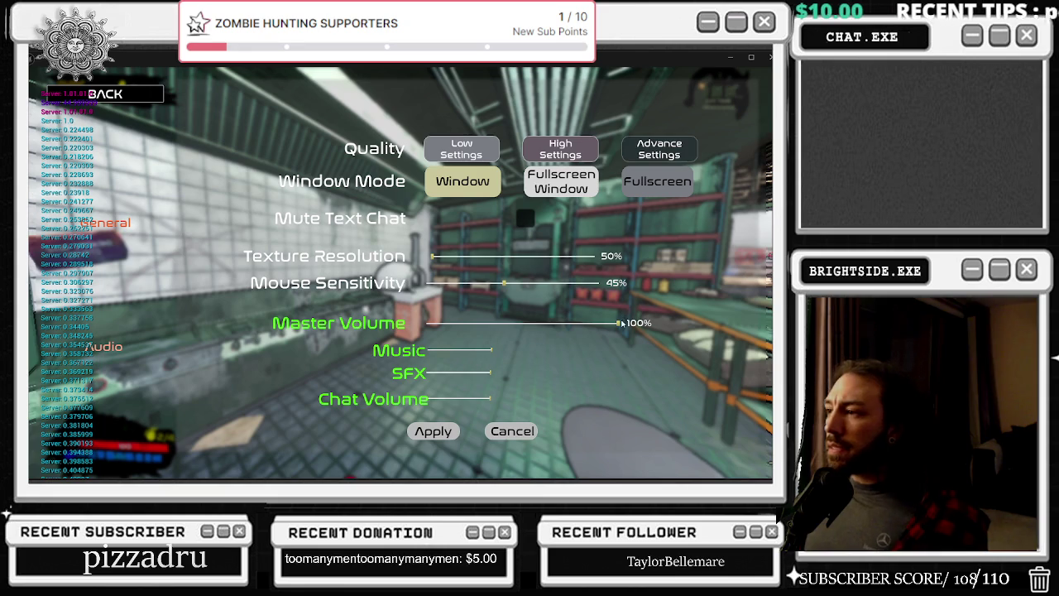
Reopen Options to check the volume, drop Master Volume to 13%, then stop the session
{"action": "key", "text": "Escape"}
{"action": "left_click", "coordinate": [459, 223]}
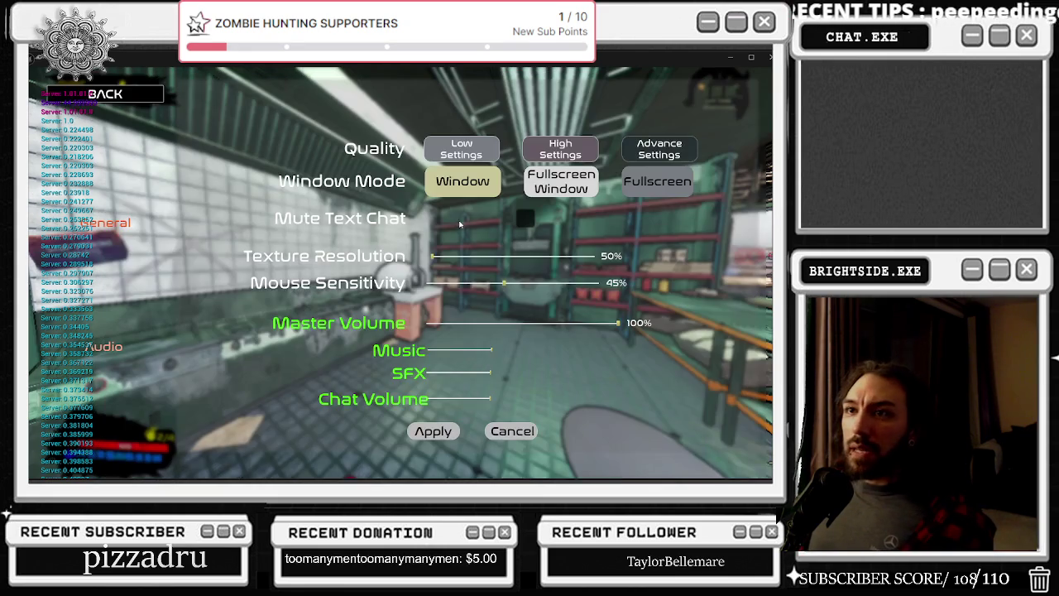
{"action": "left_click", "coordinate": [124, 91]}
{"action": "key", "text": "Escape"}
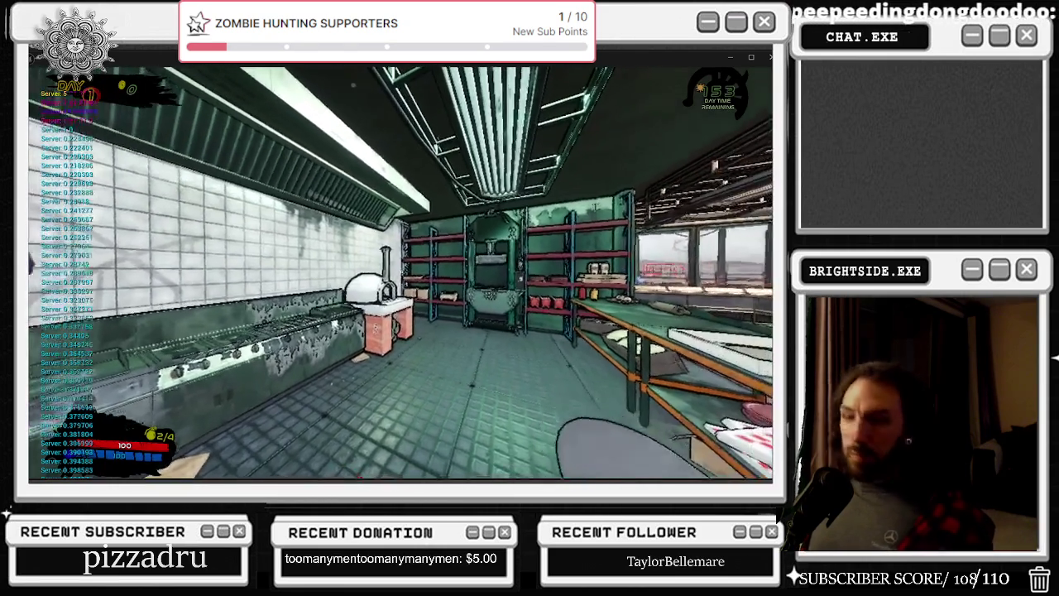
{"action": "key", "text": "Escape"}
{"action": "left_click", "coordinate": [441, 224]}
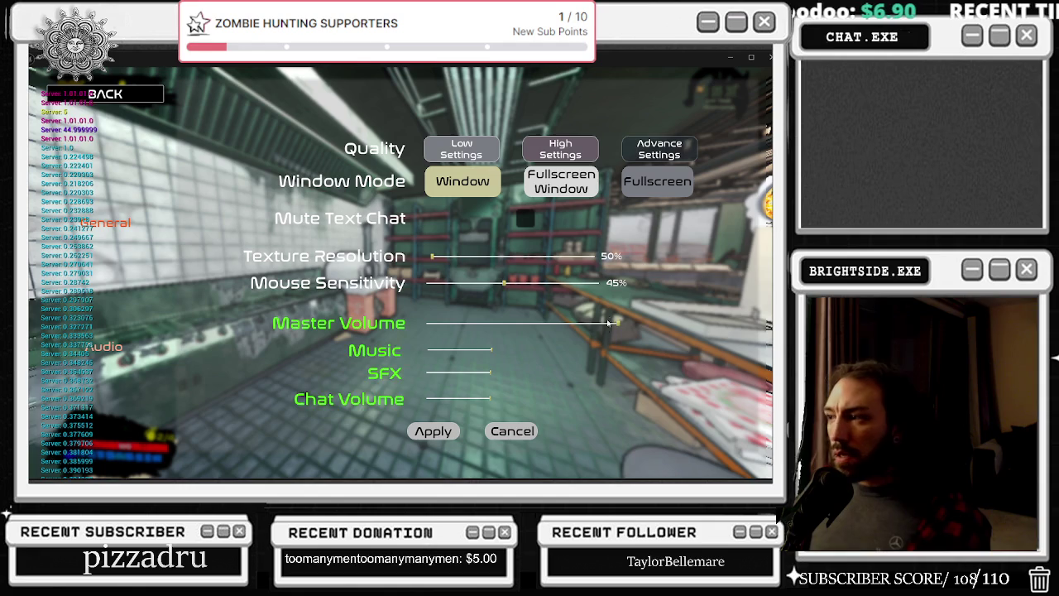
{"action": "left_click_drag", "start_coordinate": [612, 323], "coordinate": [451, 313]}
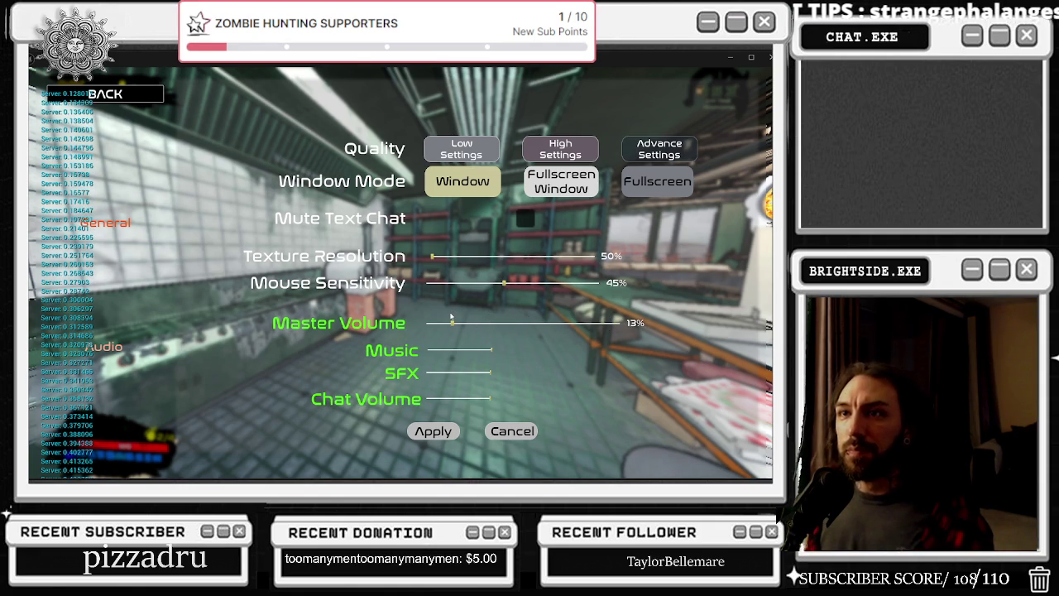
{"action": "key", "text": "Escape"}
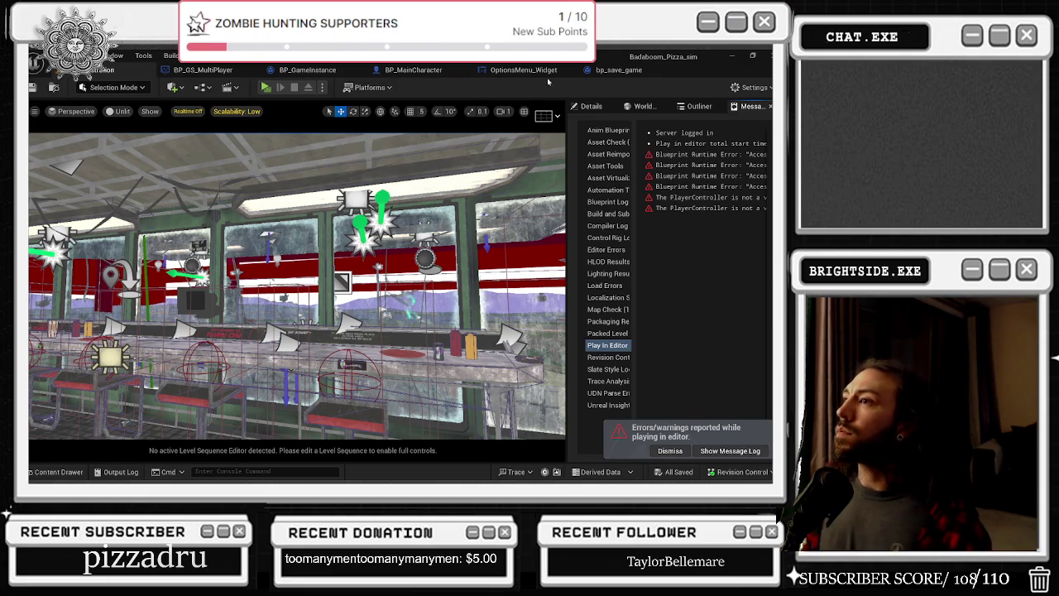
In OptionsMenu_Widget, rewire On Clicked (AcceptSettings) from the Sequence to the Do Once node
{"action": "left_click", "coordinate": [529, 70]}
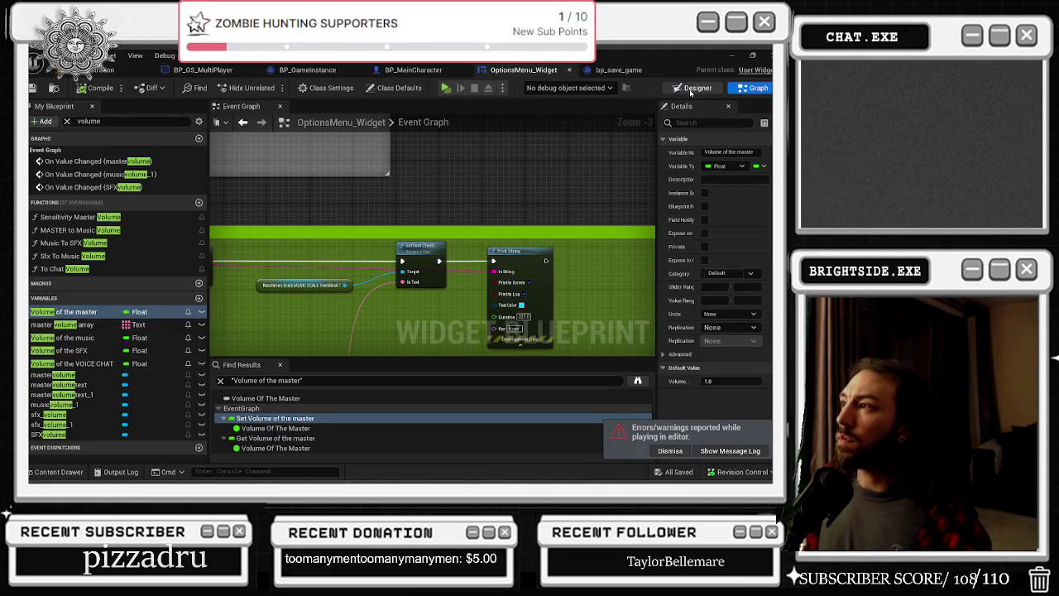
{"action": "left_click", "coordinate": [697, 87]}
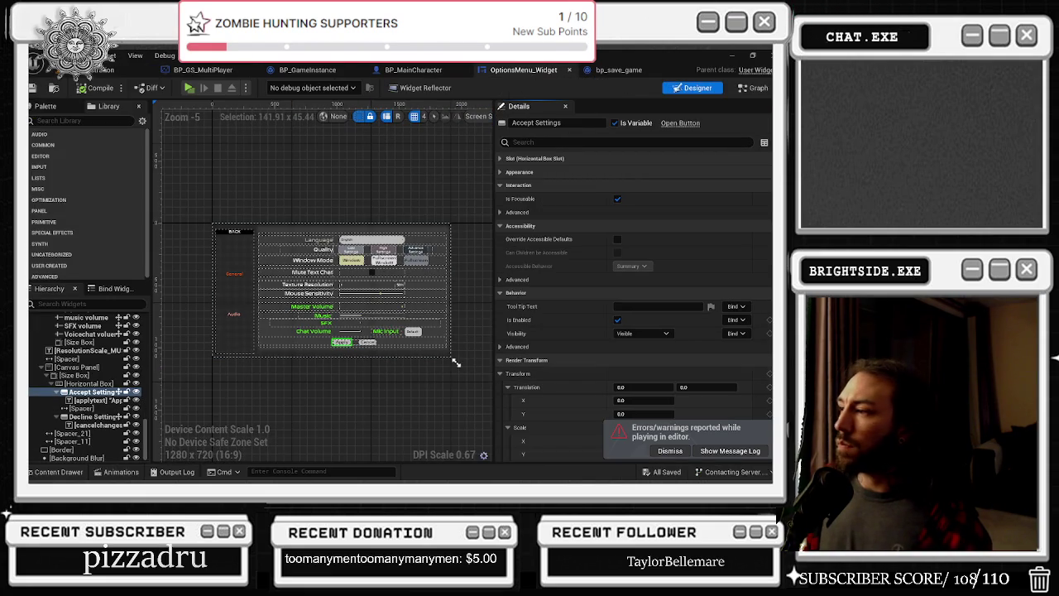
{"action": "scroll", "coordinate": [652, 413], "scroll_direction": "down", "scroll_amount": 5}
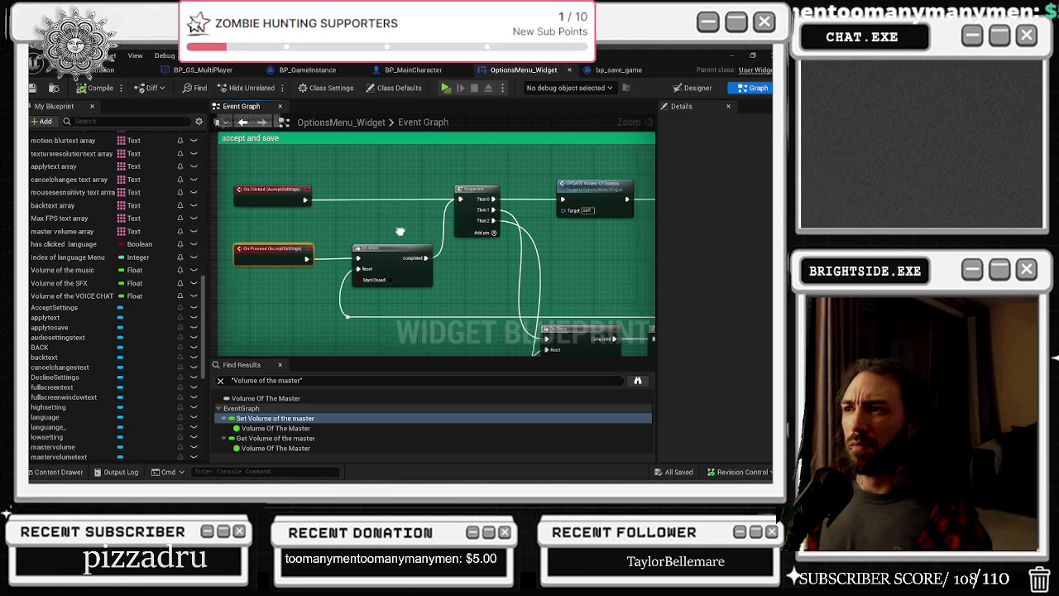
{"action": "left_click_drag", "start_coordinate": [404, 234], "coordinate": [381, 233]}
{"action": "left_click_drag", "start_coordinate": [285, 202], "coordinate": [339, 256]}
{"action": "left_click", "coordinate": [355, 212]}
{"action": "left_click_drag", "start_coordinate": [285, 202], "coordinate": [338, 261]}
Inspect the UPDATE values of sound function, then compile and save the widget
{"action": "left_click_drag", "start_coordinate": [362, 219], "coordinate": [192, 247]}
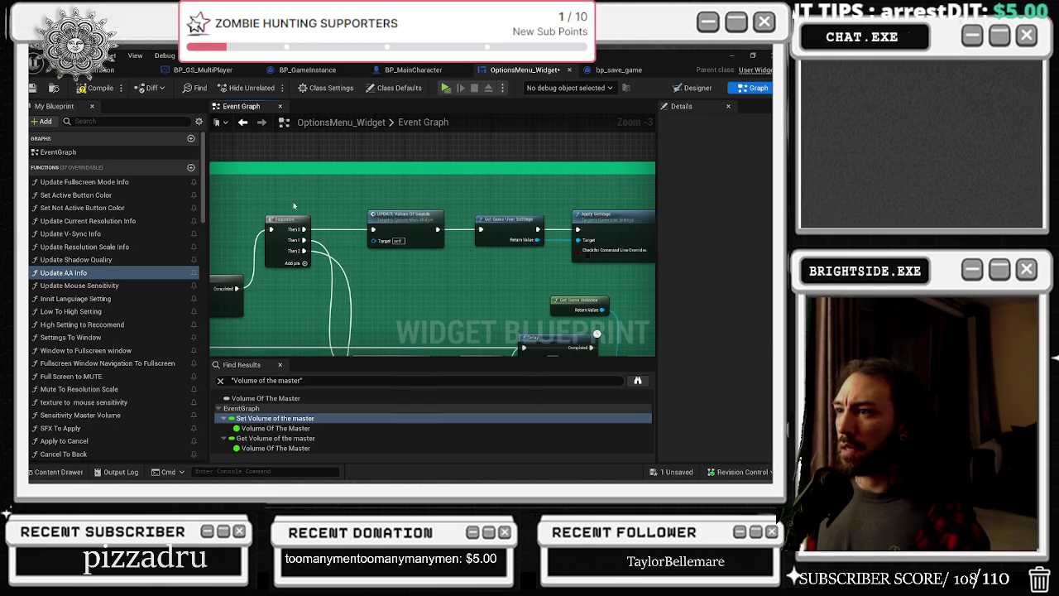
{"action": "mouse_move", "coordinate": [347, 197]}
{"action": "left_mouse_down"}
{"action": "mouse_move", "coordinate": [268, 186]}
{"action": "mouse_move", "coordinate": [471, 182]}
{"action": "mouse_move", "coordinate": [584, 161]}
{"action": "mouse_move", "coordinate": [395, 200]}
{"action": "left_mouse_up"}
{"action": "double_click", "coordinate": [398, 200]}
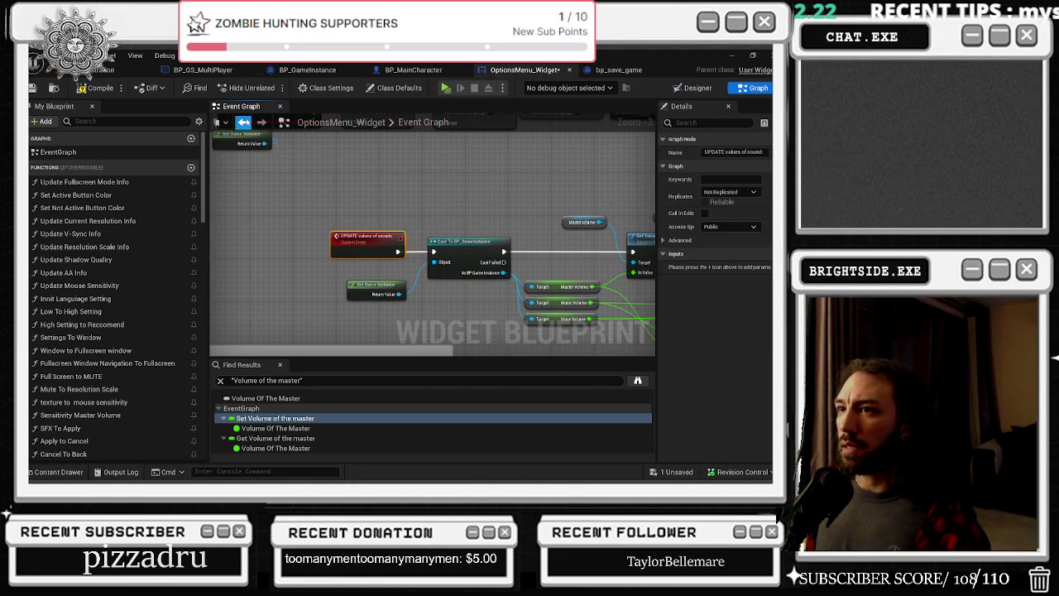
{"action": "left_click", "coordinate": [244, 122]}
{"action": "mouse_move", "coordinate": [311, 208]}
{"action": "left_mouse_down"}
{"action": "mouse_move", "coordinate": [496, 211]}
{"action": "mouse_move", "coordinate": [404, 172]}
{"action": "mouse_move", "coordinate": [472, 198]}
{"action": "mouse_move", "coordinate": [401, 141]}
{"action": "mouse_move", "coordinate": [389, 170]}
{"action": "mouse_move", "coordinate": [355, 141]}
{"action": "mouse_move", "coordinate": [337, 153]}
{"action": "mouse_move", "coordinate": [423, 205]}
{"action": "left_mouse_up"}
{"action": "left_click", "coordinate": [439, 192]}
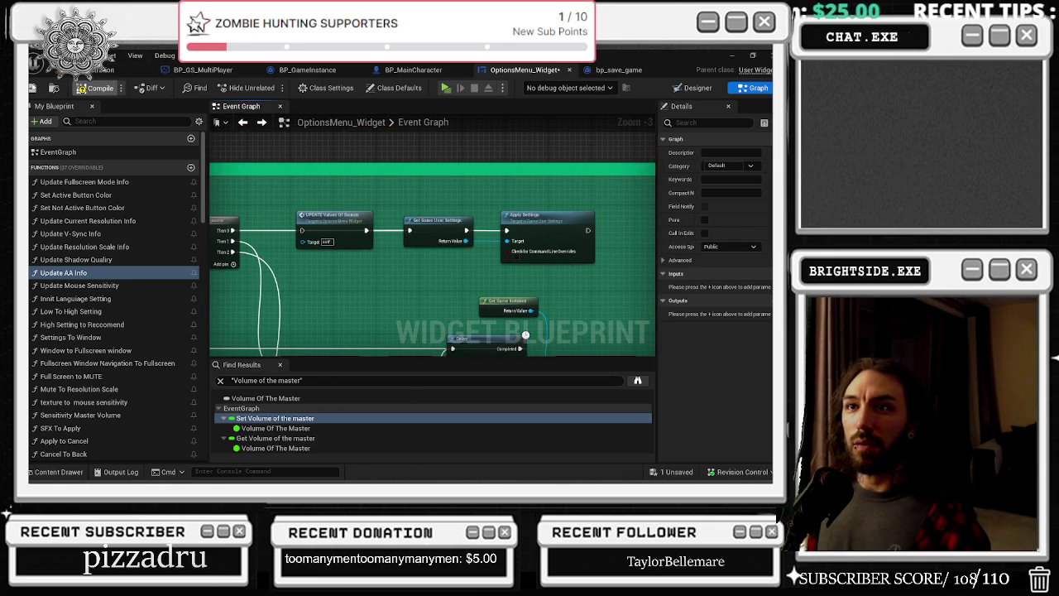
{"action": "left_click", "coordinate": [100, 88]}
{"action": "left_click", "coordinate": [95, 70]}
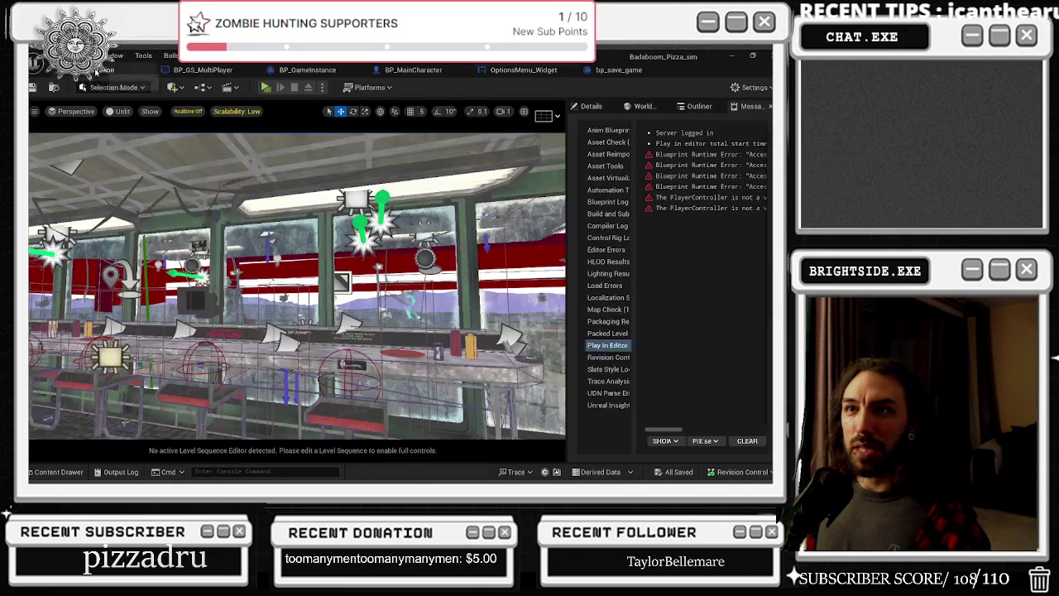
Save the level, play, set Master Volume to 33%, and reopen Options to verify it
{"action": "key", "text": "ctrl+s"}
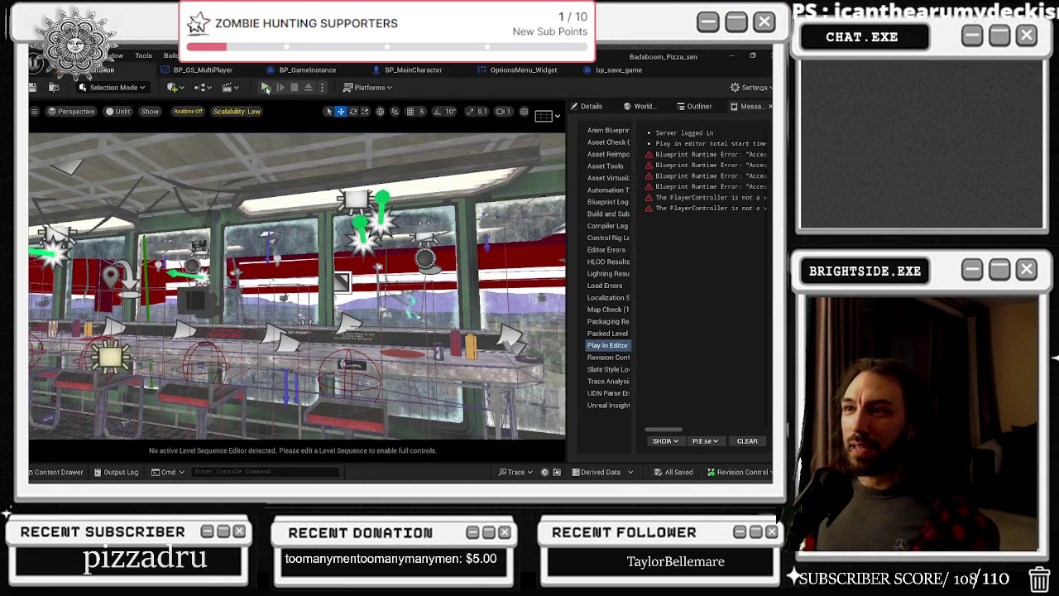
{"action": "left_click", "coordinate": [265, 89]}
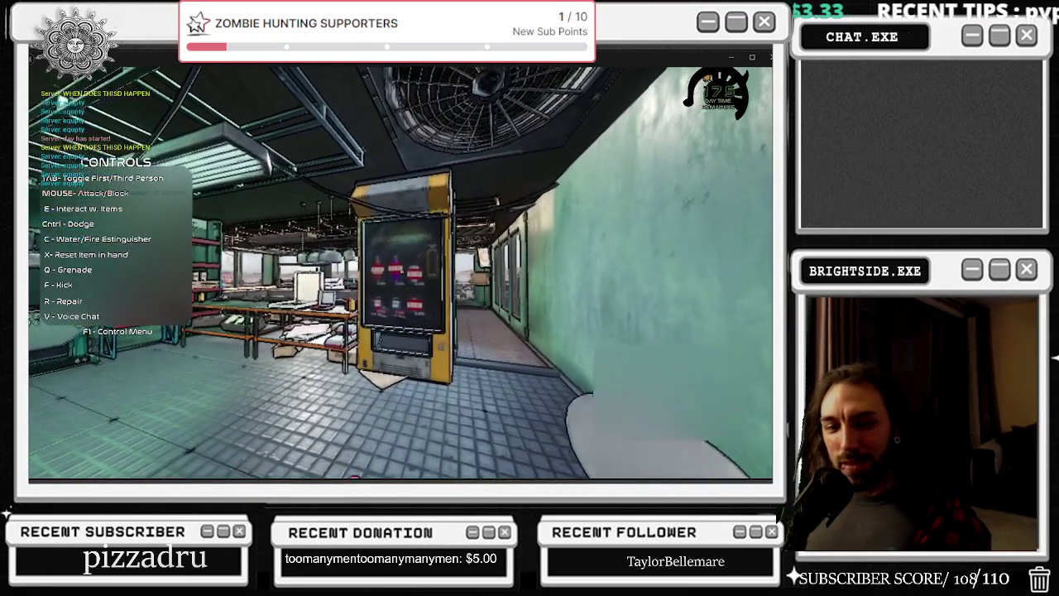
{"action": "key", "text": "Escape"}
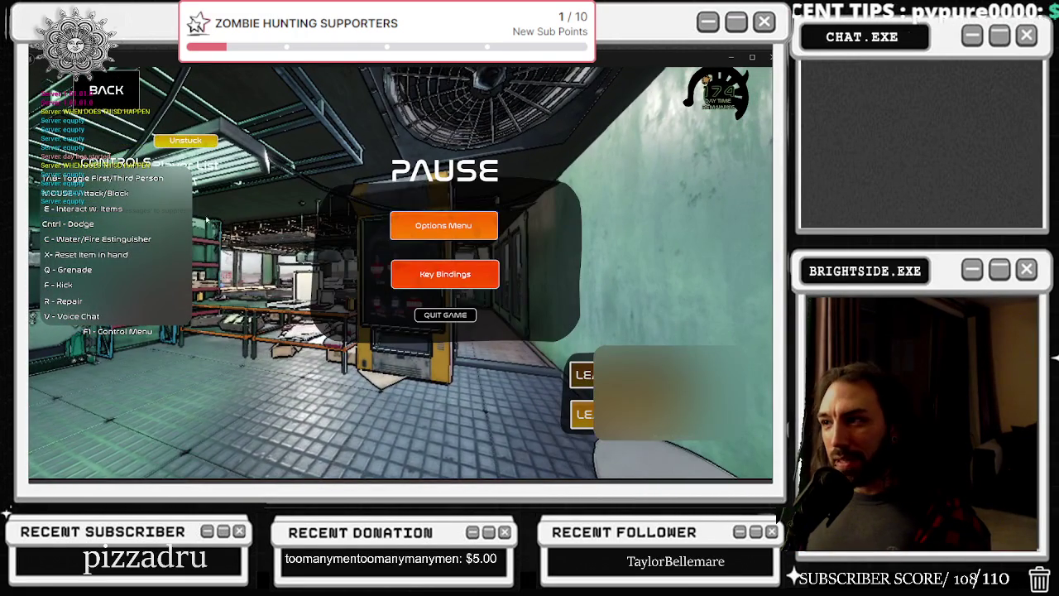
{"action": "left_click", "coordinate": [408, 224]}
{"action": "left_click", "coordinate": [490, 323]}
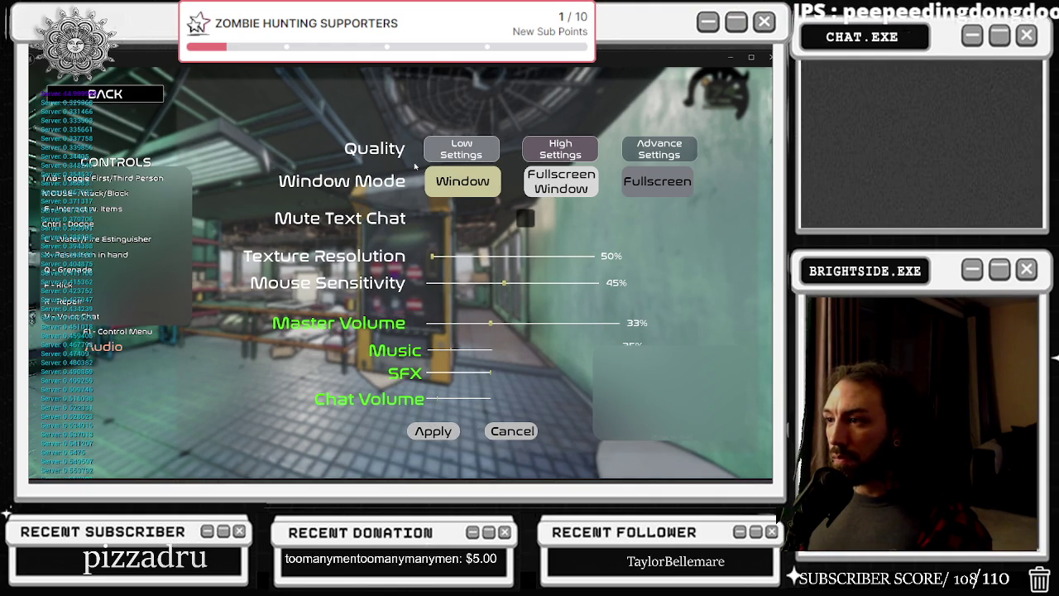
{"action": "left_click", "coordinate": [105, 94]}
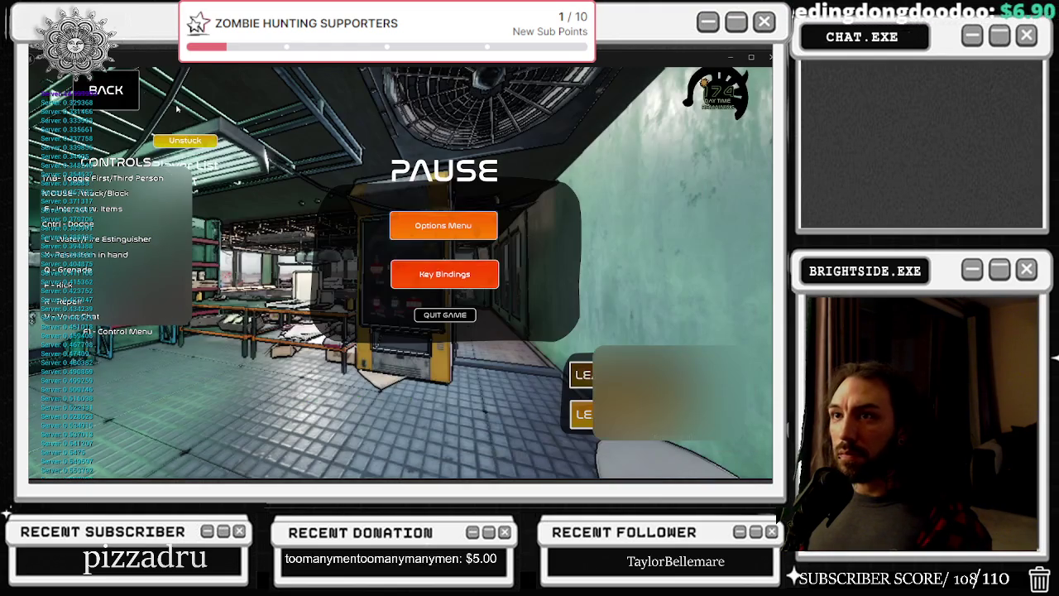
{"action": "key", "text": "Escape"}
{"action": "key", "text": "Escape"}
{"action": "left_click", "coordinate": [460, 231]}
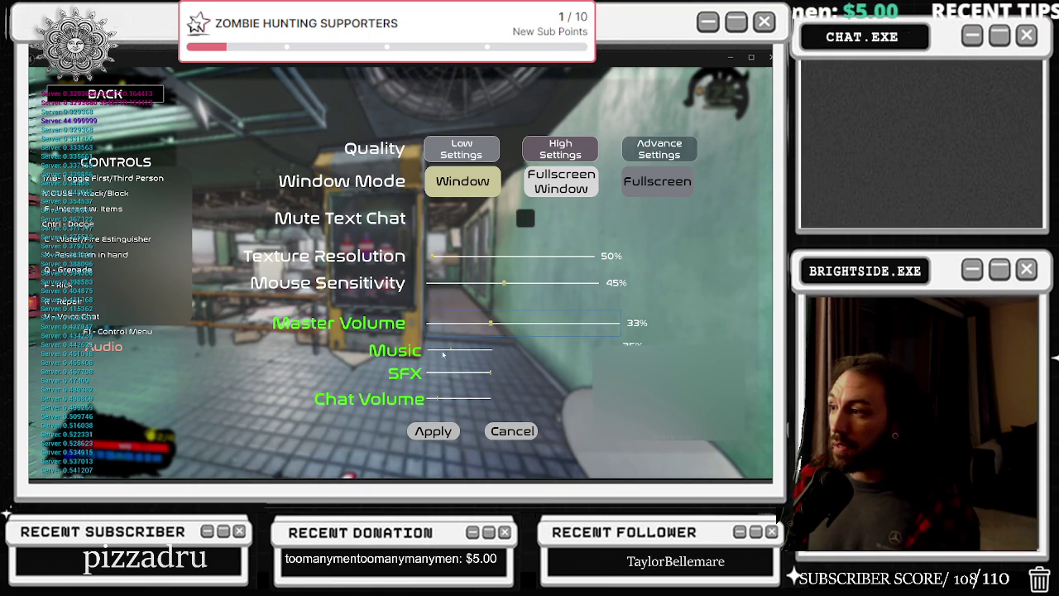
Lower Master Volume to 7% and apply, reopen Options to verify, then exit with F8
{"action": "left_click_drag", "start_coordinate": [493, 321], "coordinate": [442, 323]}
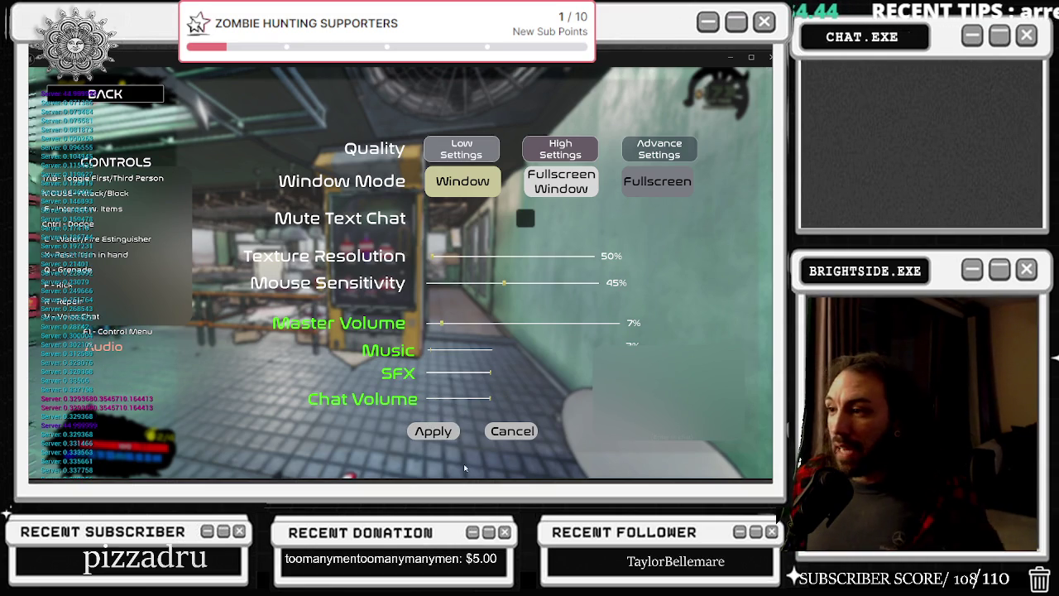
{"action": "left_click", "coordinate": [432, 431]}
{"action": "key", "text": "Escape"}
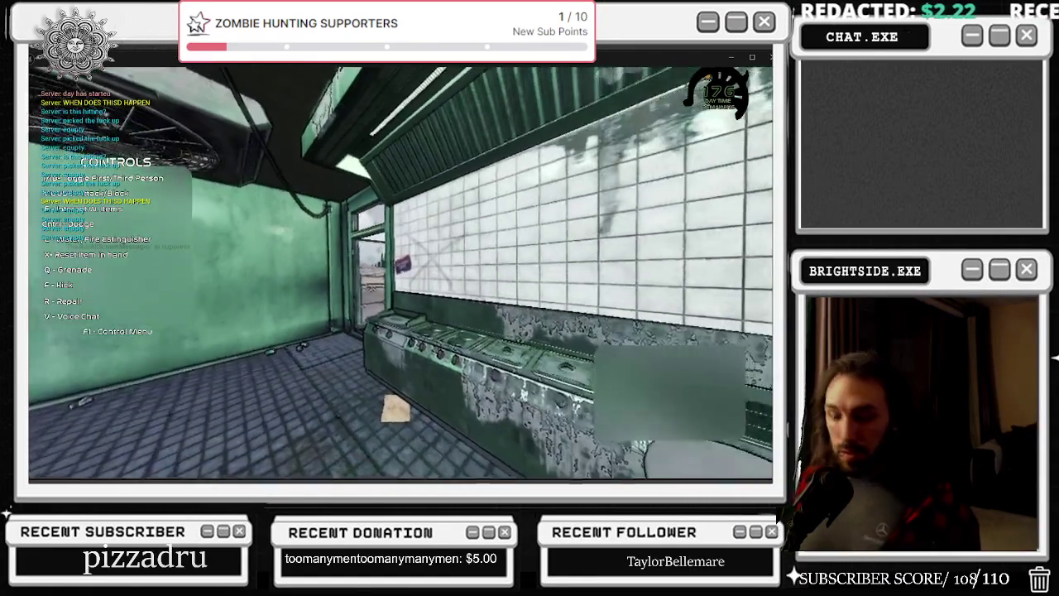
{"action": "key", "text": "Escape"}
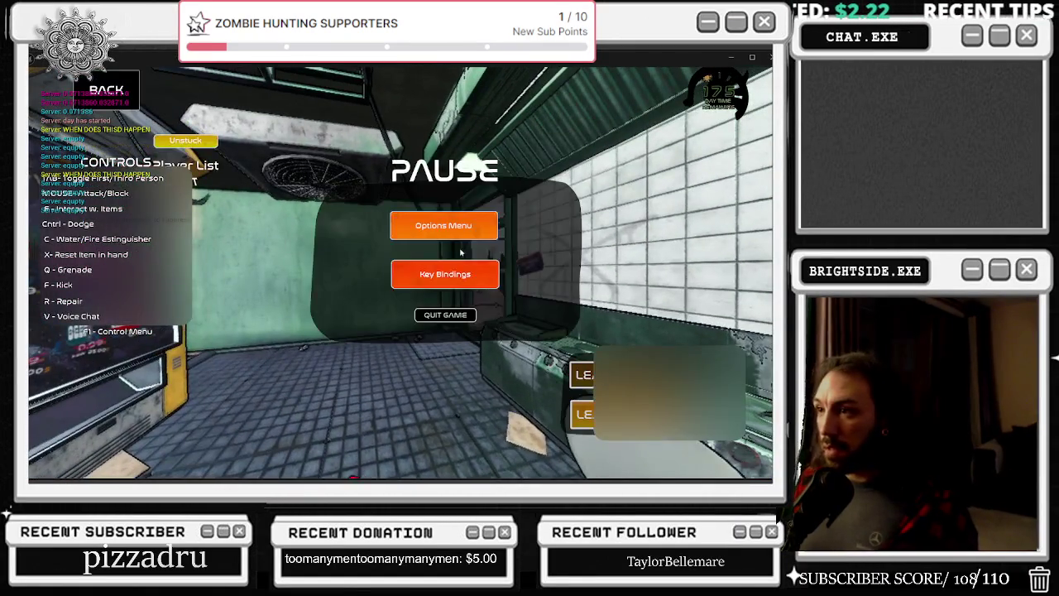
{"action": "left_click", "coordinate": [460, 226]}
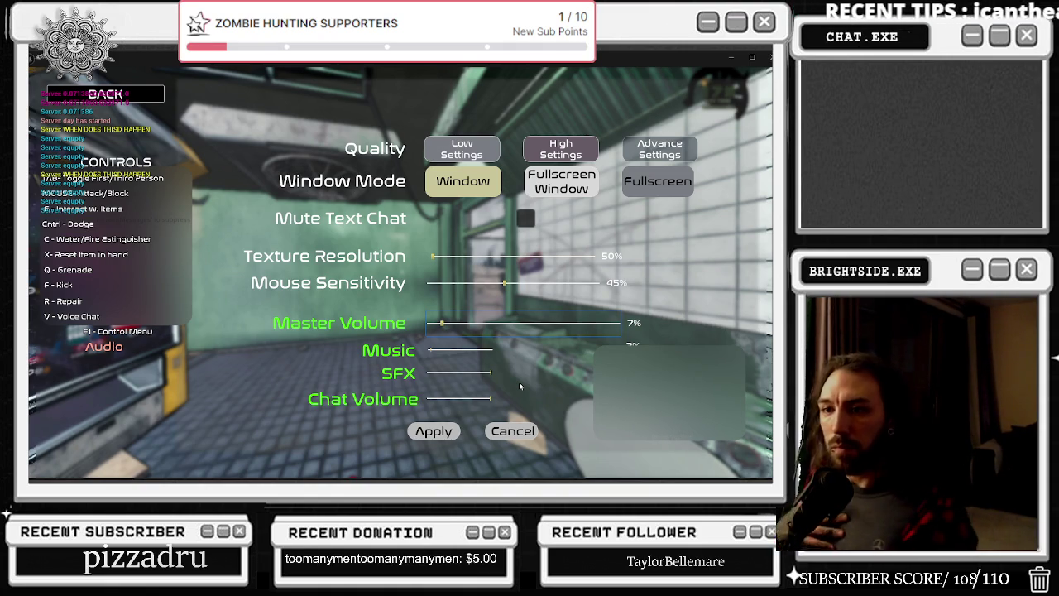
{"action": "key", "text": "Escape"}
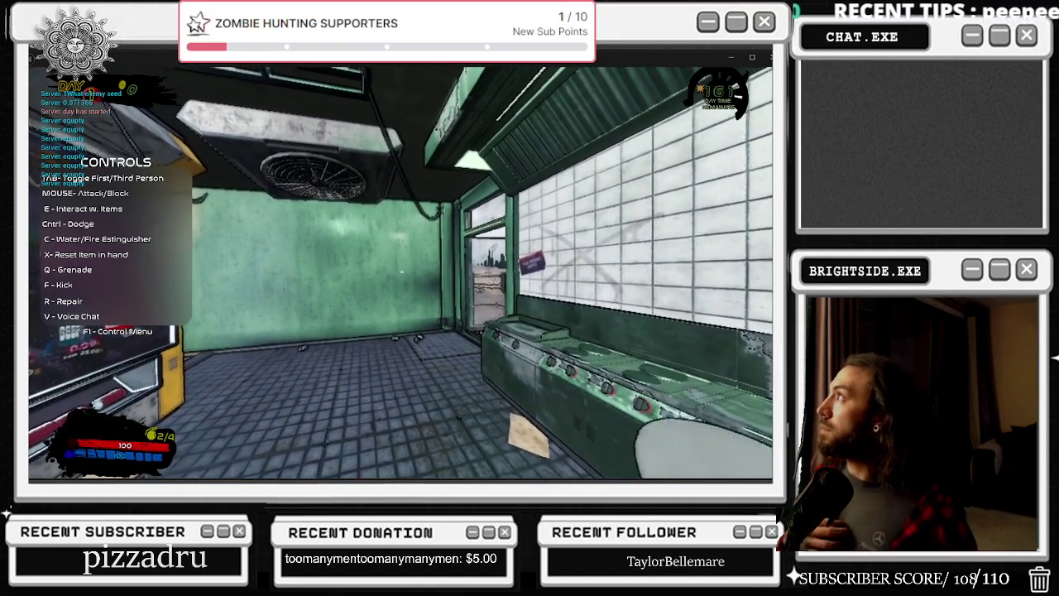
{"action": "key", "text": "F1"}
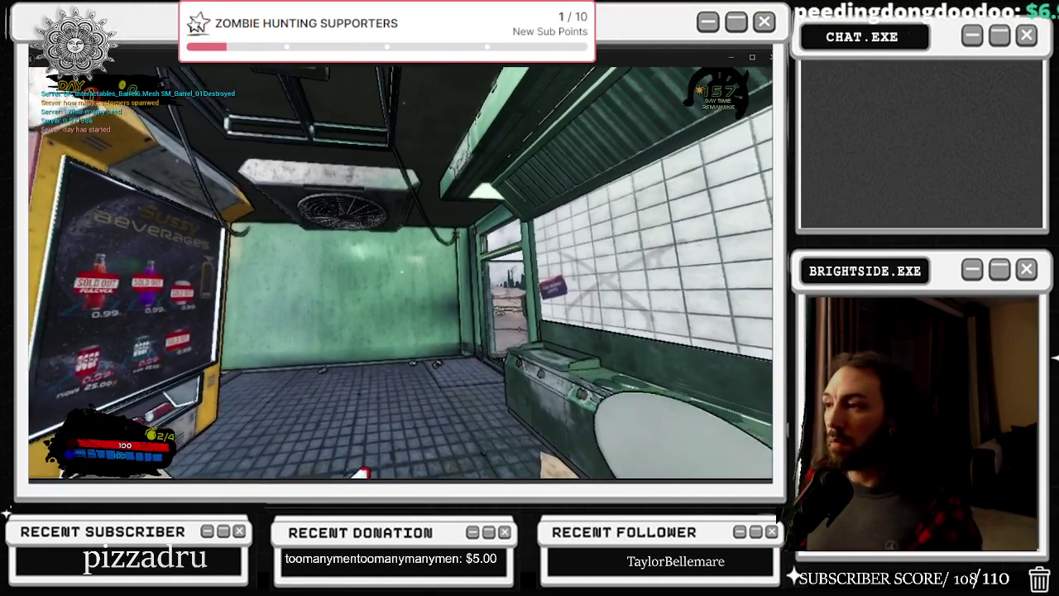
{"action": "key", "text": "F8"}
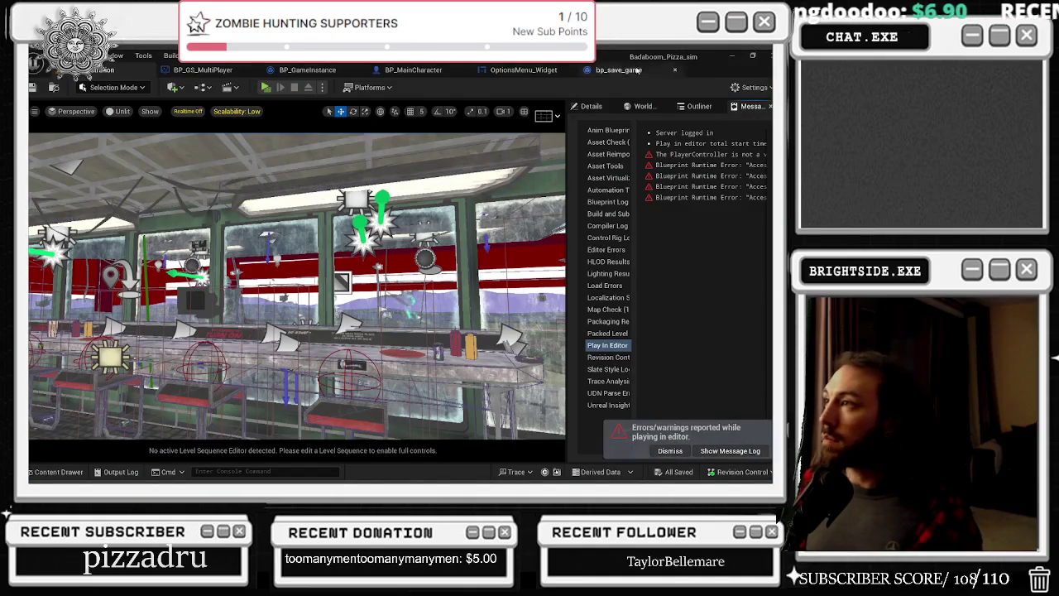
Select the Chat Volume slider in the Designer and jump to its On Value Changed event
{"action": "left_click", "coordinate": [529, 70]}
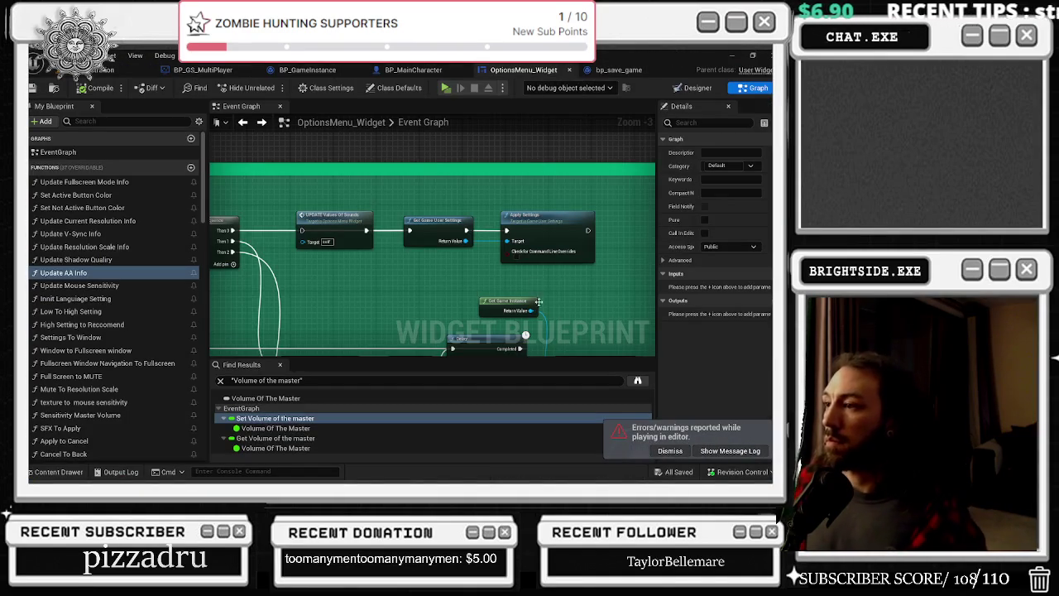
{"action": "mouse_move", "coordinate": [472, 304]}
{"action": "left_mouse_down"}
{"action": "mouse_move", "coordinate": [411, 185]}
{"action": "mouse_move", "coordinate": [485, 115]}
{"action": "left_mouse_up"}
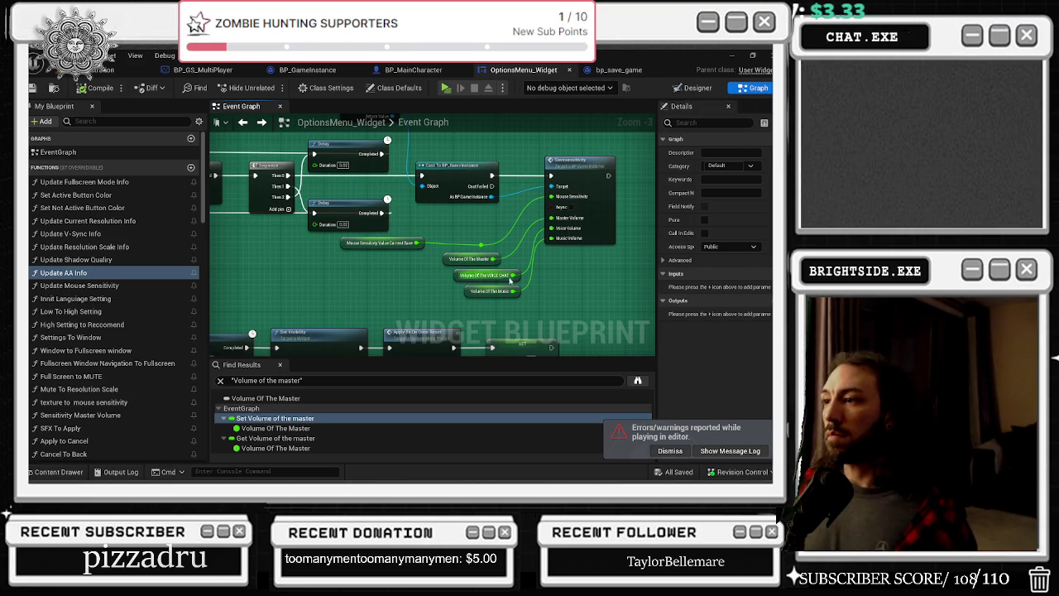
{"action": "scroll", "coordinate": [587, 186], "scroll_direction": "up", "scroll_amount": 1}
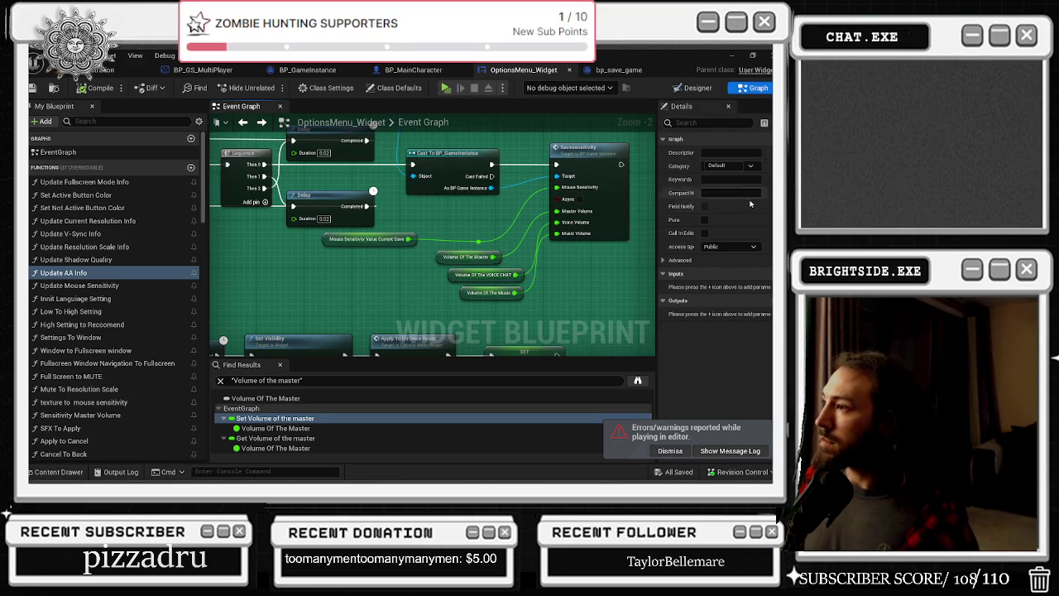
{"action": "left_click", "coordinate": [697, 88]}
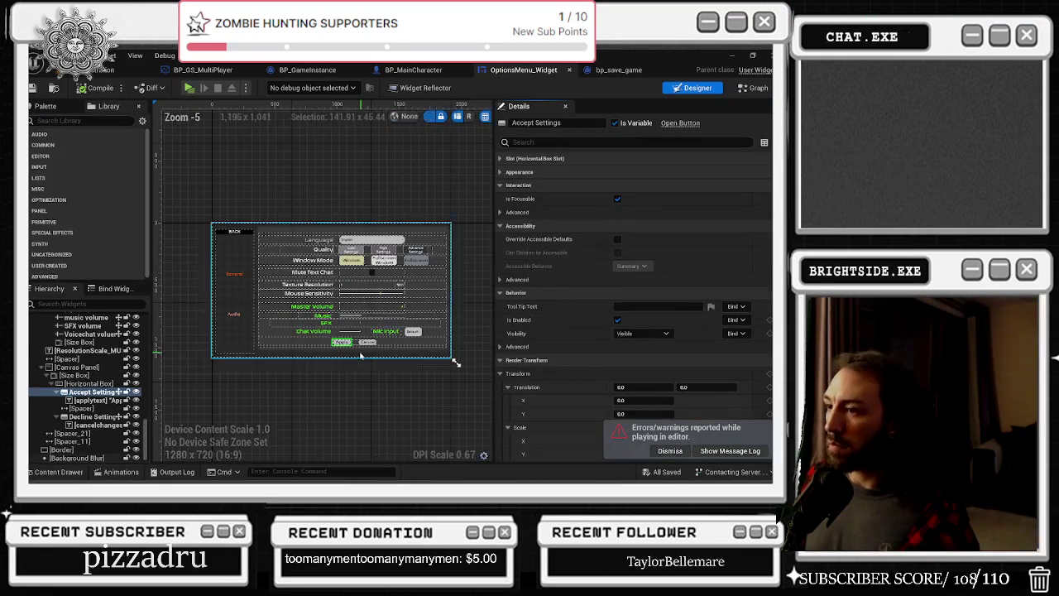
{"action": "scroll", "coordinate": [321, 284], "scroll_direction": "up", "scroll_amount": 6}
{"action": "left_click", "coordinate": [321, 284]}
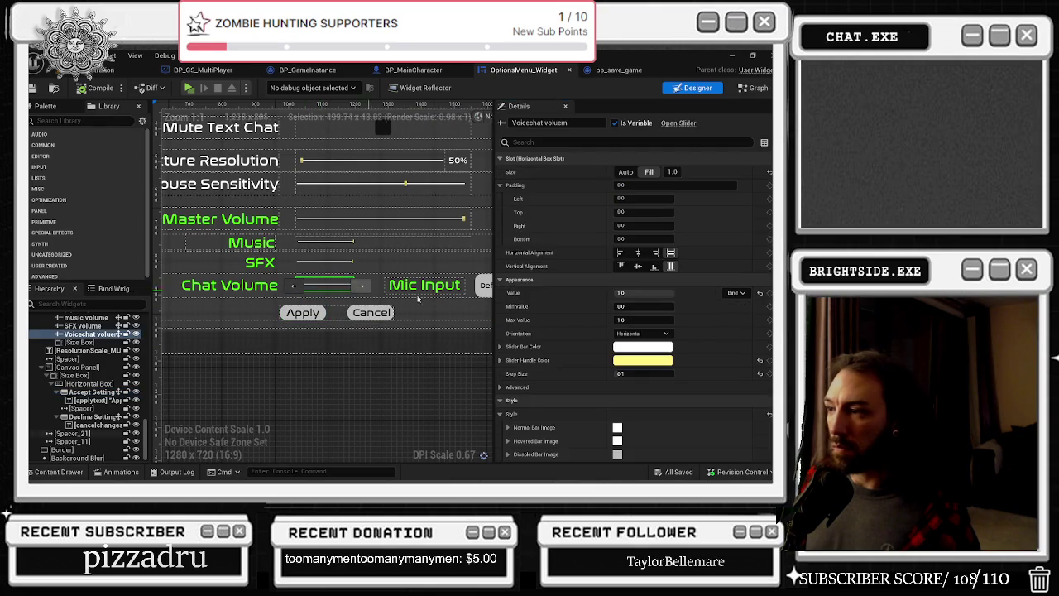
{"action": "scroll", "coordinate": [633, 331], "scroll_direction": "down", "scroll_amount": 10}
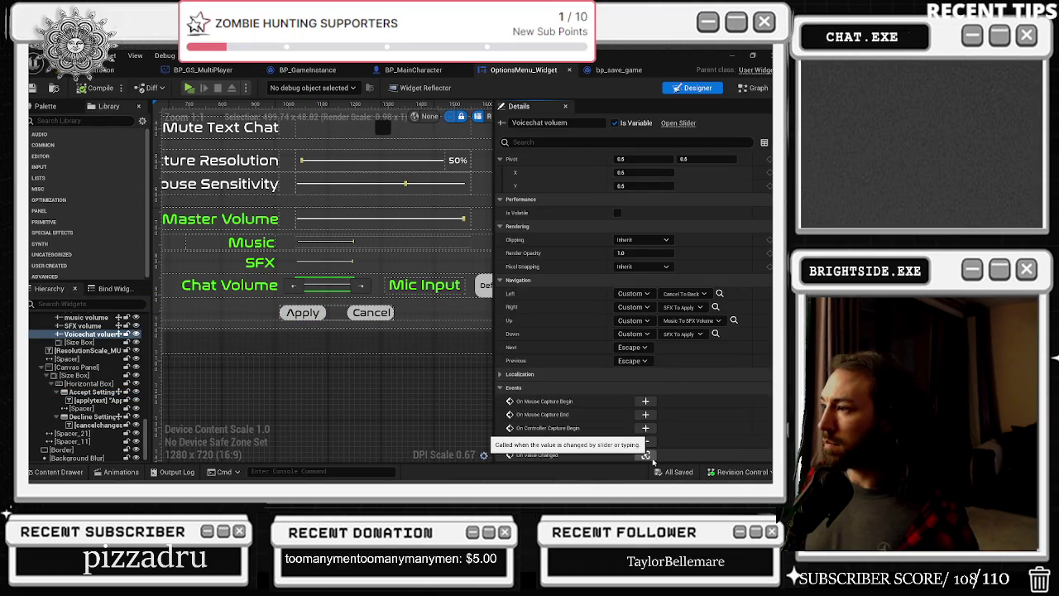
{"action": "left_click", "coordinate": [646, 455]}
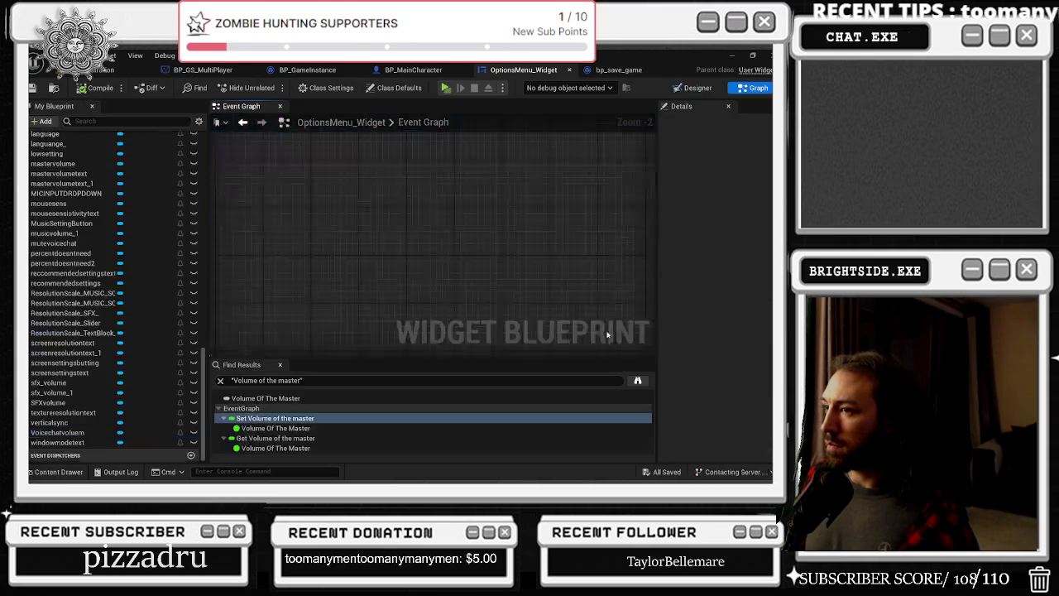
{"action": "left_click_drag", "start_coordinate": [526, 289], "coordinate": [323, 246]}
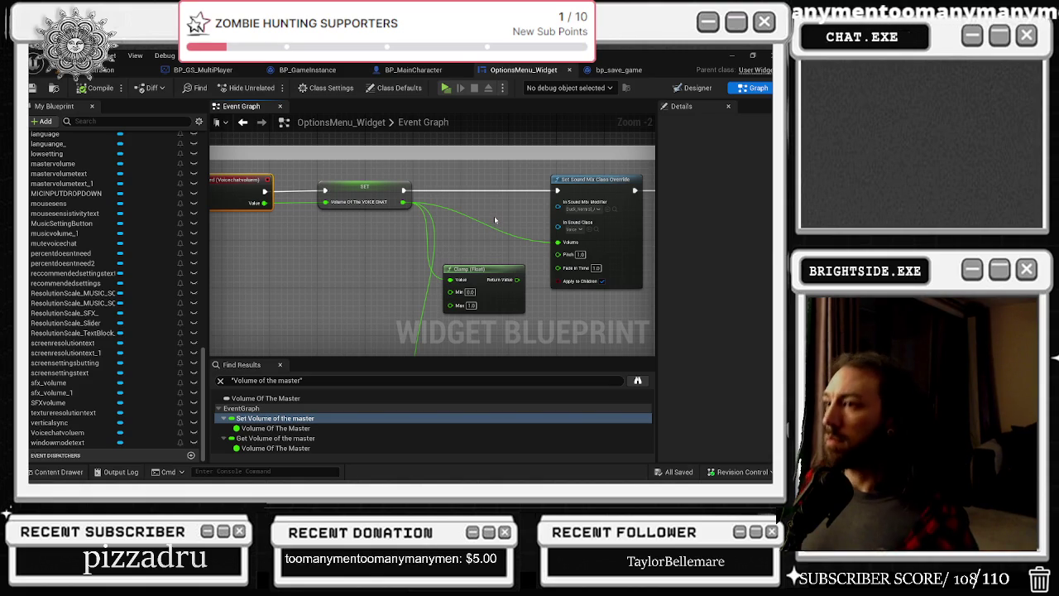
{"action": "mouse_move", "coordinate": [515, 280]}
{"action": "left_mouse_down"}
{"action": "mouse_move", "coordinate": [556, 242]}
{"action": "mouse_move", "coordinate": [487, 164]}
{"action": "mouse_move", "coordinate": [204, 243]}
{"action": "mouse_move", "coordinate": [326, 256]}
{"action": "mouse_move", "coordinate": [474, 244]}
{"action": "left_mouse_up"}
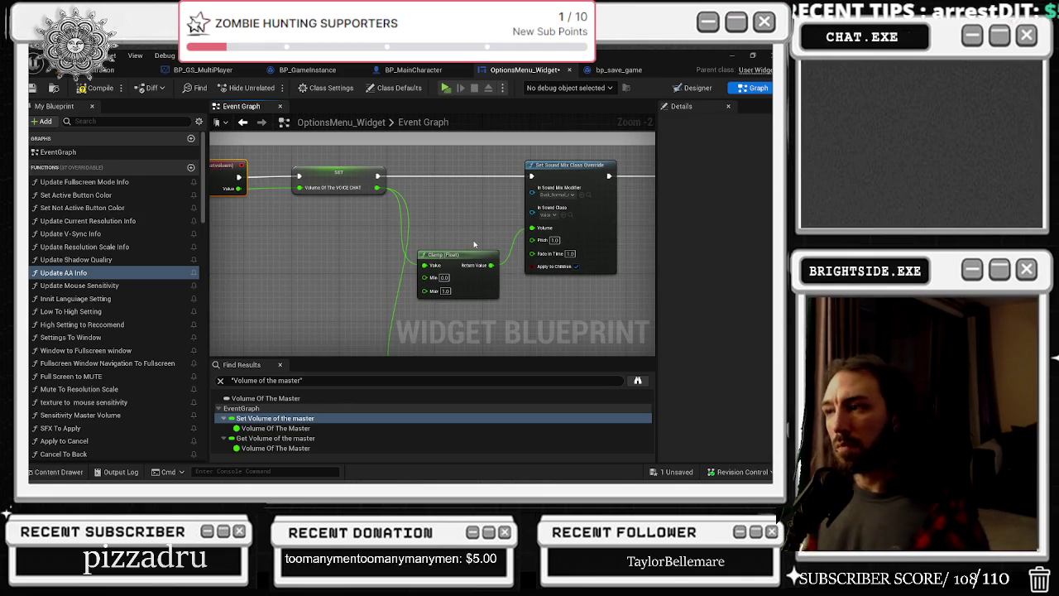
{"action": "left_click_drag", "start_coordinate": [478, 231], "coordinate": [207, 206]}
{"action": "left_click_drag", "start_coordinate": [385, 196], "coordinate": [460, 238]}
{"action": "scroll", "coordinate": [460, 239], "scroll_direction": "down", "scroll_amount": 2}
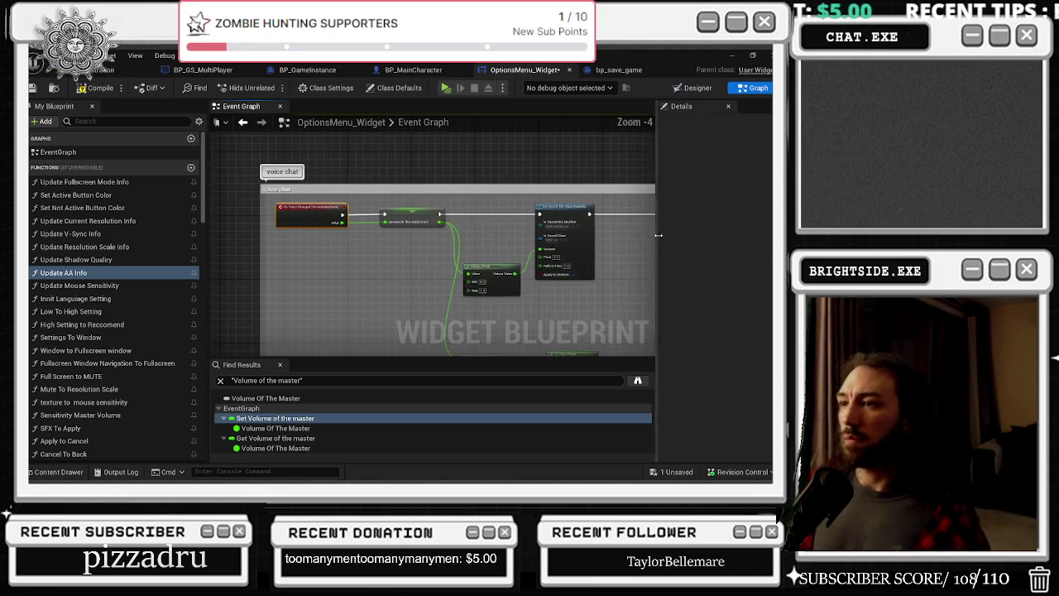
{"action": "mouse_move", "coordinate": [507, 204]}
{"action": "left_mouse_down"}
{"action": "mouse_move", "coordinate": [496, 265]}
{"action": "mouse_move", "coordinate": [538, 281]}
{"action": "mouse_move", "coordinate": [354, 225]}
{"action": "left_mouse_up"}
{"action": "scroll", "coordinate": [354, 224], "scroll_direction": "up", "scroll_amount": 1}
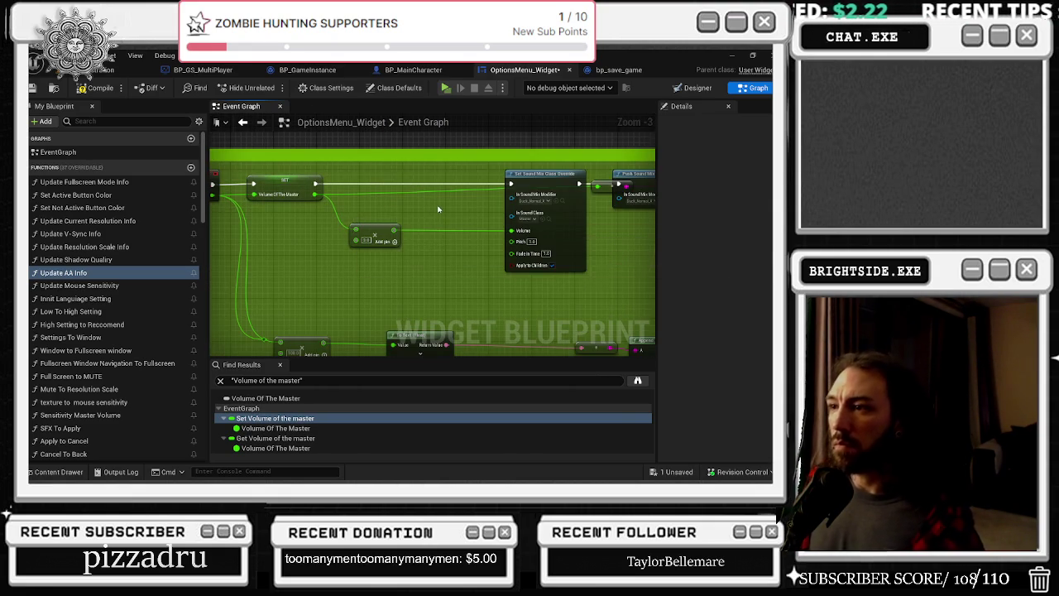
{"action": "left_click_drag", "start_coordinate": [438, 210], "coordinate": [439, 314]}
{"action": "scroll", "coordinate": [438, 315], "scroll_direction": "down", "scroll_amount": 2}
{"action": "scroll", "coordinate": [432, 233], "scroll_direction": "up", "scroll_amount": 2}
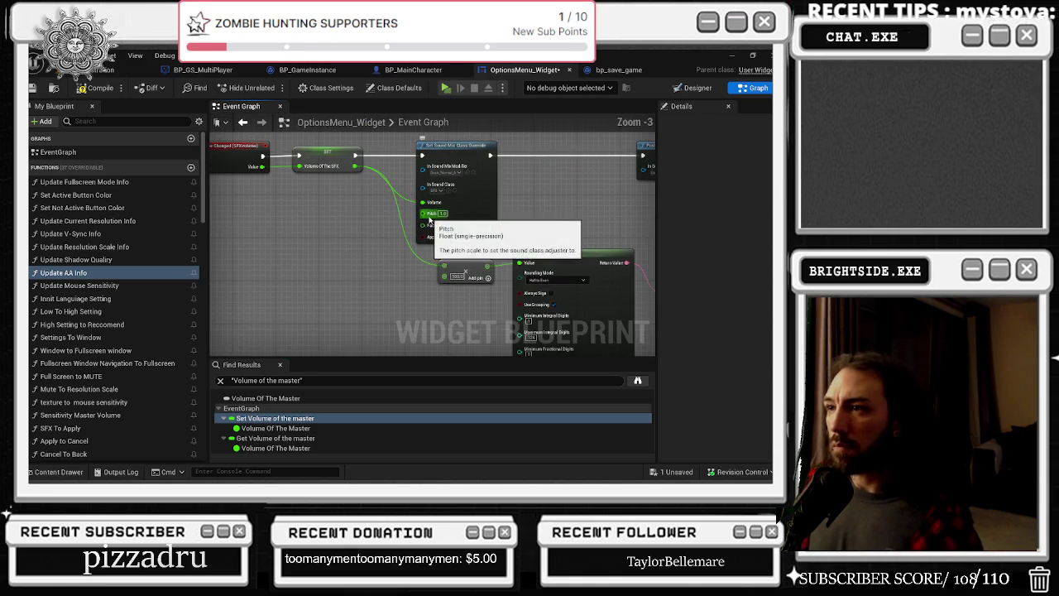
{"action": "scroll", "coordinate": [432, 330], "scroll_direction": "down", "scroll_amount": 2}
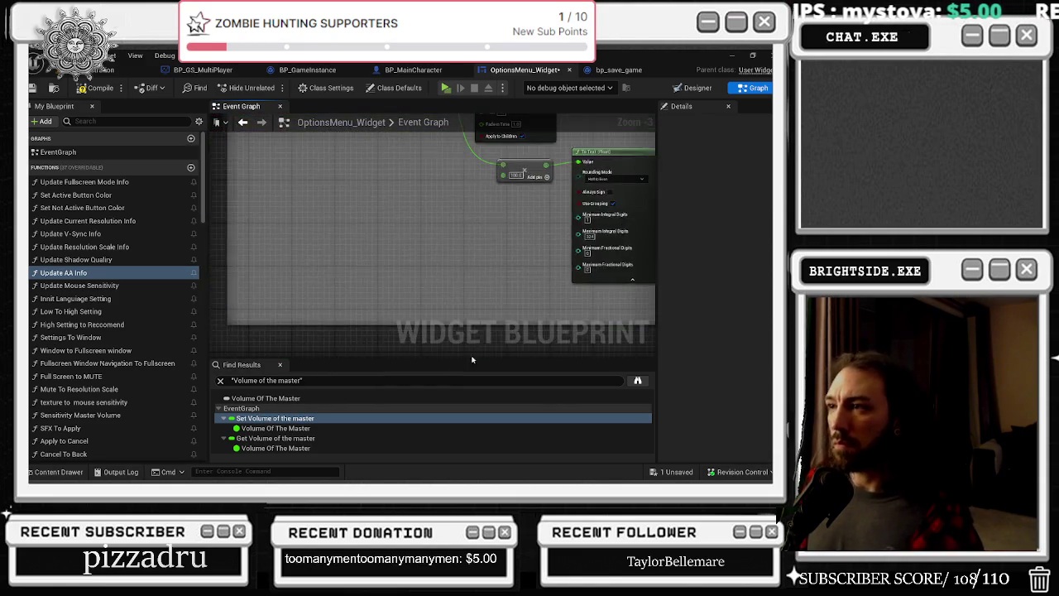
{"action": "scroll", "coordinate": [454, 219], "scroll_direction": "up", "scroll_amount": 2}
{"action": "left_click_drag", "start_coordinate": [447, 197], "coordinate": [510, 289]}
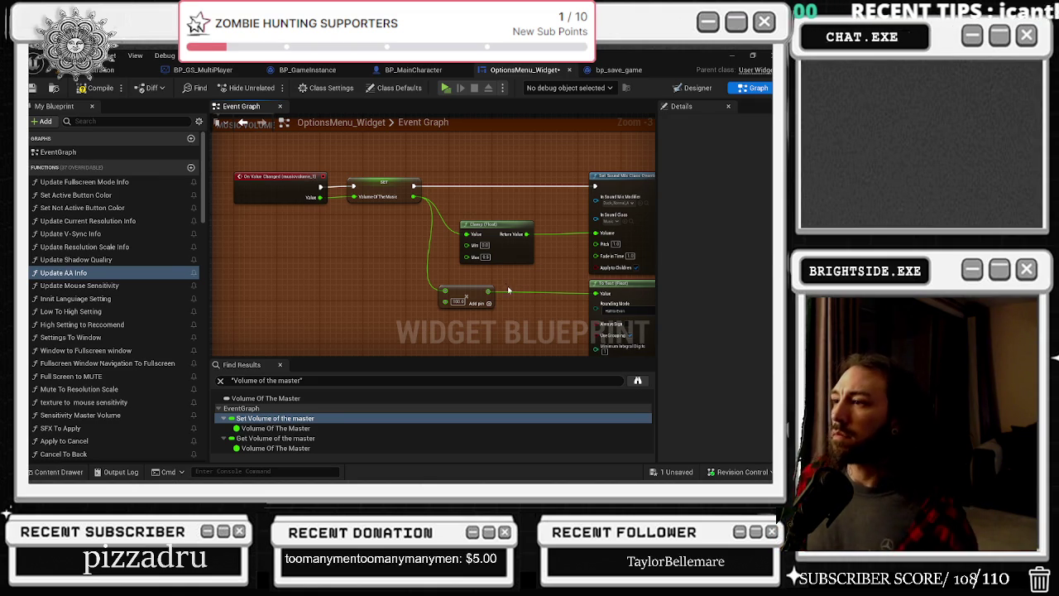
{"action": "mouse_move", "coordinate": [508, 223]}
{"action": "left_mouse_down"}
{"action": "mouse_move", "coordinate": [430, 235]}
{"action": "mouse_move", "coordinate": [468, 186]}
{"action": "left_mouse_up"}
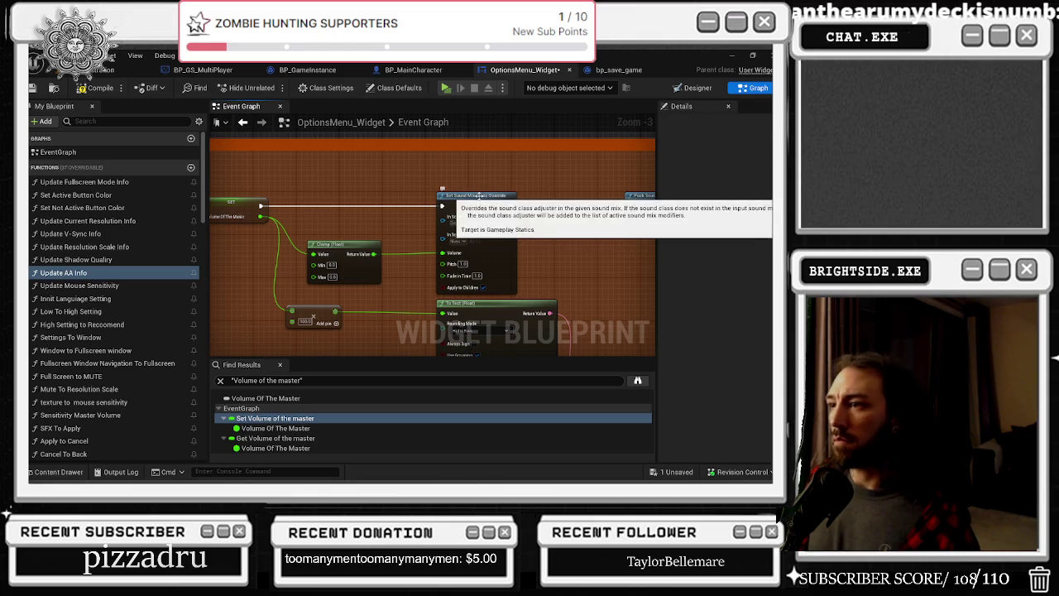
Add a SET Volume of the music after Set Sound Mix Class Override, fed by the clamped value
{"action": "left_click", "coordinate": [238, 207]}
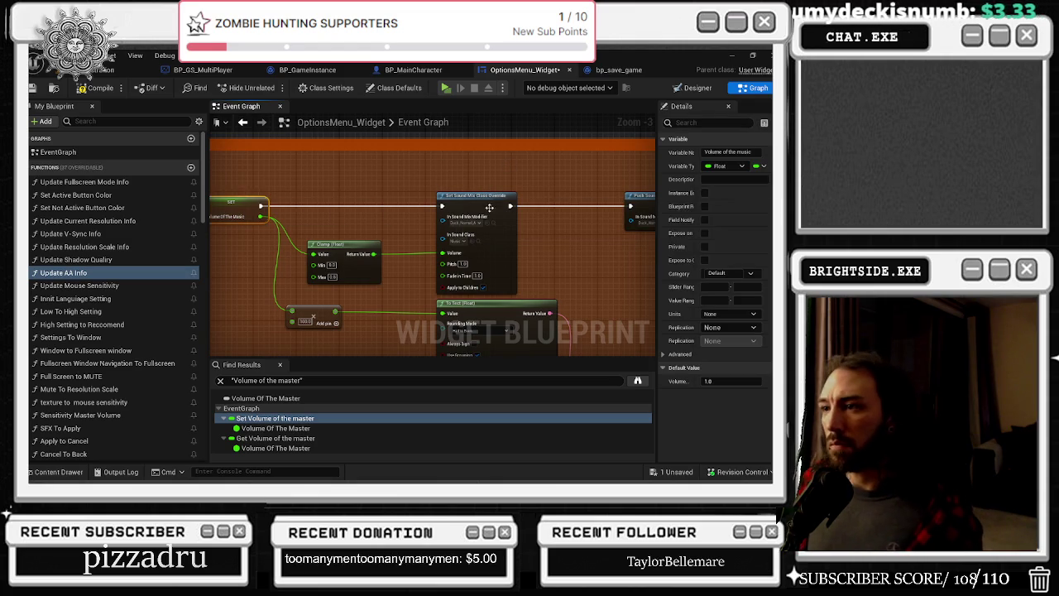
{"action": "left_click", "coordinate": [535, 201]}
{"action": "key", "text": "ctrl+v"}
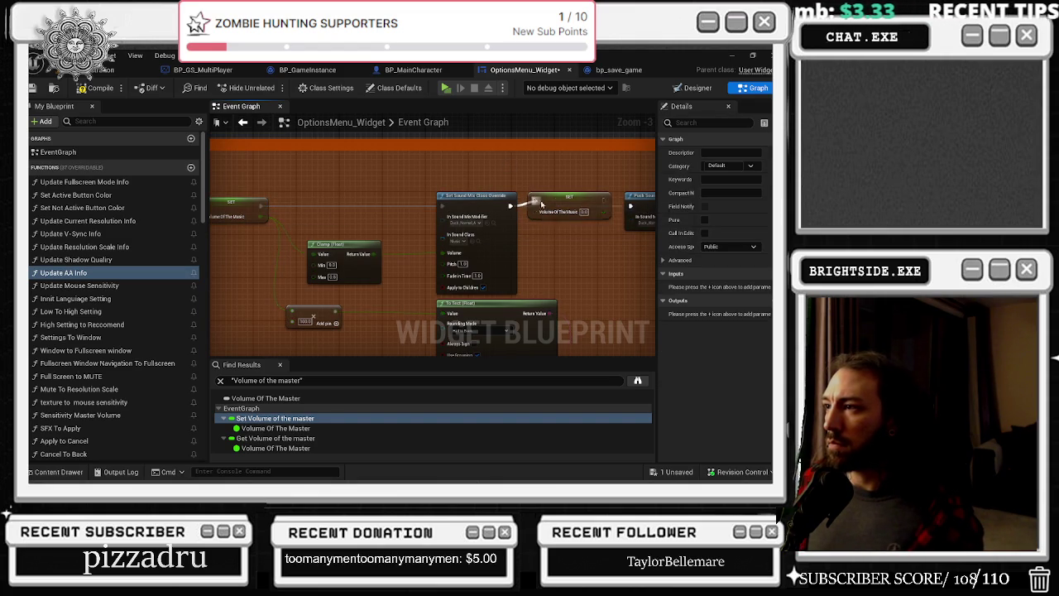
{"action": "left_click_drag", "start_coordinate": [605, 205], "coordinate": [630, 206]}
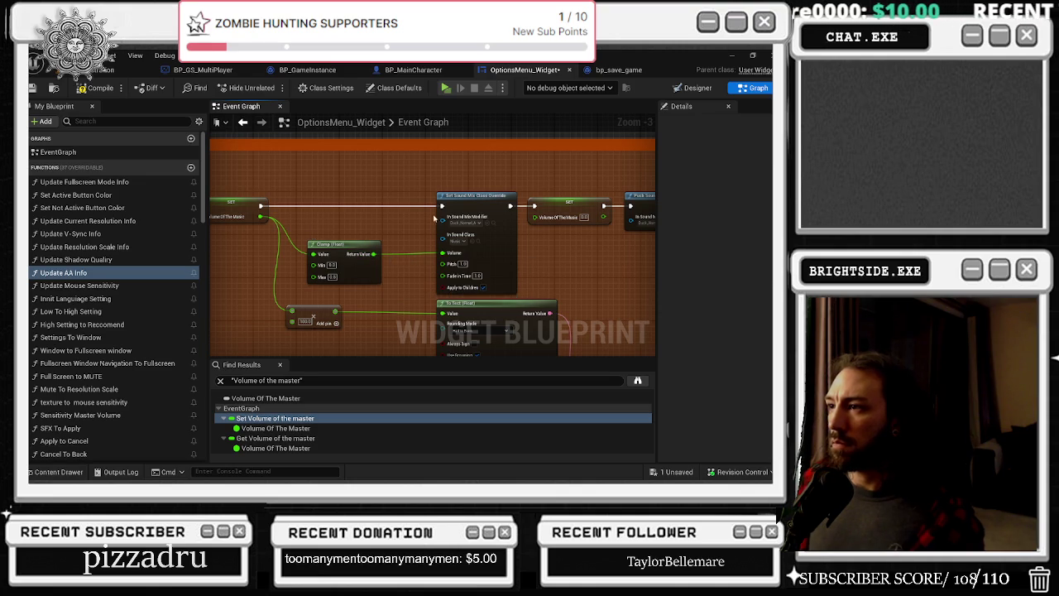
{"action": "mouse_move", "coordinate": [433, 217]}
{"action": "left_mouse_down"}
{"action": "mouse_move", "coordinate": [217, 212]}
{"action": "mouse_move", "coordinate": [456, 170]}
{"action": "left_mouse_up"}
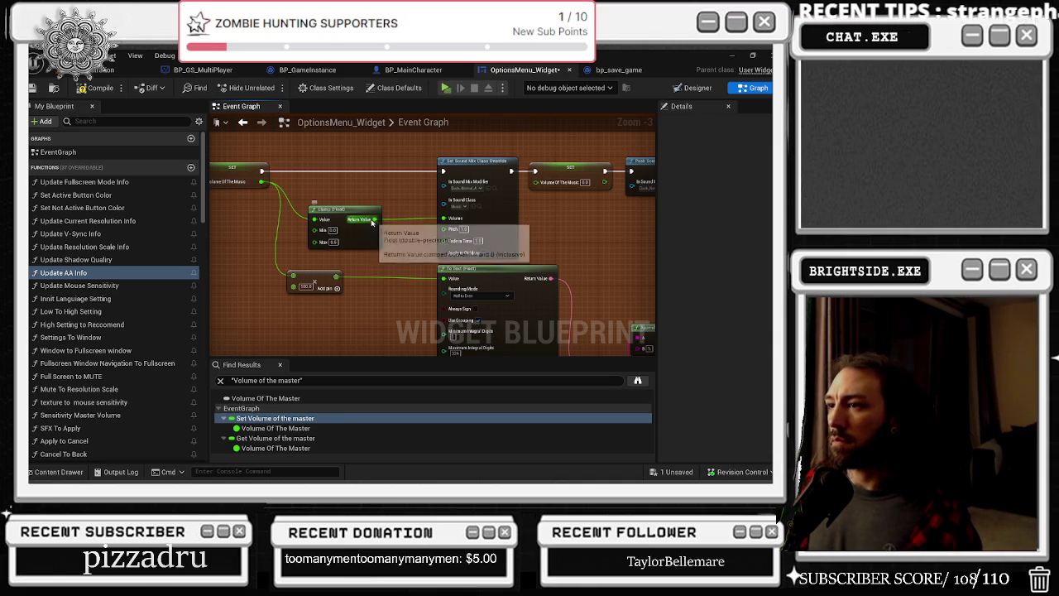
{"action": "left_click_drag", "start_coordinate": [374, 220], "coordinate": [541, 194]}
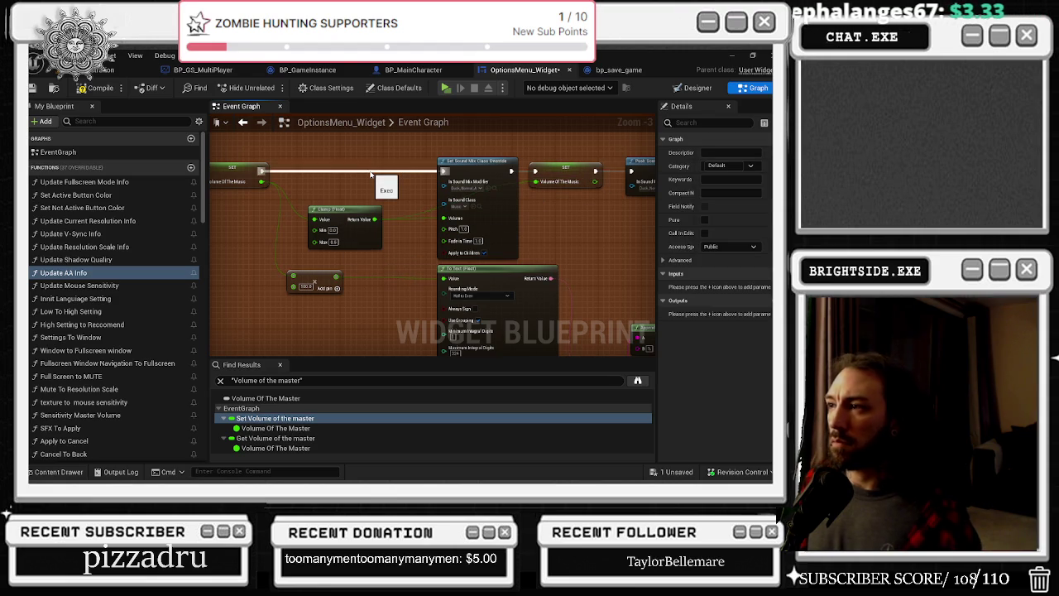
Move the master section's Push Sound Mix Modifier to the right to make room
{"action": "mouse_move", "coordinate": [334, 208]}
{"action": "left_mouse_down"}
{"action": "mouse_move", "coordinate": [454, 283]}
{"action": "mouse_move", "coordinate": [451, 191]}
{"action": "mouse_move", "coordinate": [410, 185]}
{"action": "mouse_move", "coordinate": [424, 175]}
{"action": "mouse_move", "coordinate": [420, 224]}
{"action": "mouse_move", "coordinate": [597, 221]}
{"action": "left_mouse_up"}
{"action": "left_click", "coordinate": [279, 194]}
{"action": "mouse_move", "coordinate": [522, 252]}
{"action": "left_mouse_down"}
{"action": "mouse_move", "coordinate": [455, 245]}
{"action": "mouse_move", "coordinate": [523, 306]}
{"action": "left_mouse_up"}
Paste a SET Volume Of The Master after the sound mix override and wire the Add result to Volume
{"action": "left_click", "coordinate": [454, 276]}
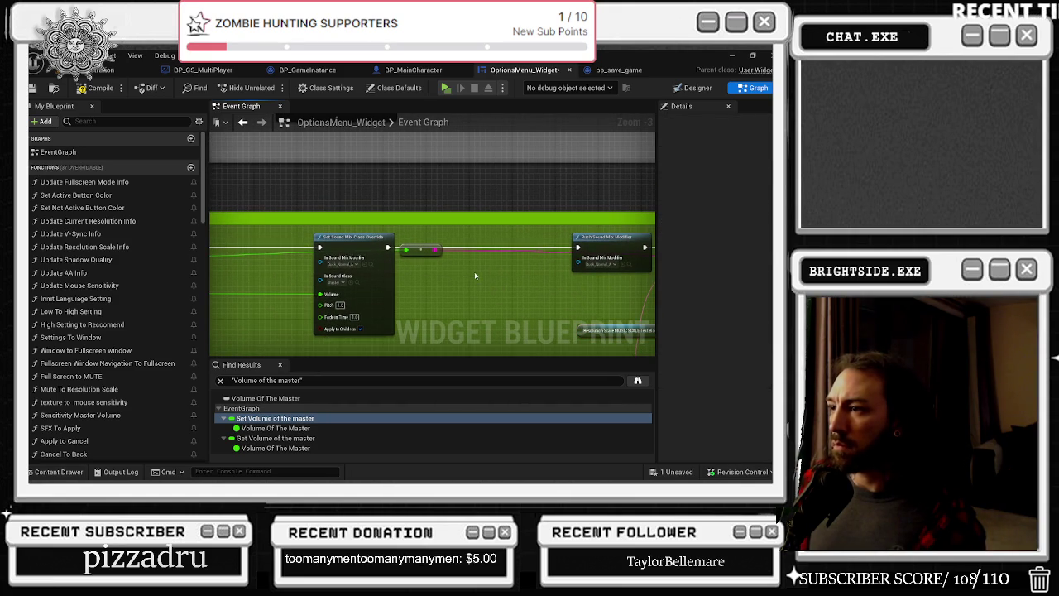
{"action": "key", "text": "ctrl+v"}
{"action": "mouse_move", "coordinate": [577, 247]}
{"action": "left_mouse_down"}
{"action": "mouse_move", "coordinate": [470, 255]}
{"action": "mouse_move", "coordinate": [519, 247]}
{"action": "left_mouse_up"}
{"action": "mouse_move", "coordinate": [387, 248]}
{"action": "left_mouse_down"}
{"action": "mouse_move", "coordinate": [513, 245]}
{"action": "mouse_move", "coordinate": [395, 268]}
{"action": "mouse_move", "coordinate": [496, 239]}
{"action": "mouse_move", "coordinate": [622, 165]}
{"action": "mouse_move", "coordinate": [606, 166]}
{"action": "left_mouse_up"}
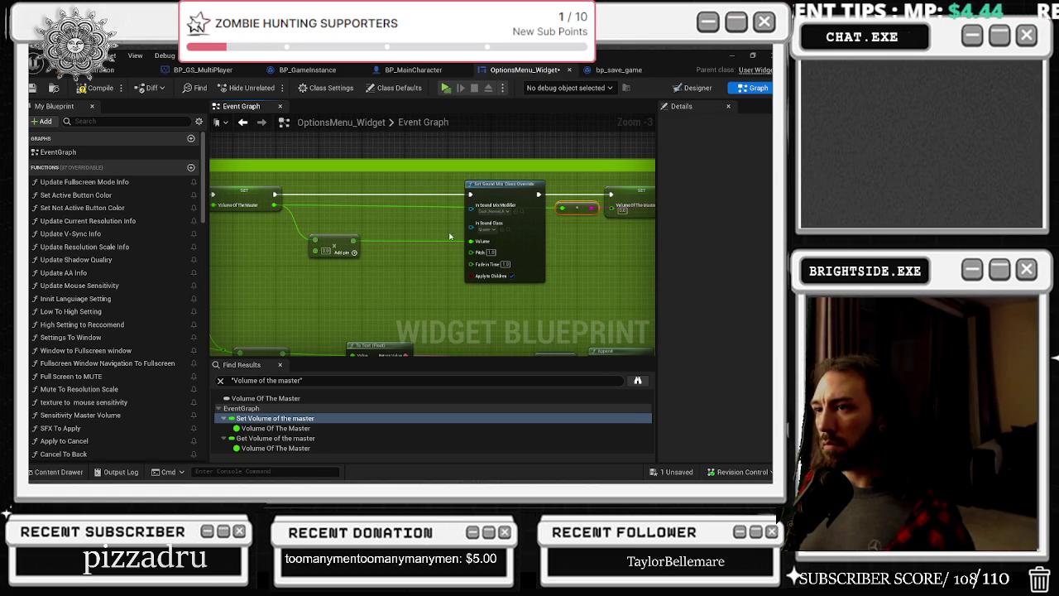
{"action": "mouse_move", "coordinate": [351, 242]}
{"action": "left_mouse_down"}
{"action": "mouse_move", "coordinate": [421, 255]}
{"action": "mouse_move", "coordinate": [591, 221]}
{"action": "mouse_move", "coordinate": [471, 240]}
{"action": "left_mouse_up"}
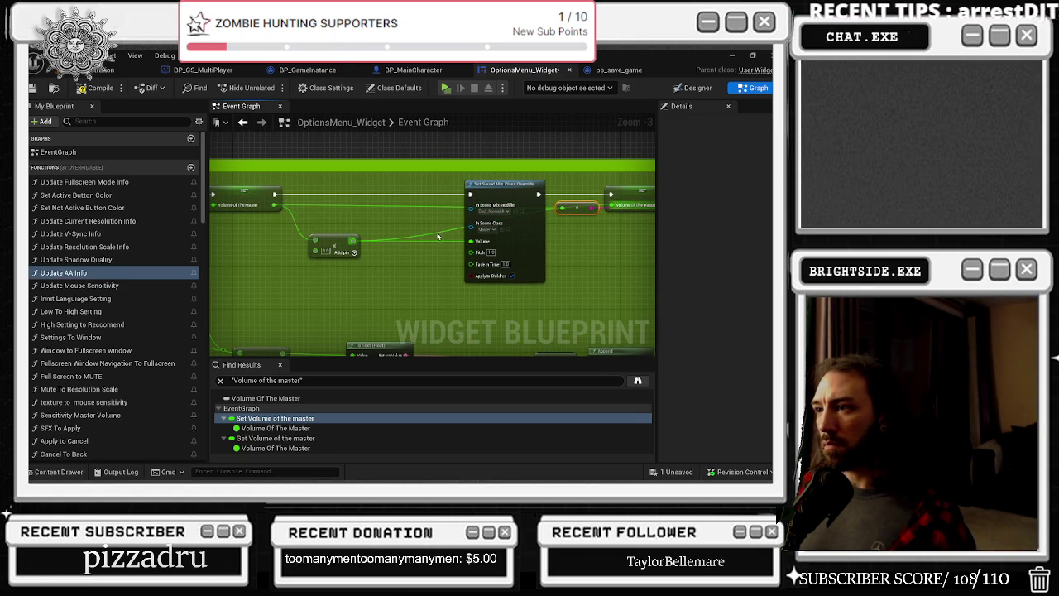
{"action": "double_click", "coordinate": [438, 236]}
{"action": "right_click", "coordinate": [422, 230]}
{"action": "key", "text": "Escape"}
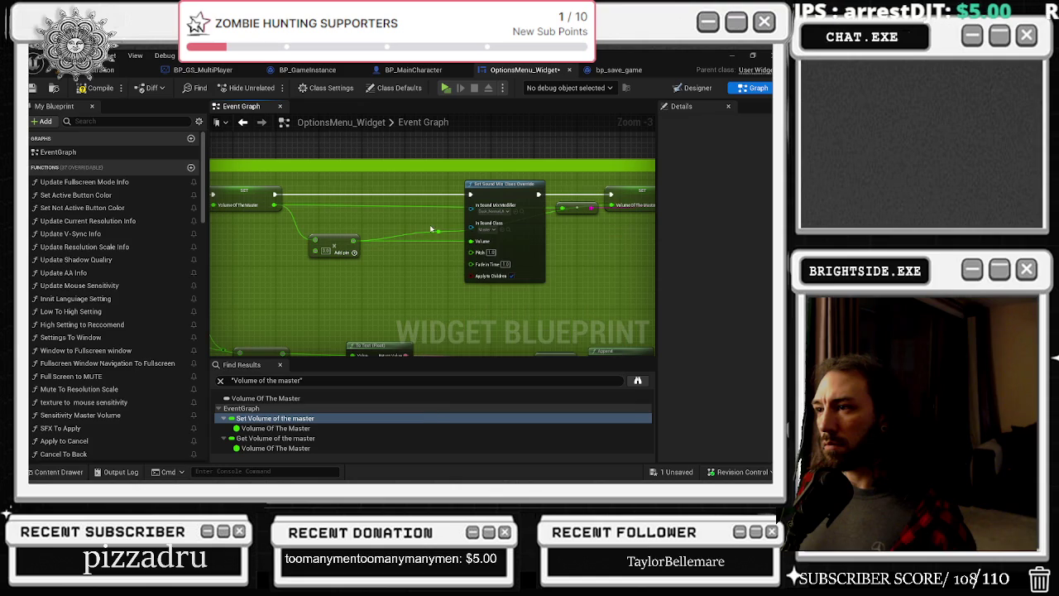
{"action": "right_click", "coordinate": [437, 231]}
{"action": "mouse_move", "coordinate": [388, 218]}
{"action": "left_mouse_down"}
{"action": "mouse_move", "coordinate": [281, 255]}
{"action": "mouse_move", "coordinate": [328, 272]}
{"action": "left_mouse_up"}
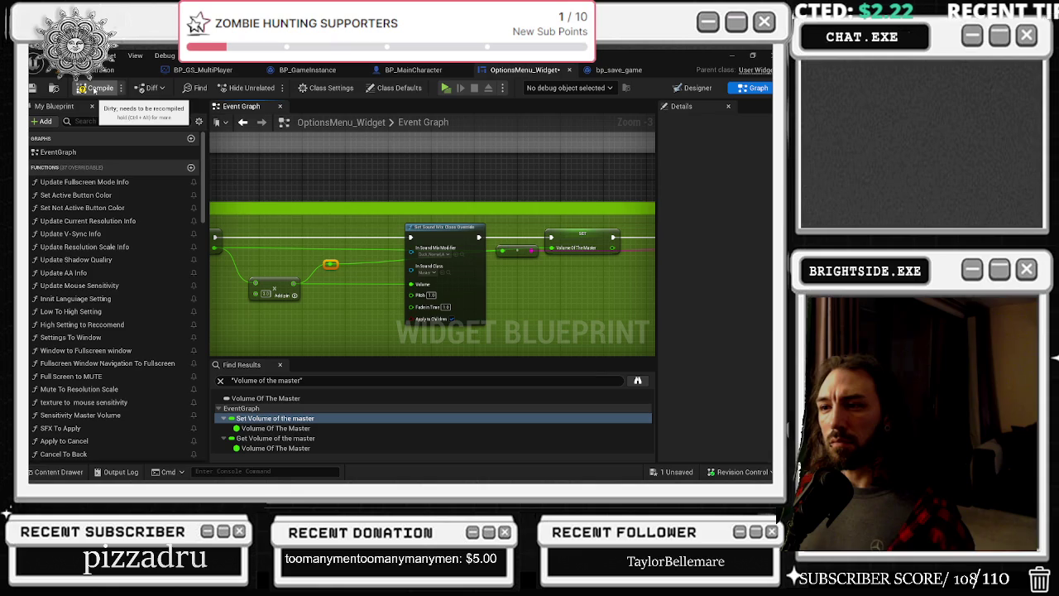
Delete the master volume setter and undo the extra music volume setter
{"action": "left_click_drag", "start_coordinate": [499, 187], "coordinate": [320, 162]}
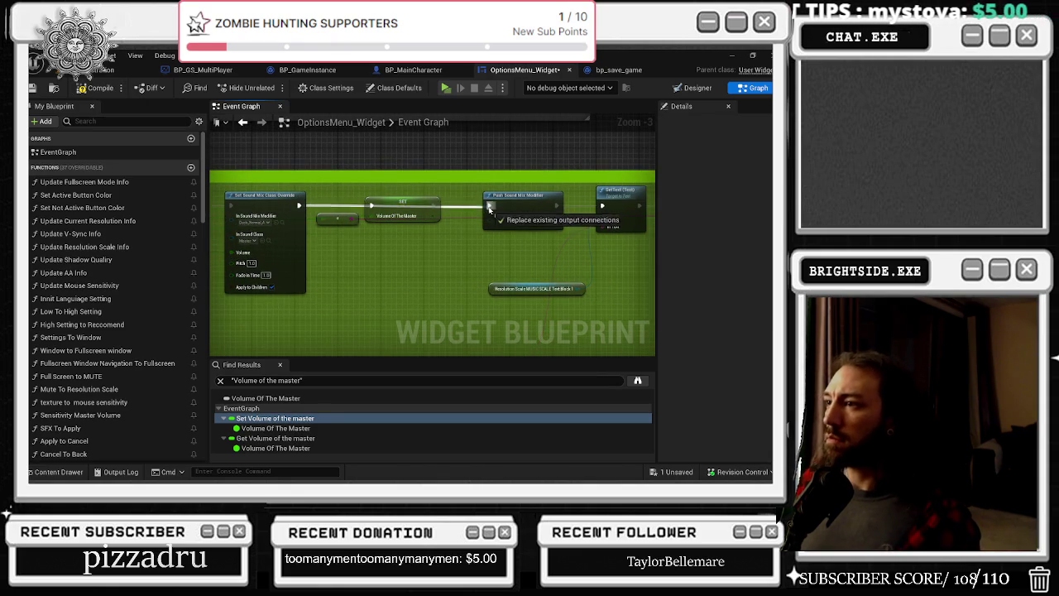
{"action": "mouse_move", "coordinate": [379, 201]}
{"action": "left_mouse_down"}
{"action": "mouse_move", "coordinate": [430, 271]}
{"action": "mouse_move", "coordinate": [417, 304]}
{"action": "mouse_move", "coordinate": [458, 352]}
{"action": "left_mouse_up"}
{"action": "key", "text": "Delete"}
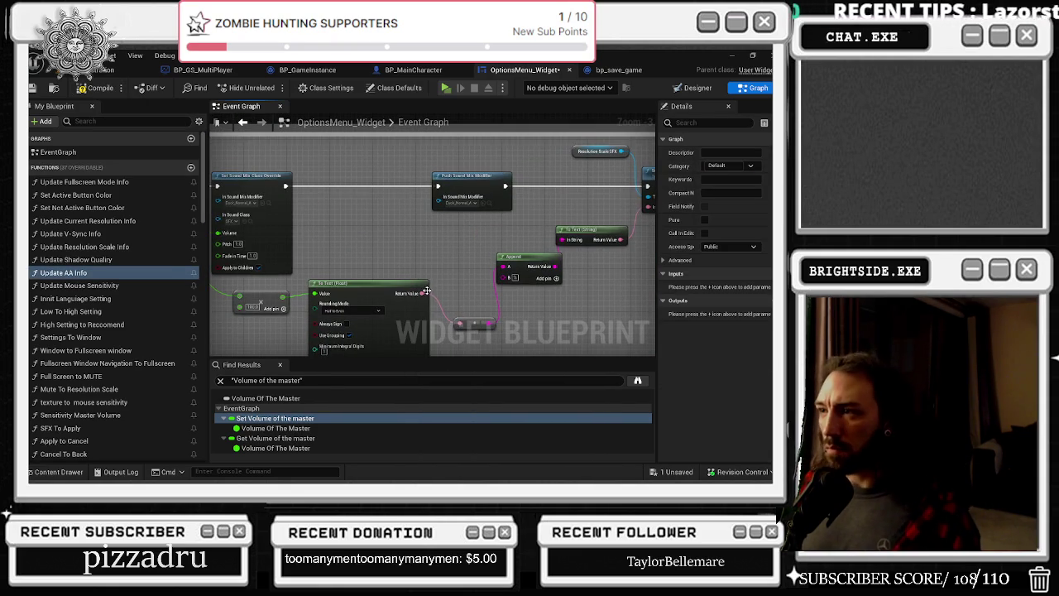
{"action": "mouse_move", "coordinate": [397, 249]}
{"action": "left_mouse_down"}
{"action": "mouse_move", "coordinate": [333, 248]}
{"action": "mouse_move", "coordinate": [366, 295]}
{"action": "mouse_move", "coordinate": [431, 298]}
{"action": "mouse_move", "coordinate": [522, 280]}
{"action": "mouse_move", "coordinate": [484, 252]}
{"action": "mouse_move", "coordinate": [496, 273]}
{"action": "mouse_move", "coordinate": [489, 288]}
{"action": "left_mouse_up"}
{"action": "left_click_drag", "start_coordinate": [539, 331], "coordinate": [534, 331]}
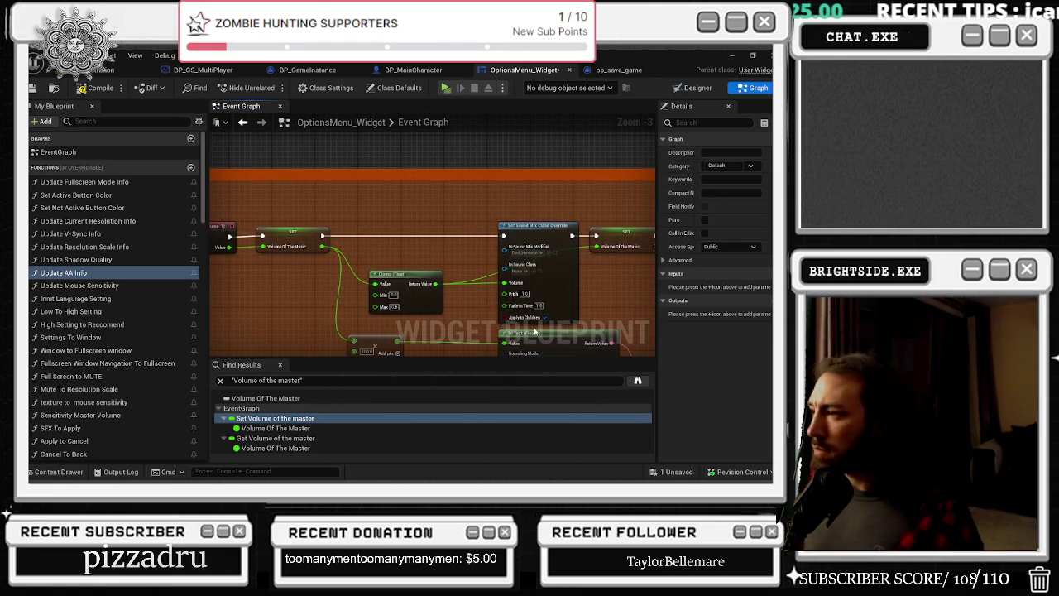
{"action": "mouse_move", "coordinate": [419, 261]}
{"action": "left_mouse_down"}
{"action": "mouse_move", "coordinate": [345, 231]}
{"action": "mouse_move", "coordinate": [345, 182]}
{"action": "mouse_move", "coordinate": [381, 167]}
{"action": "mouse_move", "coordinate": [376, 200]}
{"action": "left_mouse_up"}
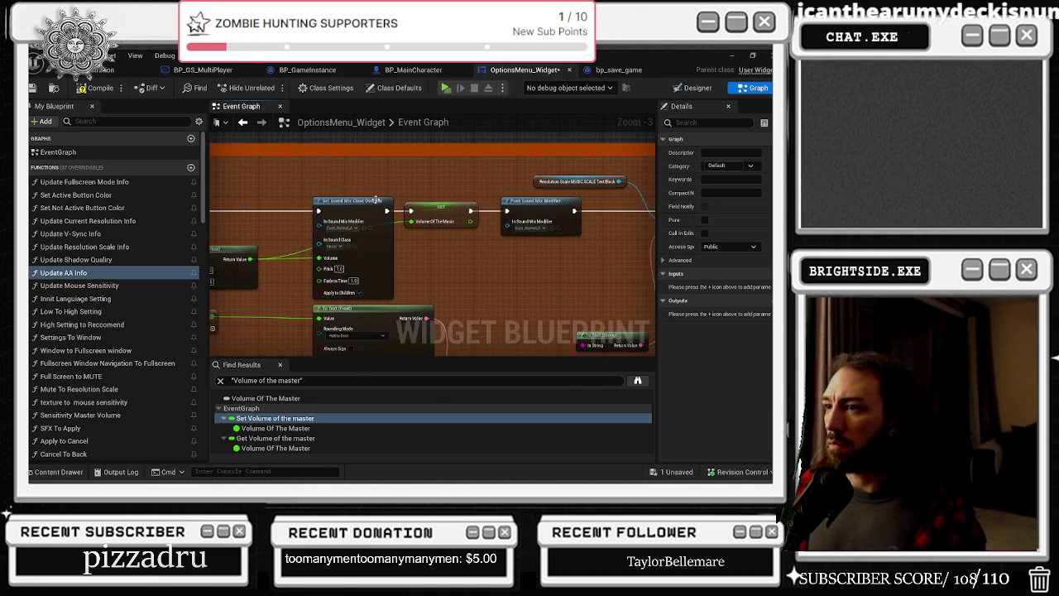
{"action": "key", "text": "ctrl+z"}
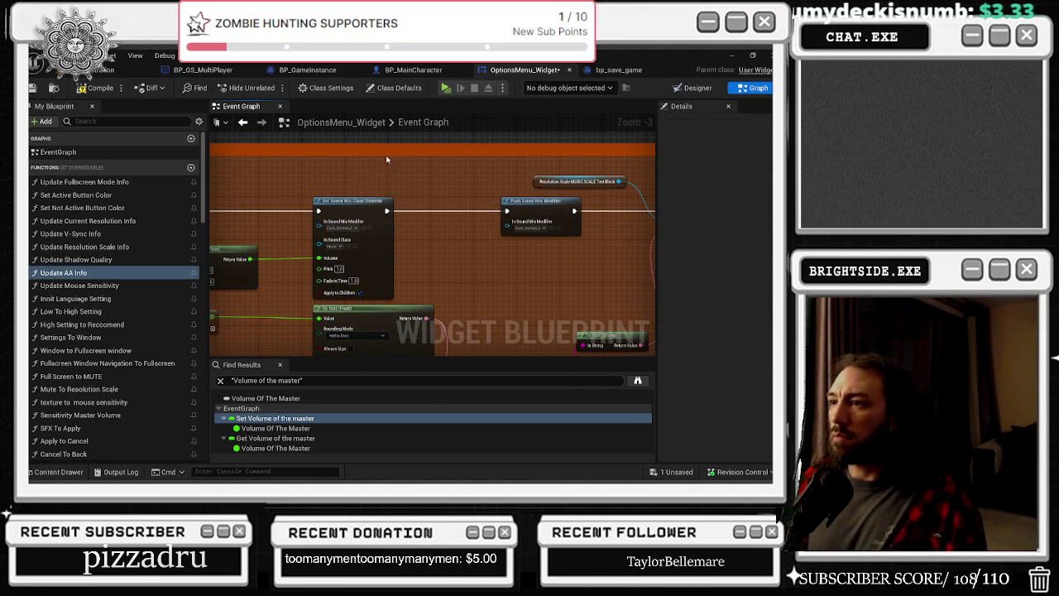
Compile and save OptionsMenu_Widget, then return to the level editor
{"action": "left_click", "coordinate": [97, 87]}
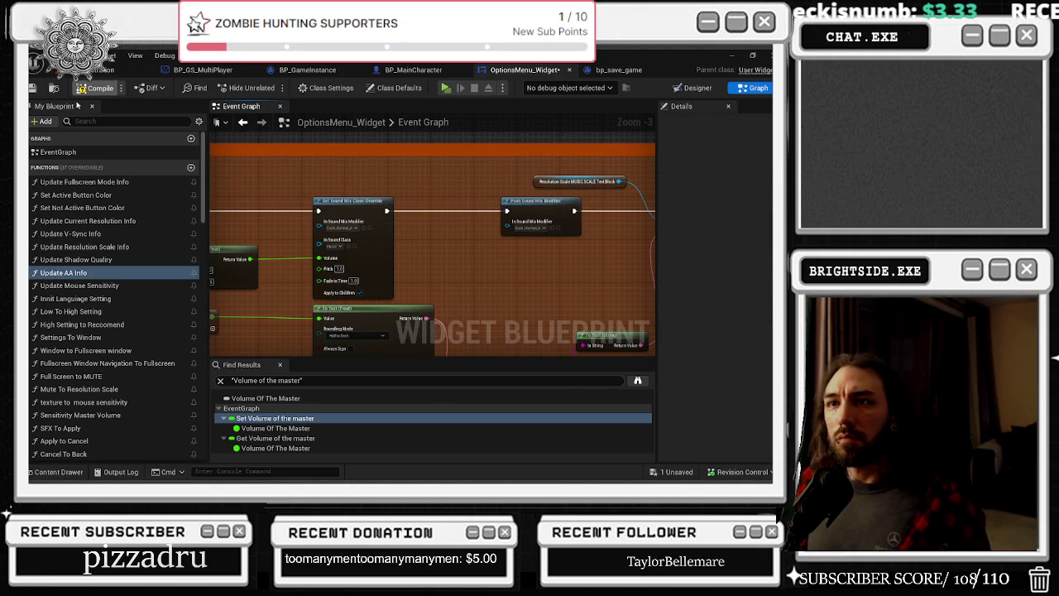
{"action": "left_click", "coordinate": [33, 87]}
{"action": "left_click", "coordinate": [116, 58]}
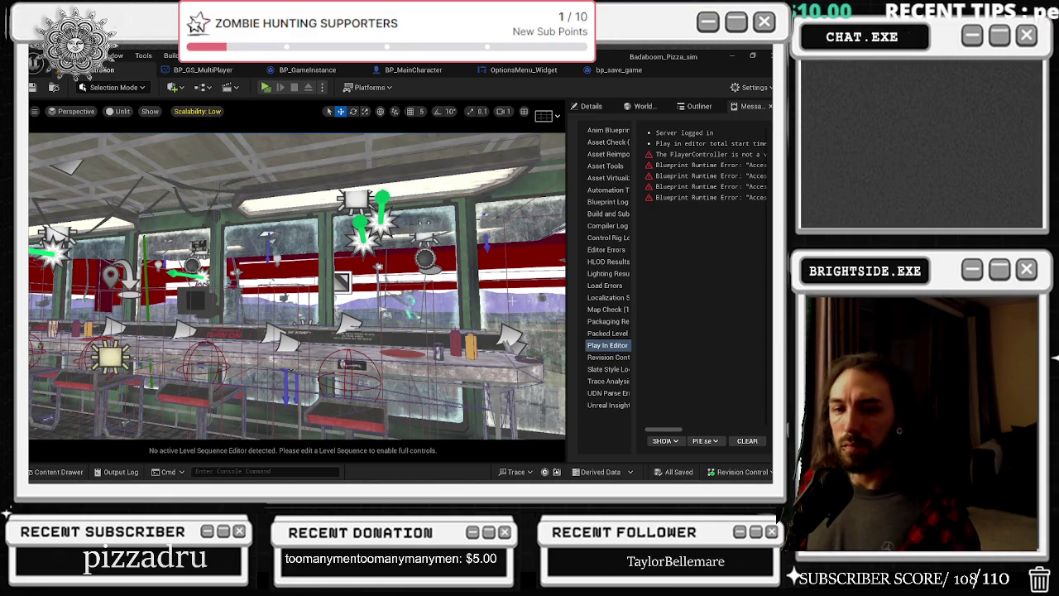
Play in editor, raise Master Volume to 100% in Options, then close the menus
{"action": "left_click", "coordinate": [265, 88]}
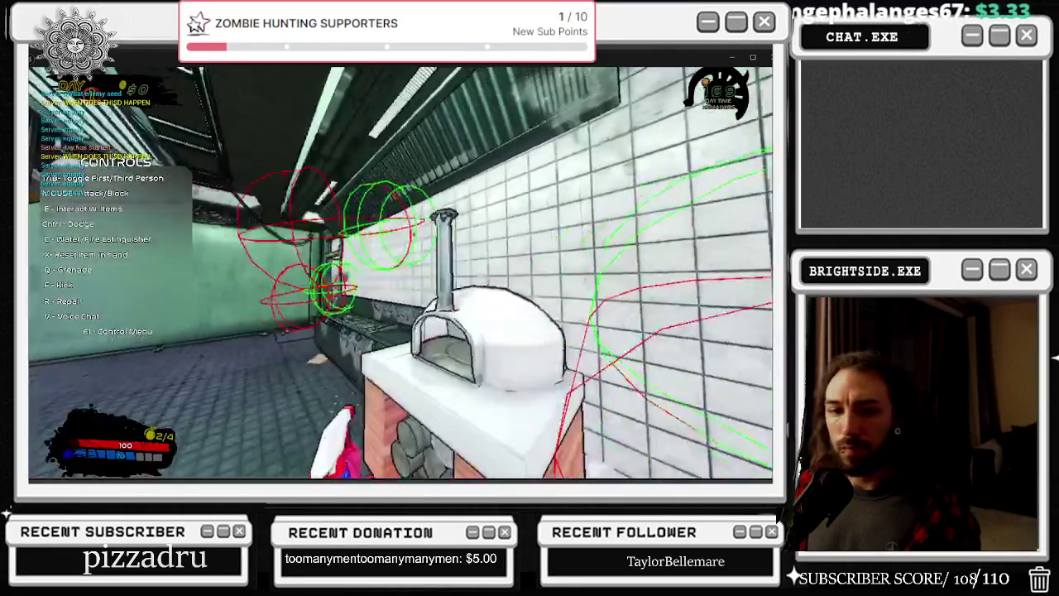
{"action": "key", "text": "Escape"}
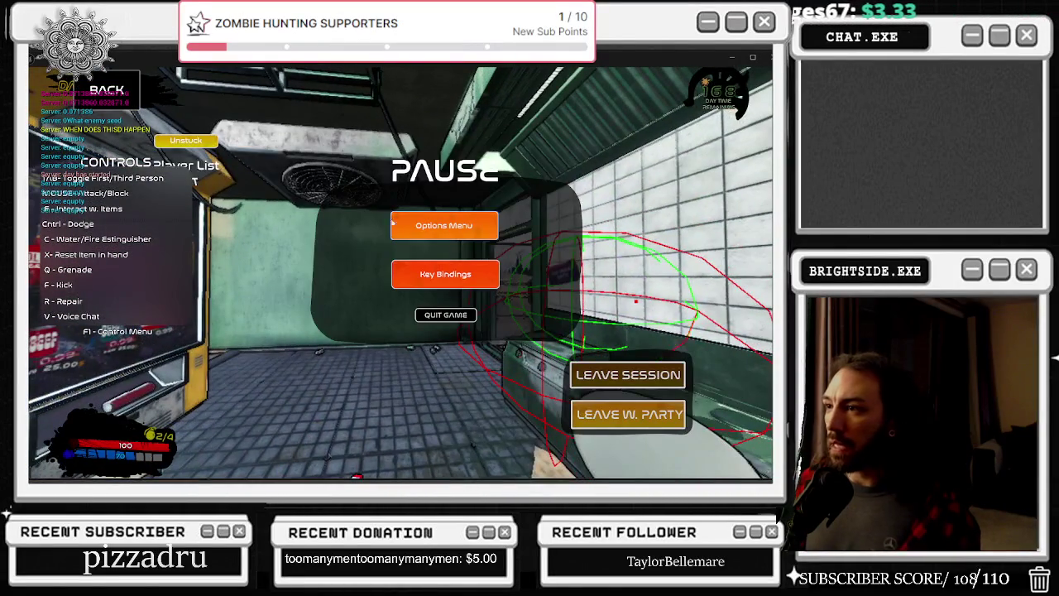
{"action": "left_click", "coordinate": [394, 224]}
{"action": "left_click_drag", "start_coordinate": [447, 322], "coordinate": [766, 316]}
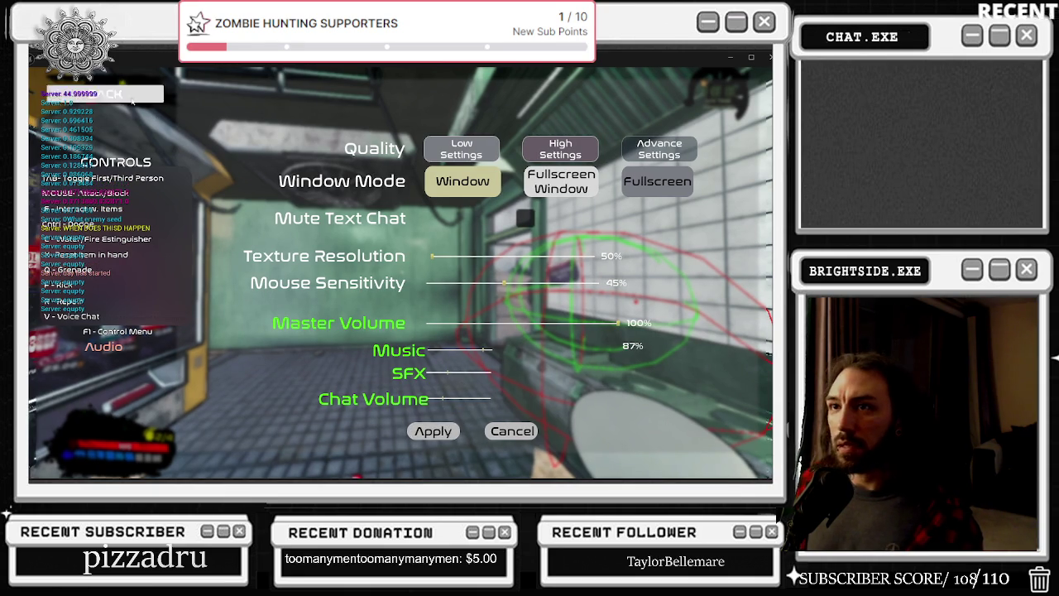
{"action": "left_click", "coordinate": [106, 94]}
{"action": "key", "text": "Escape"}
{"action": "key", "text": "Escape"}
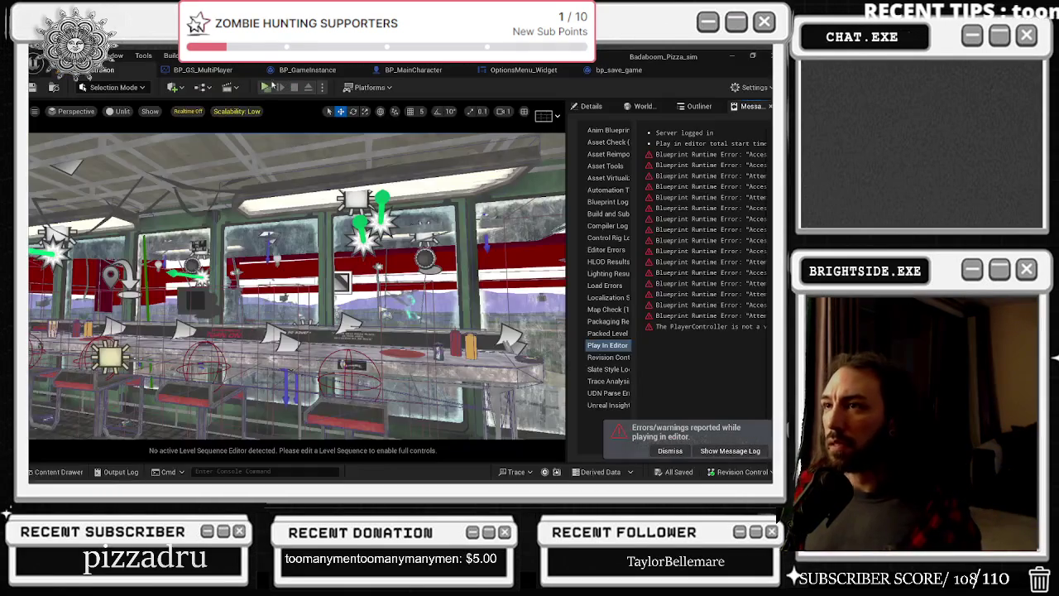
Play-test the game and lower Master Volume to 42% in the Options menu
{"action": "left_click", "coordinate": [265, 88]}
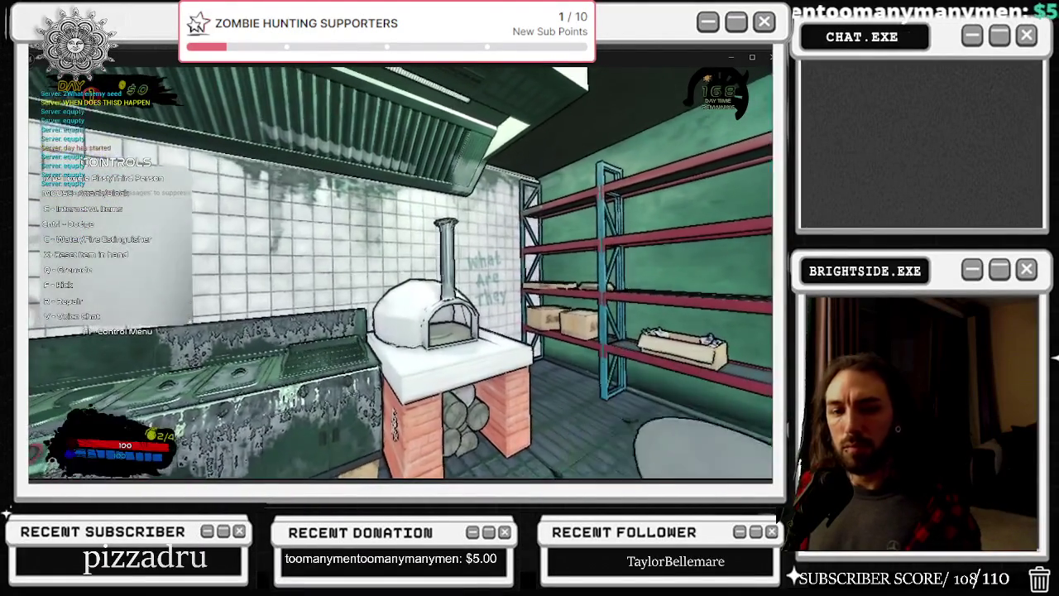
{"action": "key", "text": "Escape"}
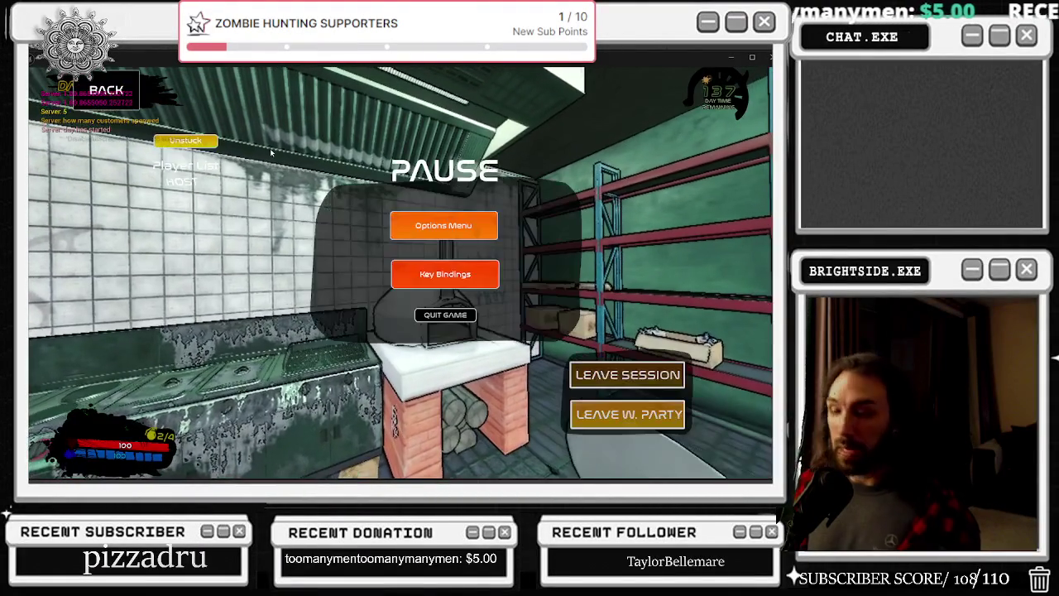
{"action": "left_click", "coordinate": [451, 231]}
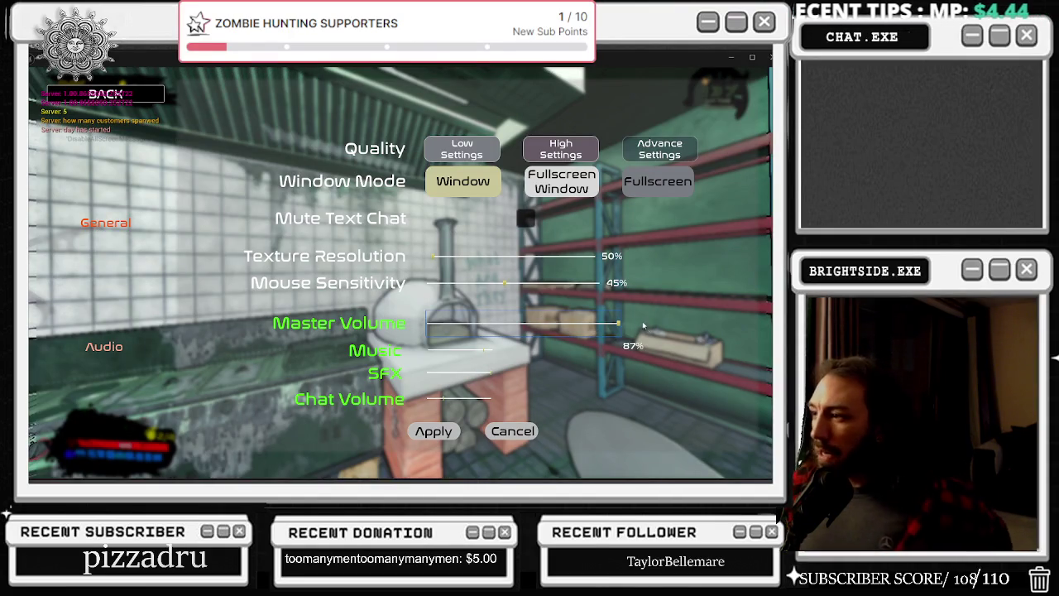
{"action": "left_click_drag", "start_coordinate": [617, 325], "coordinate": [597, 322]}
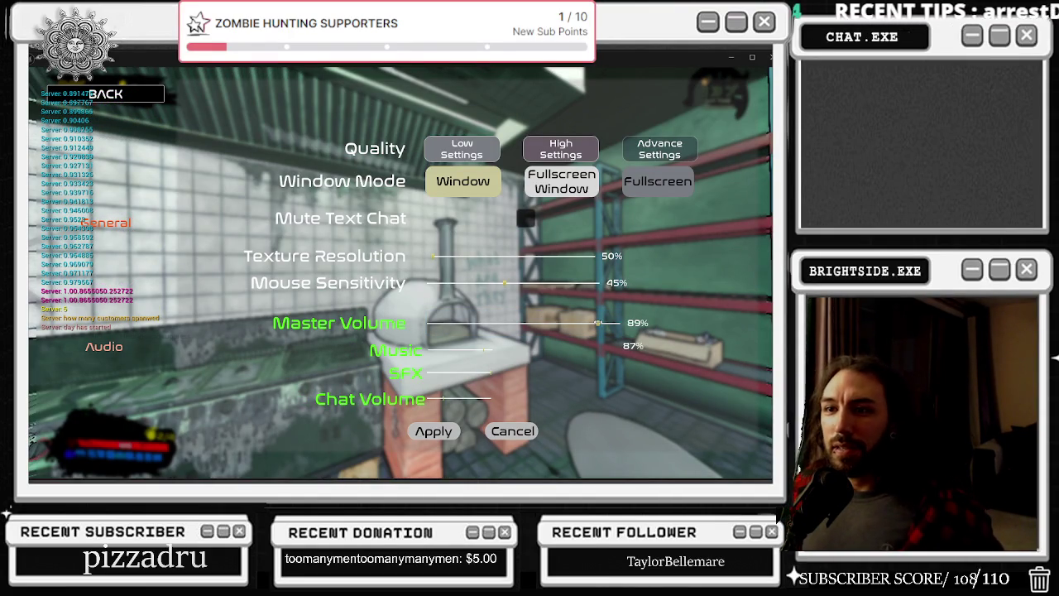
{"action": "left_click_drag", "start_coordinate": [597, 322], "coordinate": [509, 323]}
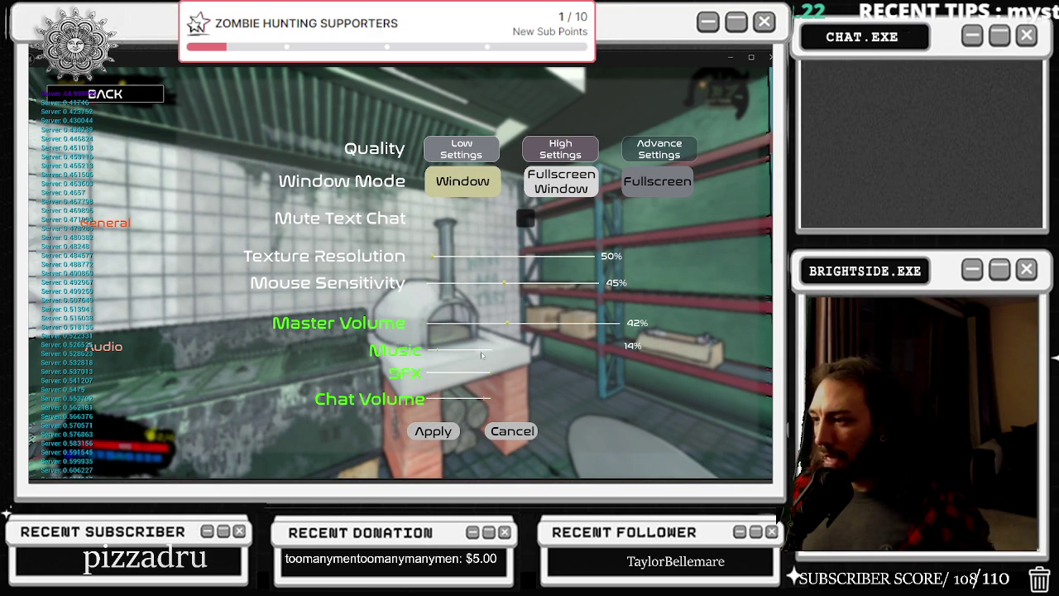
{"action": "left_click", "coordinate": [138, 90]}
{"action": "key", "text": "Escape"}
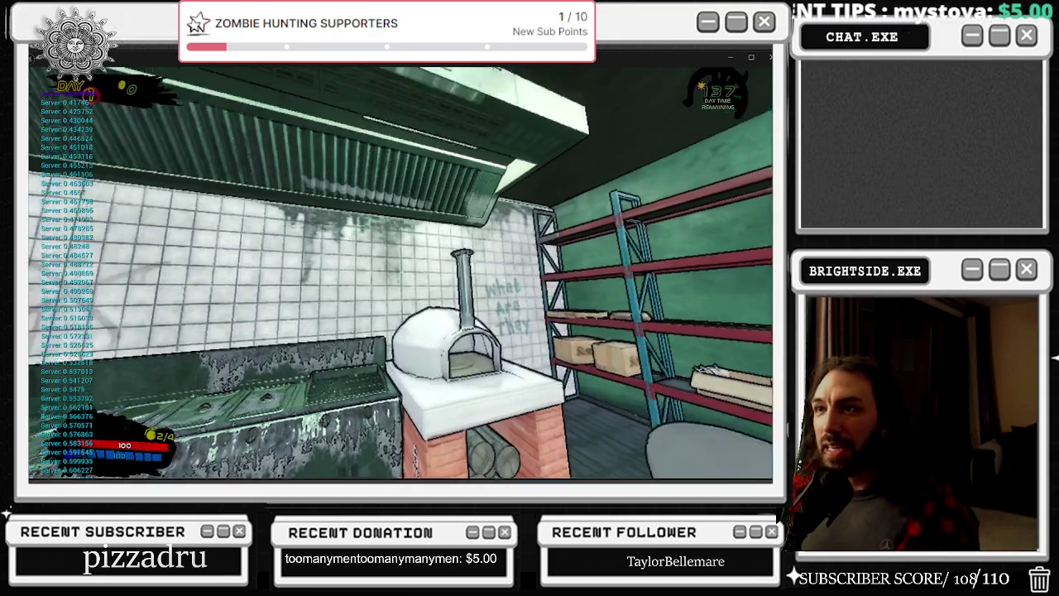
Start a new play session, reopen Options to check the Master Volume, then stop
{"action": "left_click", "coordinate": [265, 88]}
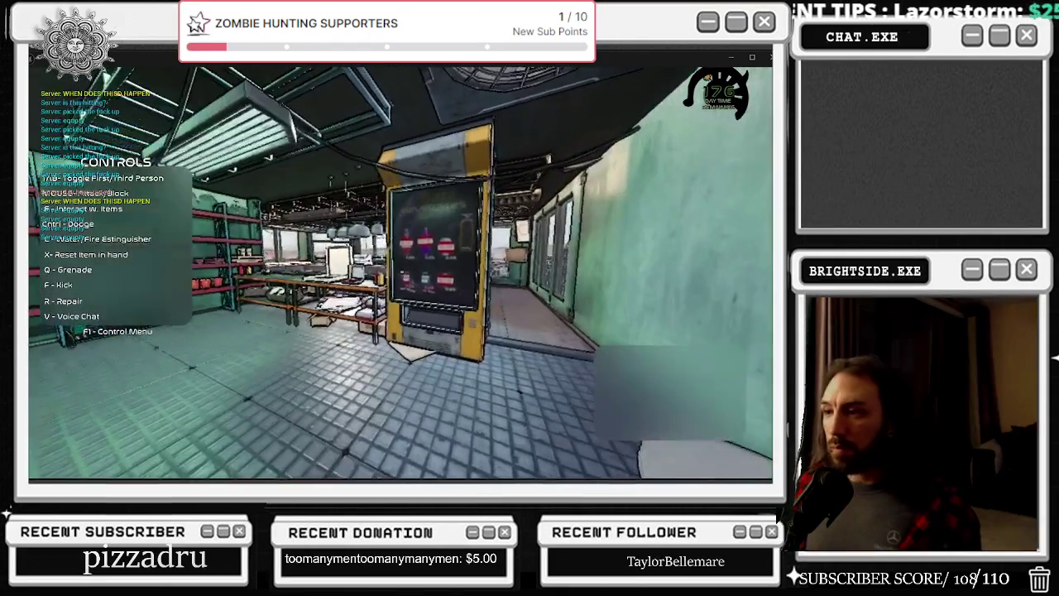
{"action": "key", "text": "Escape"}
{"action": "left_click", "coordinate": [410, 234]}
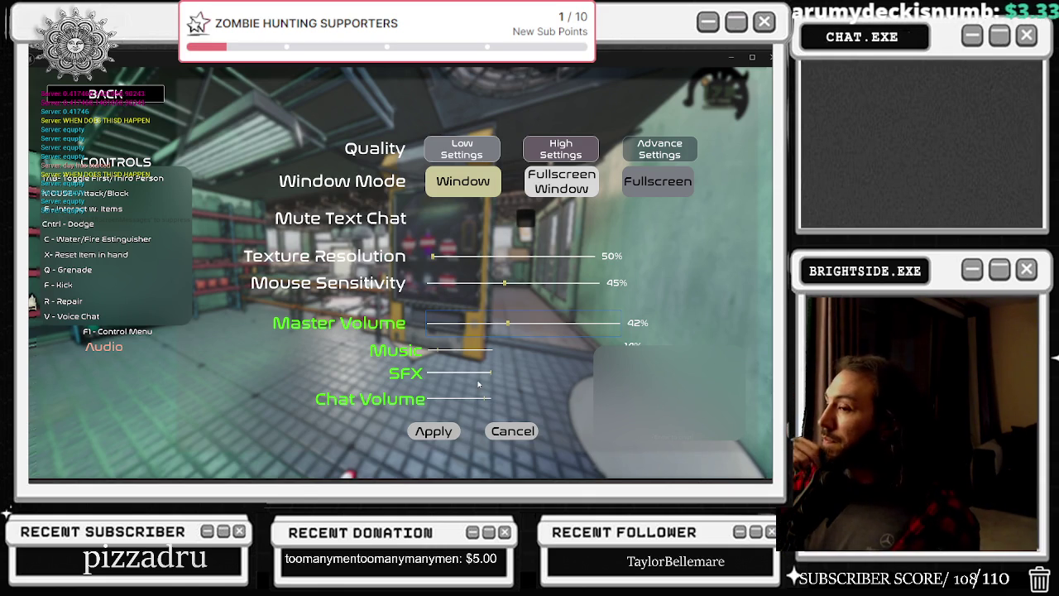
{"action": "key", "text": "Escape"}
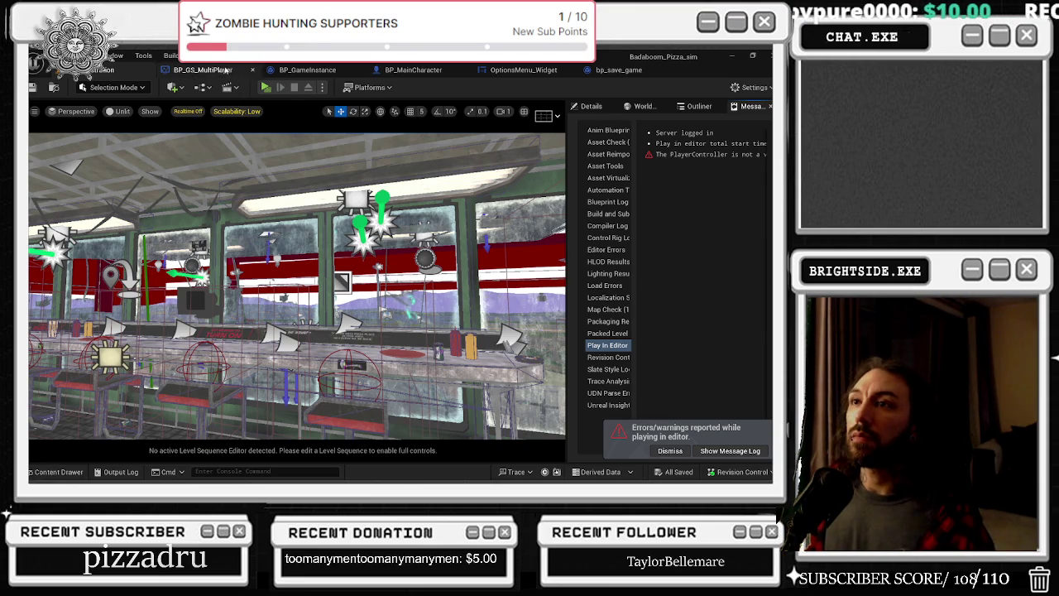
Review the volume SET nodes in the BP_GS_MultiPlayer and BP_GameInstance graphs
{"action": "left_click", "coordinate": [205, 69]}
{"action": "left_click", "coordinate": [306, 70]}
{"action": "scroll", "coordinate": [291, 226], "scroll_direction": "down", "scroll_amount": 1}
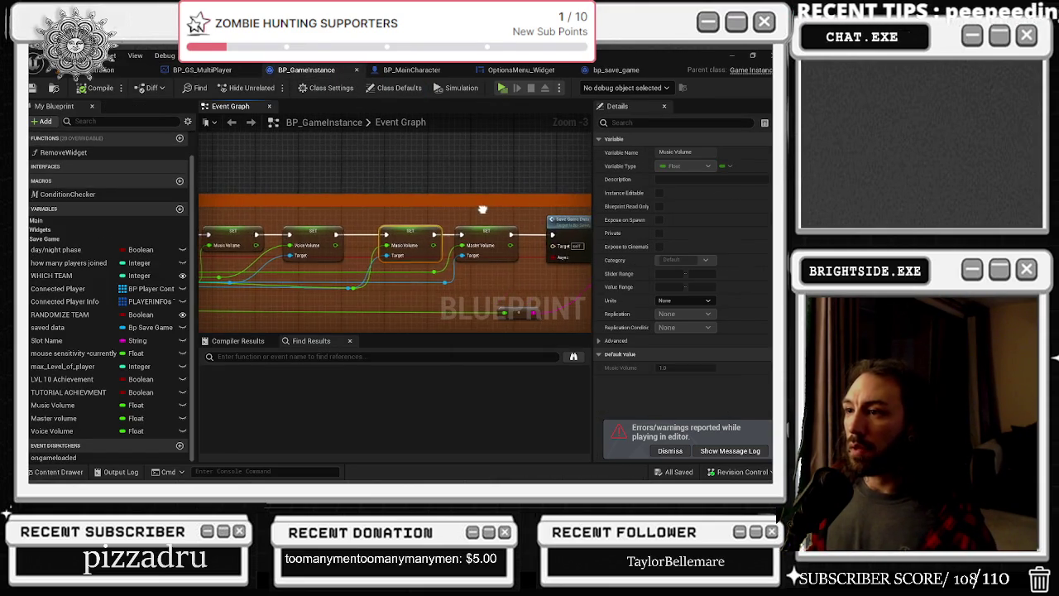
{"action": "scroll", "coordinate": [465, 207], "scroll_direction": "down", "scroll_amount": 1}
{"action": "scroll", "coordinate": [272, 259], "scroll_direction": "up", "scroll_amount": 2}
{"action": "left_click_drag", "start_coordinate": [272, 259], "coordinate": [466, 268]}
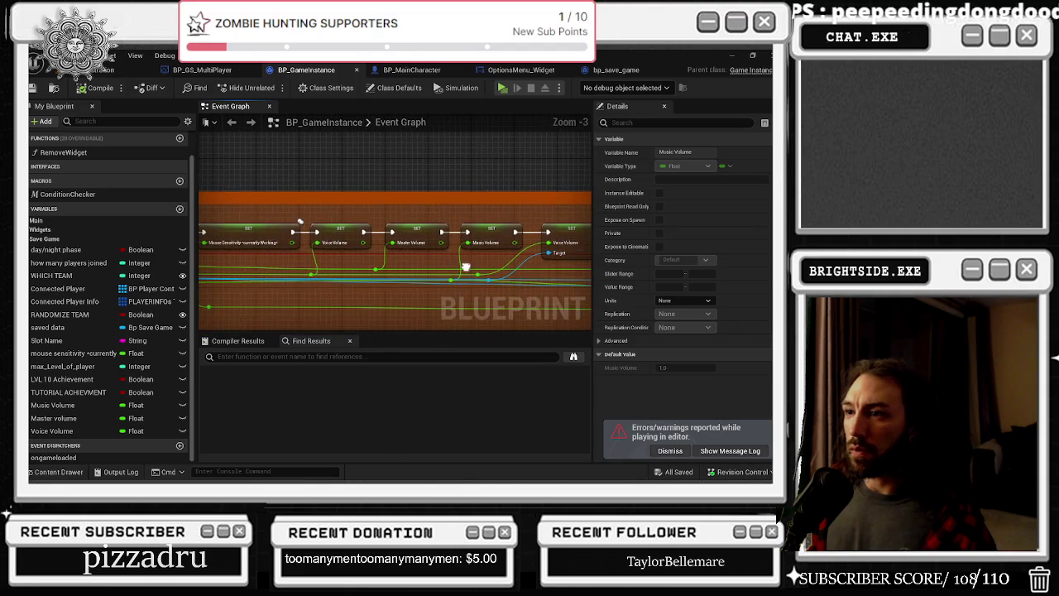
In bp_save_game, duplicate the Music Volume variable and rename the copy 'SFx Volume'
{"action": "left_click", "coordinate": [622, 69]}
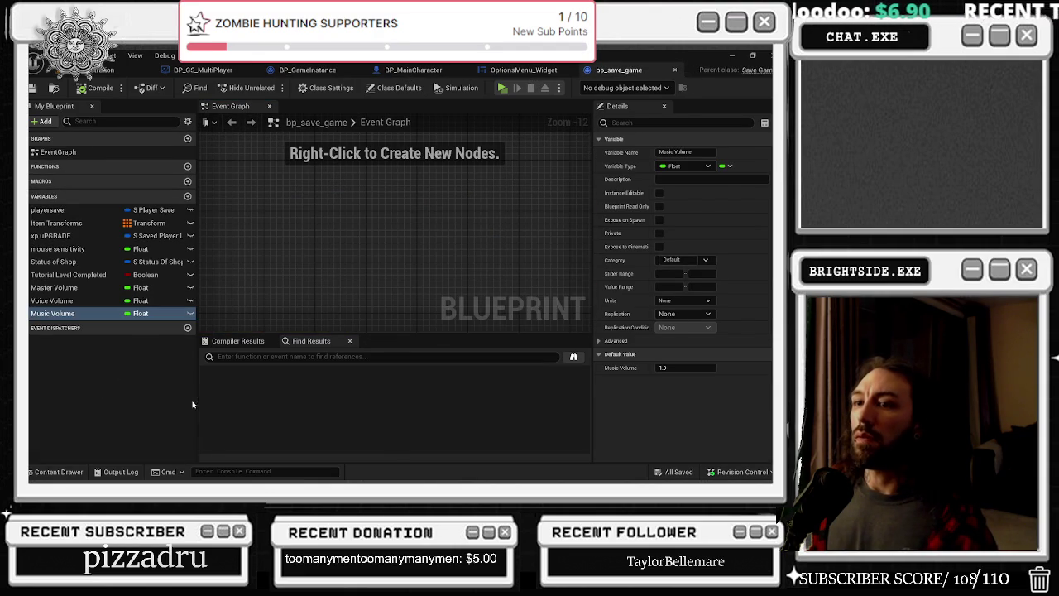
{"action": "right_click", "coordinate": [89, 314]}
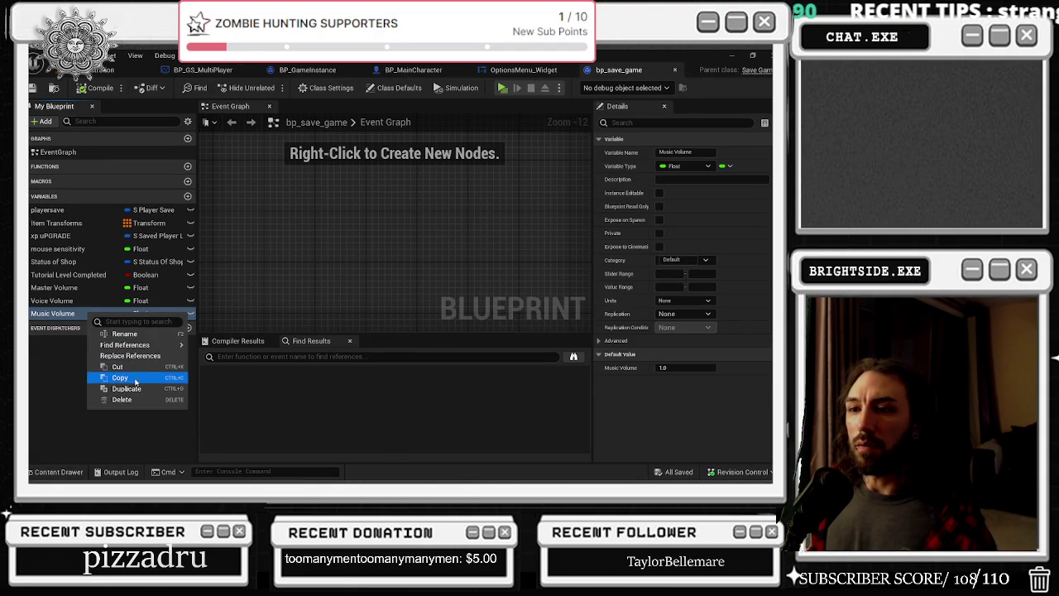
{"action": "left_click", "coordinate": [136, 388]}
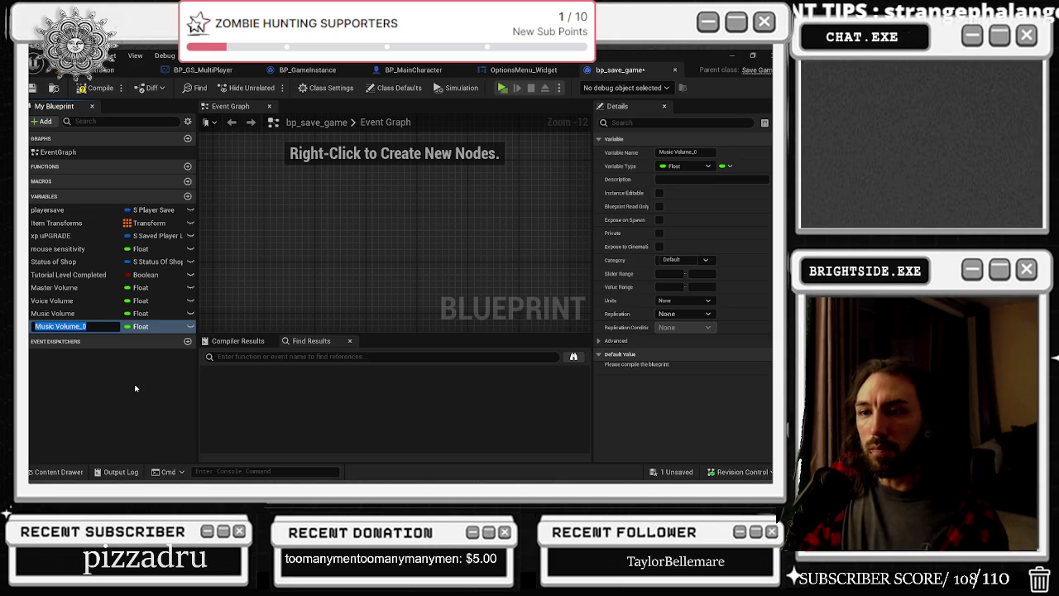
{"action": "key", "text": "BackSpace"}
{"action": "type", "text": "x V"}
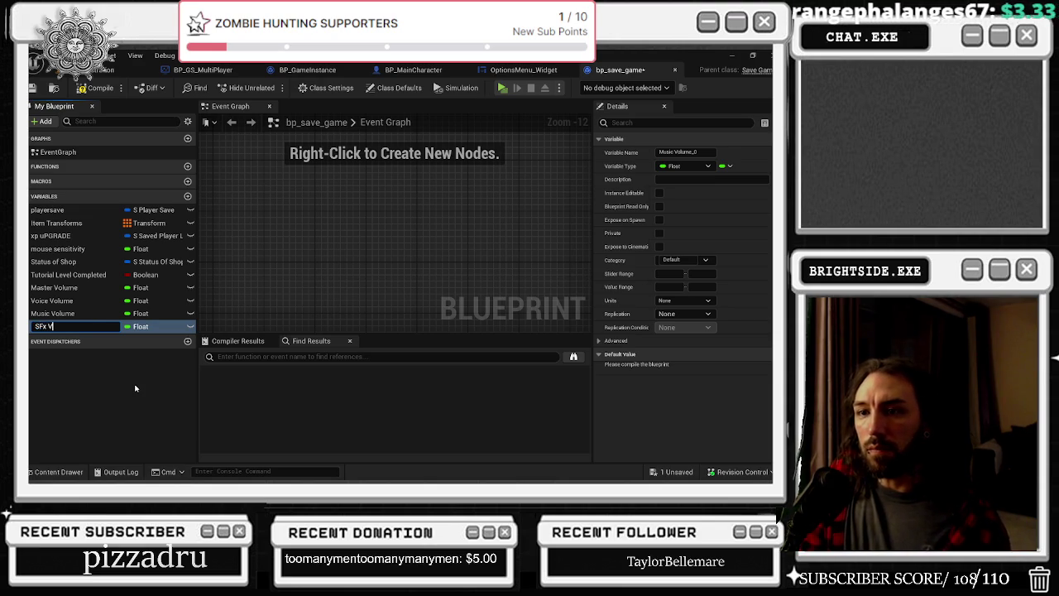
{"action": "type", "text": "olume"}
{"action": "key", "text": "Return"}
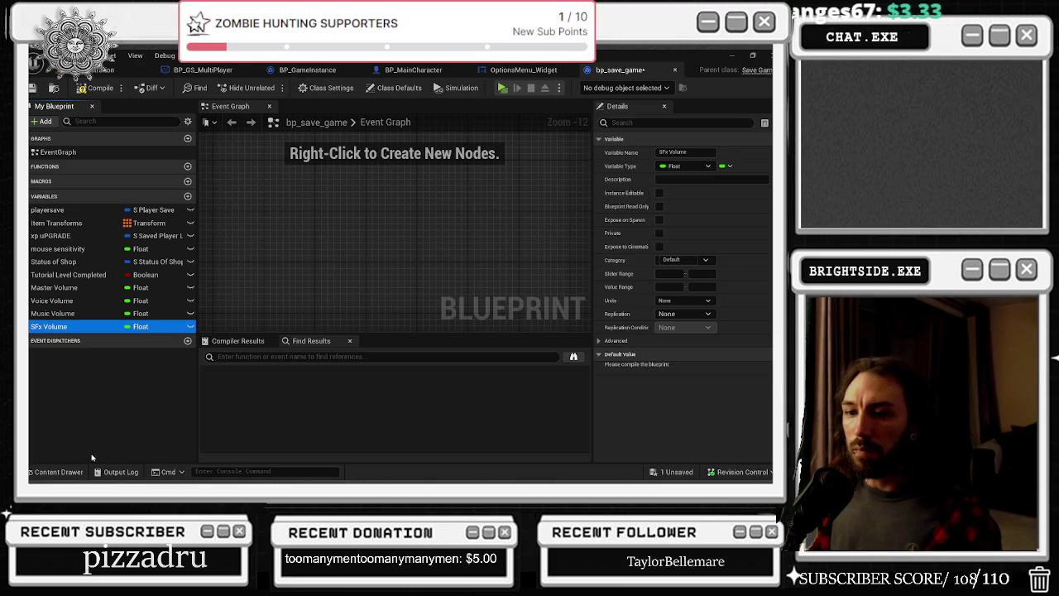
{"action": "key", "text": "ctrl+space"}
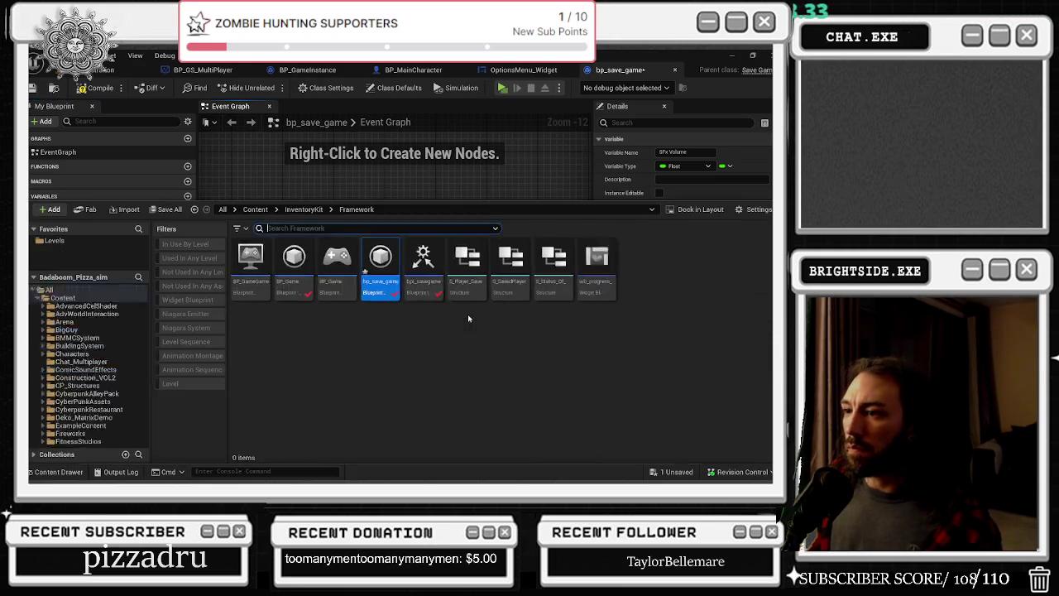
Open bpi_savegame and add a Float input named 'SFX Volume' to savesensitivity
{"action": "double_click", "coordinate": [431, 281]}
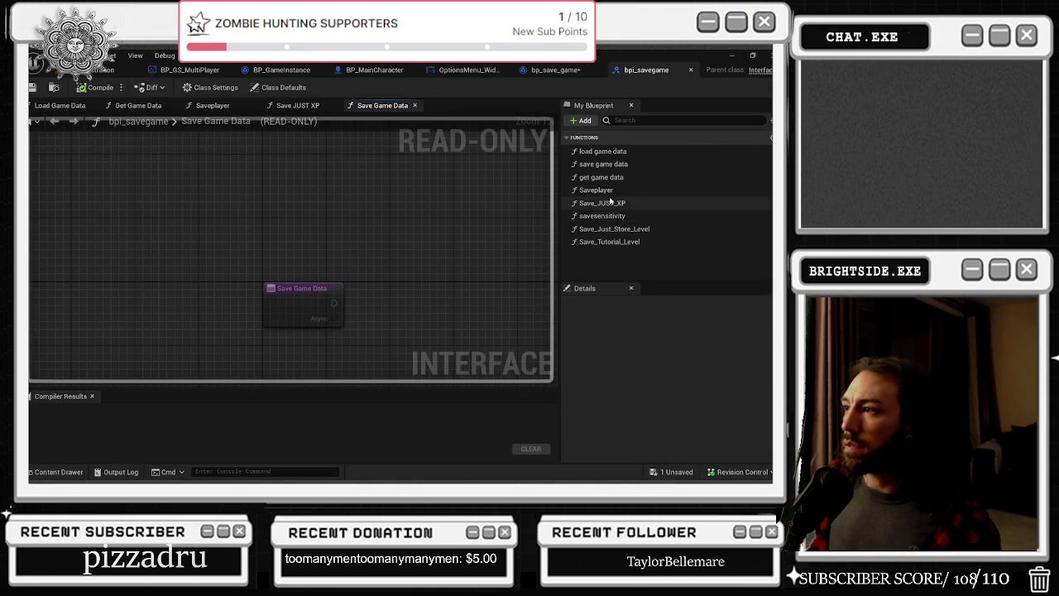
{"action": "left_click", "coordinate": [616, 215]}
{"action": "scroll", "coordinate": [744, 389], "scroll_direction": "down", "scroll_amount": 3}
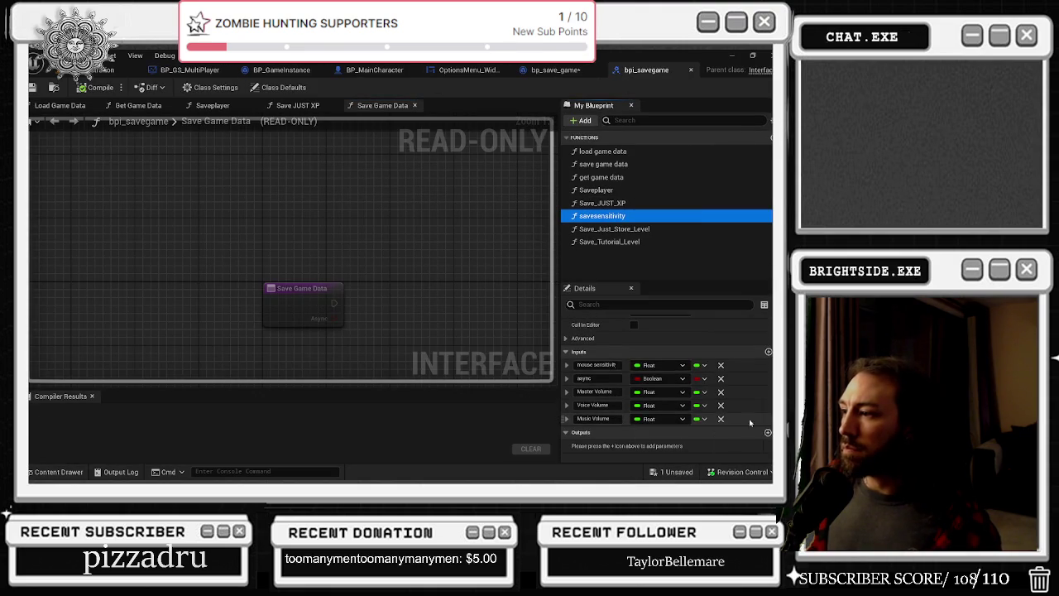
{"action": "left_click", "coordinate": [767, 352]}
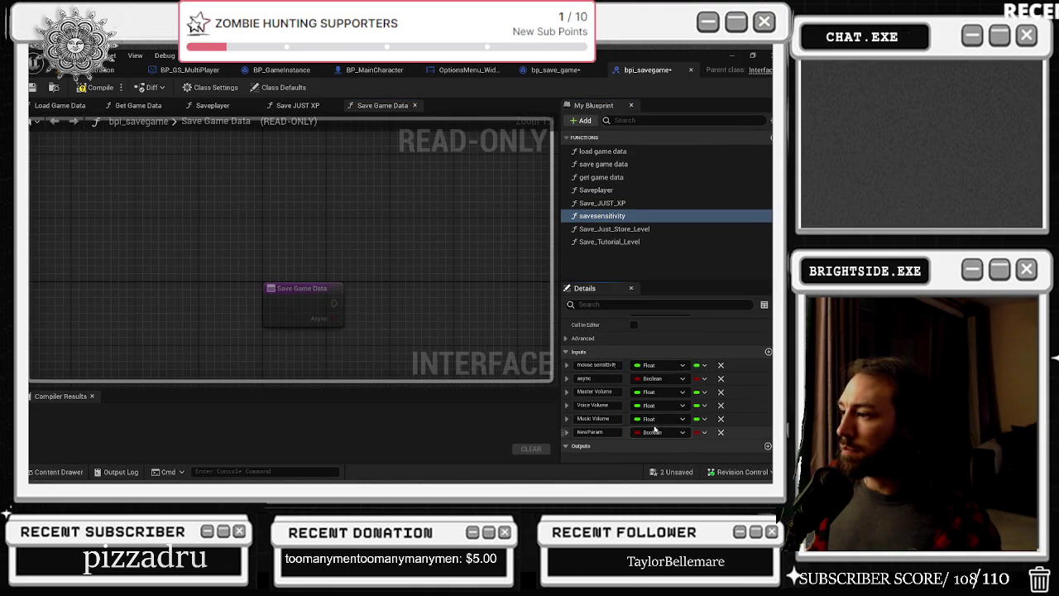
{"action": "left_click", "coordinate": [653, 432]}
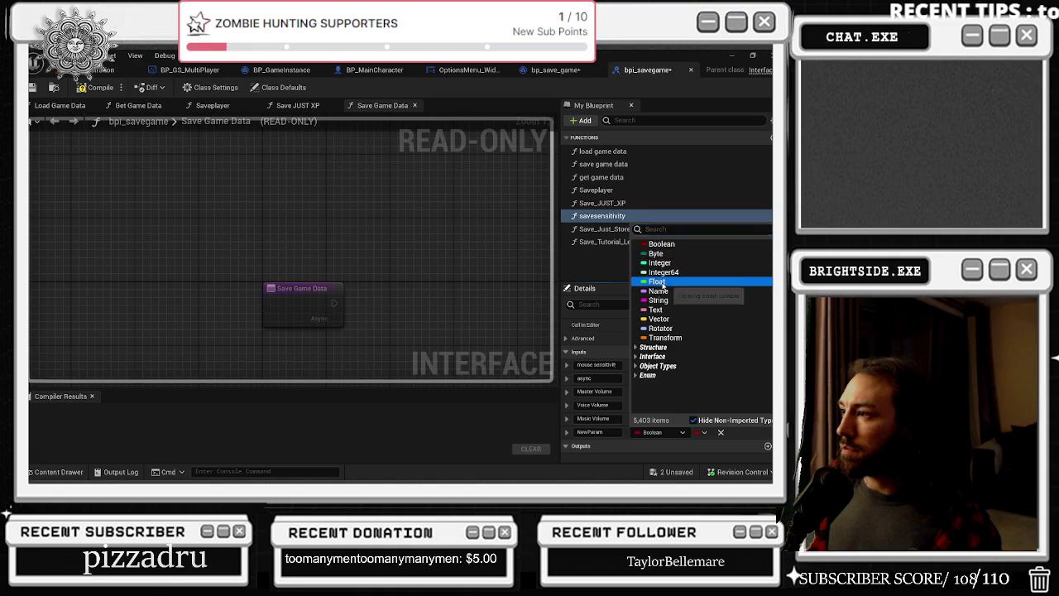
{"action": "left_click", "coordinate": [656, 281]}
{"action": "left_click_drag", "start_coordinate": [616, 418], "coordinate": [568, 423]}
{"action": "key", "text": "ctrl+c"}
{"action": "double_click", "coordinate": [589, 431]}
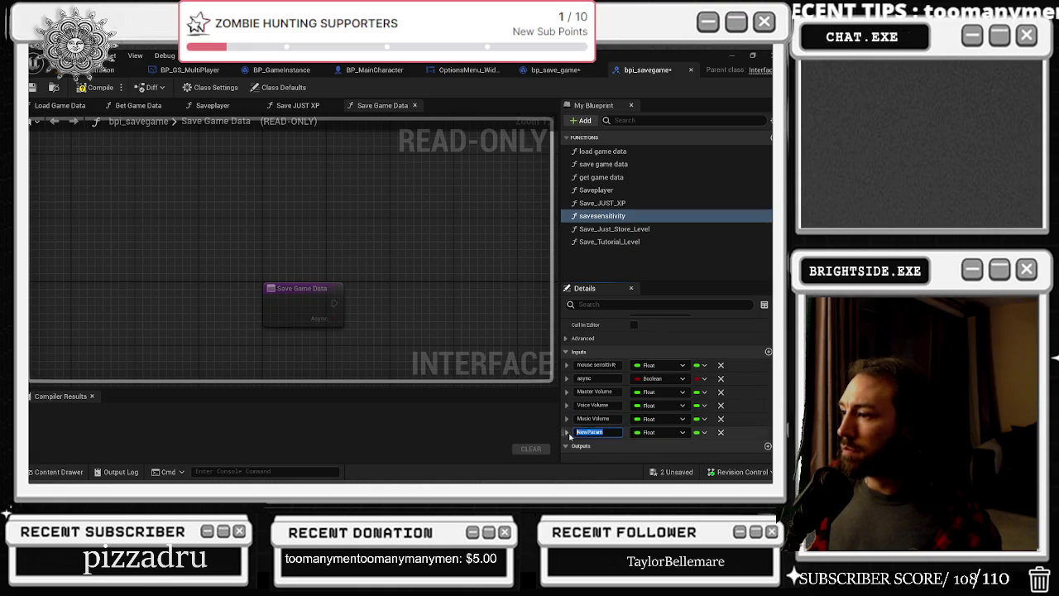
{"action": "key", "text": "ctrl+v"}
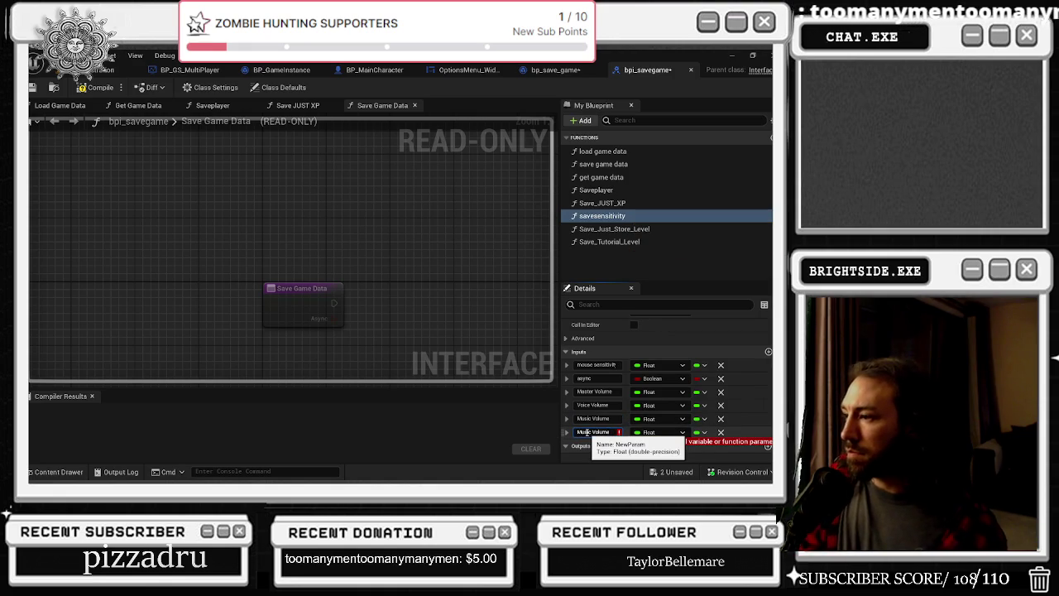
{"action": "key", "text": "BackSpace"}
{"action": "key", "text": "BackSpace"}
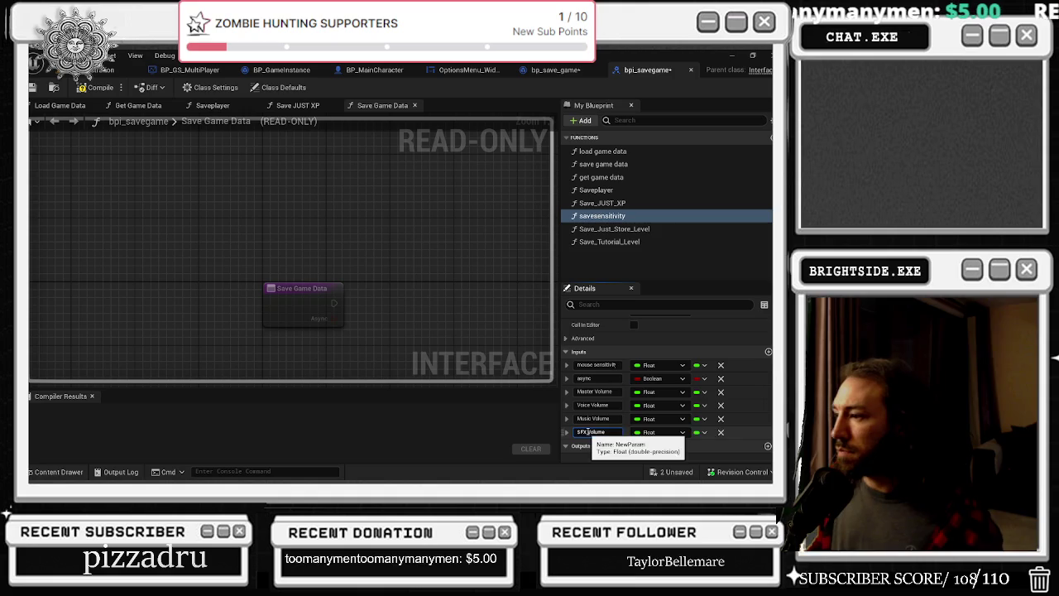
{"action": "left_click", "coordinate": [424, 427]}
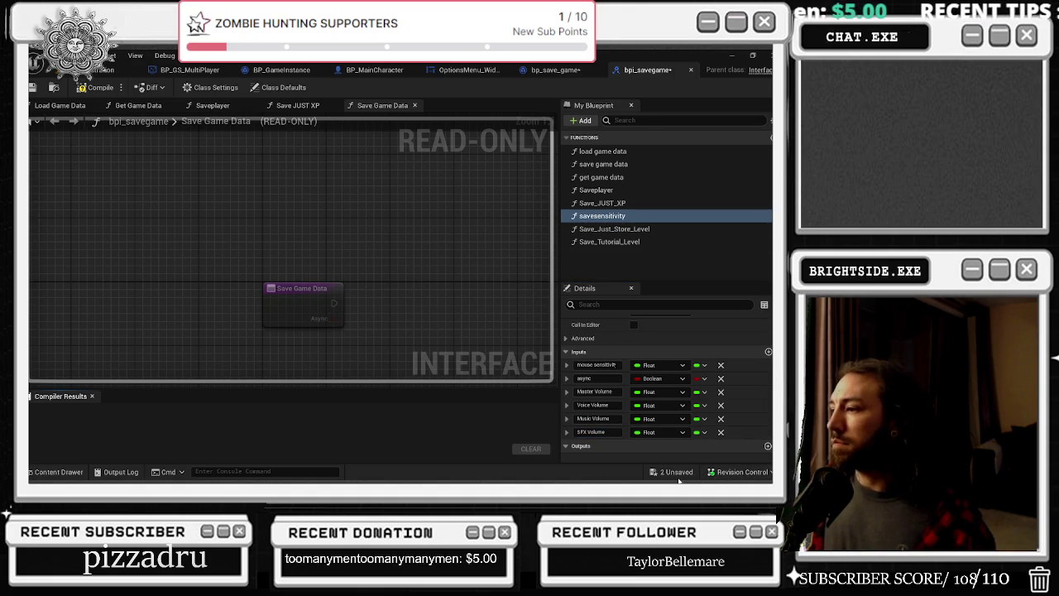
Save and compile the bpi_savegame interface, then close it
{"action": "left_click", "coordinate": [671, 473]}
{"action": "left_click", "coordinate": [480, 384]}
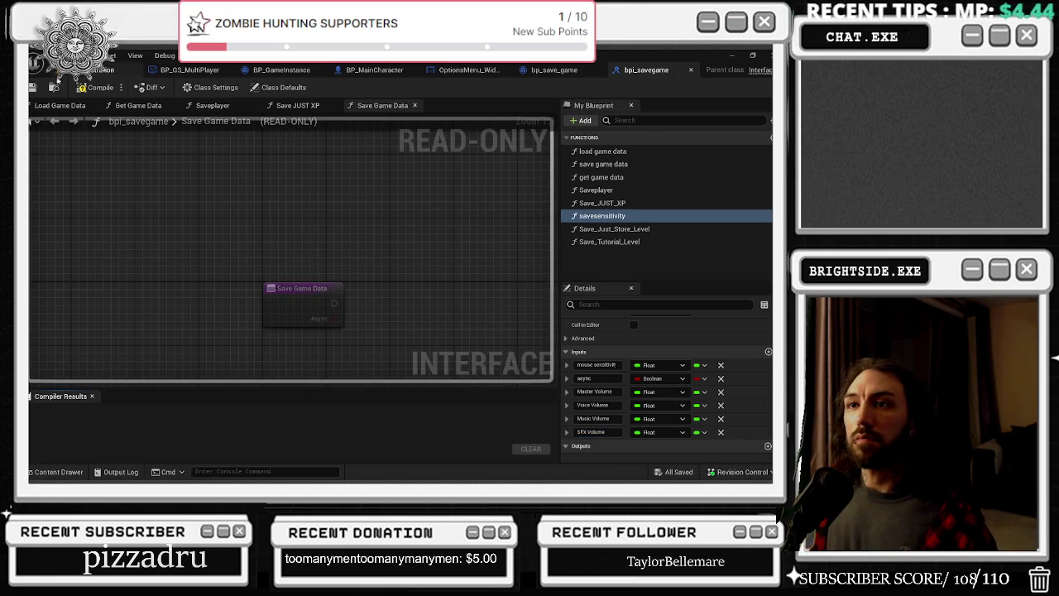
{"action": "left_click", "coordinate": [84, 88]}
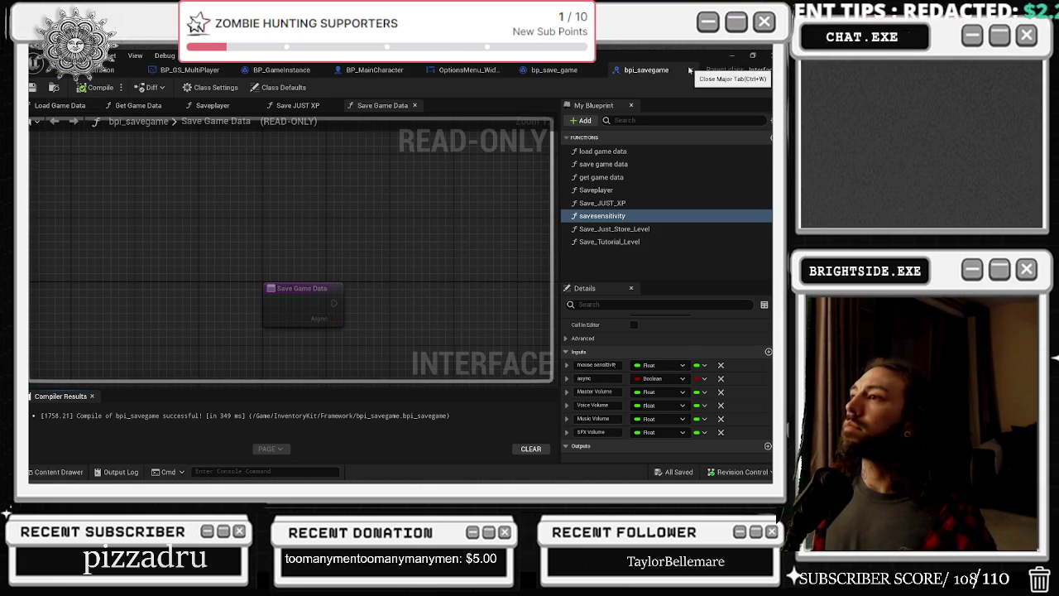
{"action": "left_click", "coordinate": [690, 69]}
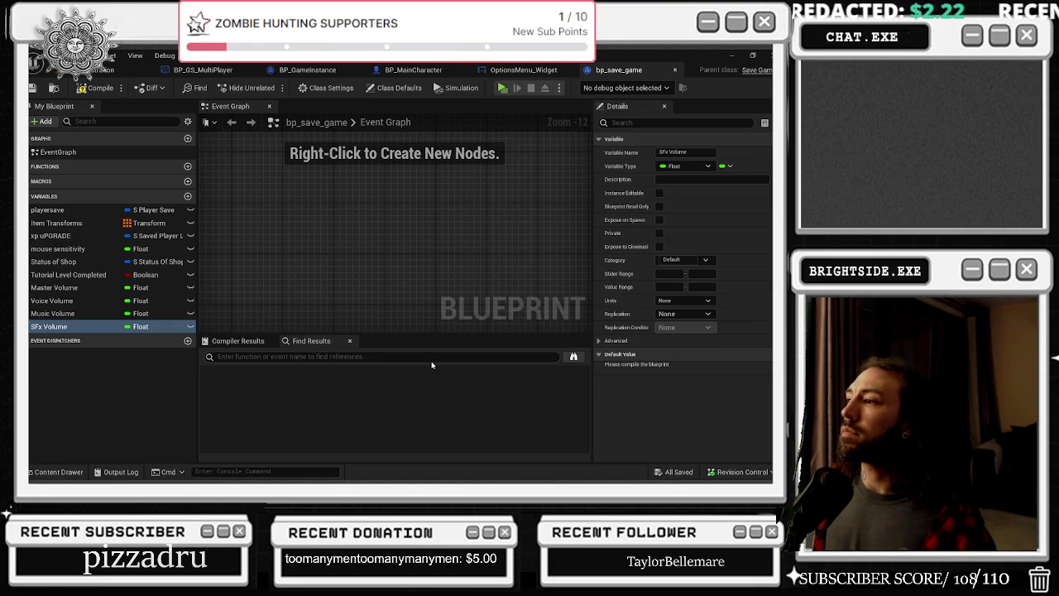
Compile bp_save_game and inspect OptionsMenu_Widget's SET Volume Of The SFX node
{"action": "left_click", "coordinate": [98, 87]}
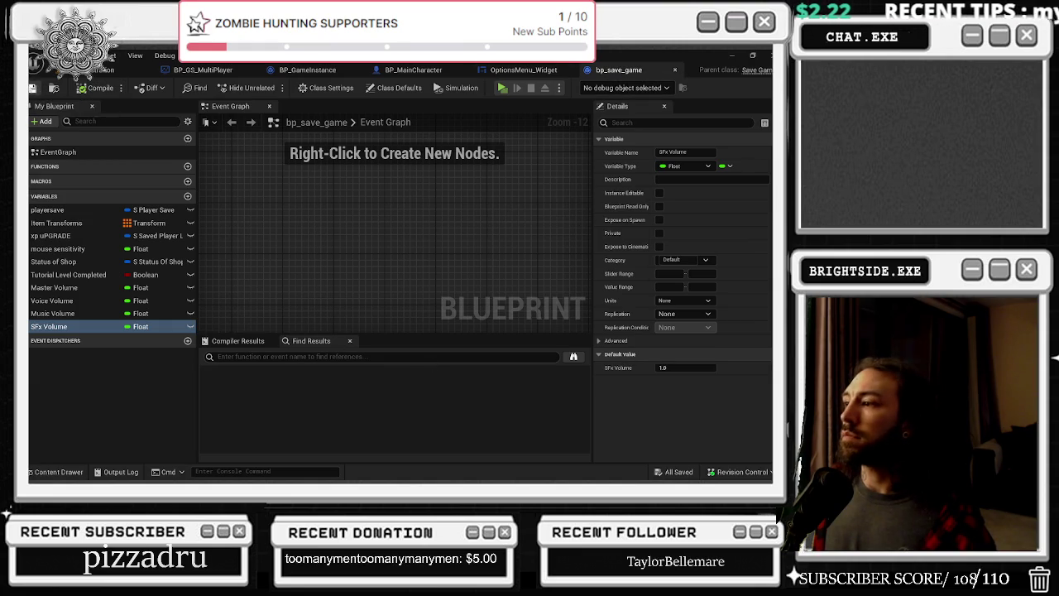
{"action": "left_click", "coordinate": [529, 71]}
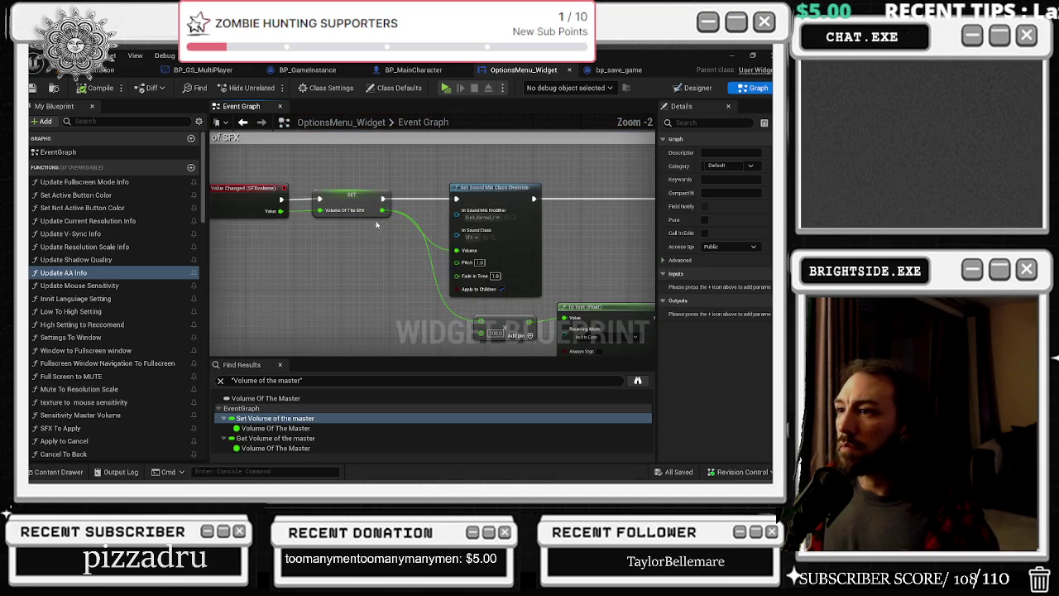
{"action": "left_click", "coordinate": [352, 199]}
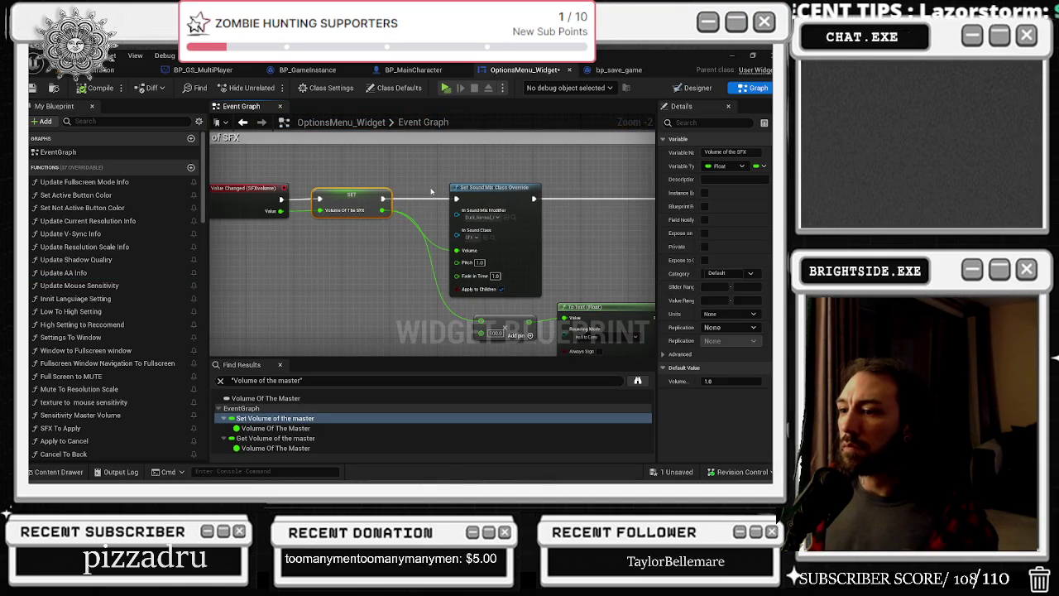
{"action": "scroll", "coordinate": [430, 192], "scroll_direction": "down", "scroll_amount": 10}
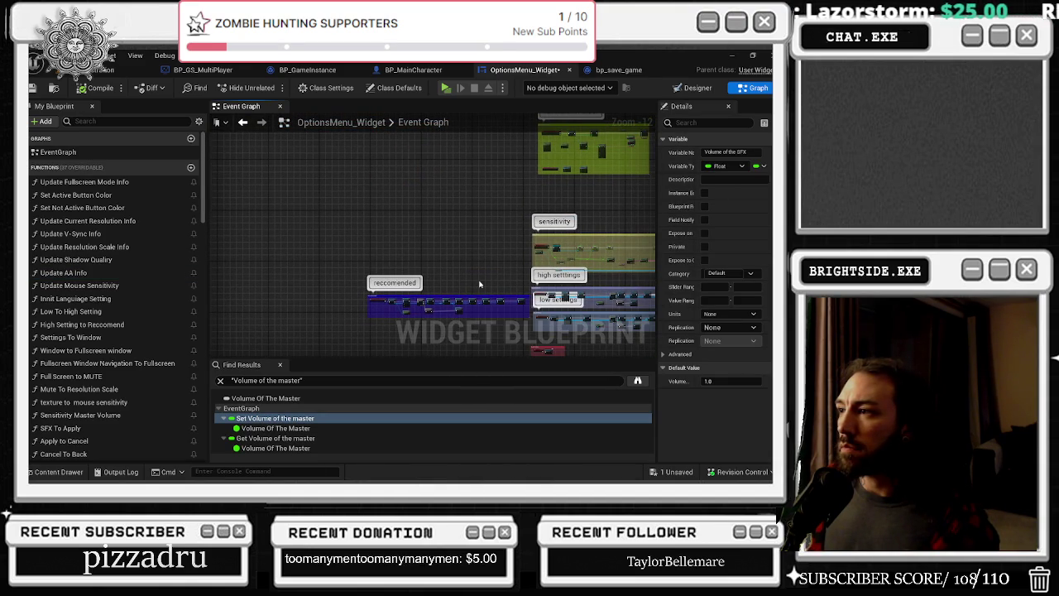
{"action": "mouse_move", "coordinate": [485, 237]}
{"action": "left_mouse_down"}
{"action": "mouse_move", "coordinate": [402, 314]}
{"action": "mouse_move", "coordinate": [408, 253]}
{"action": "mouse_move", "coordinate": [513, 91]}
{"action": "left_mouse_up"}
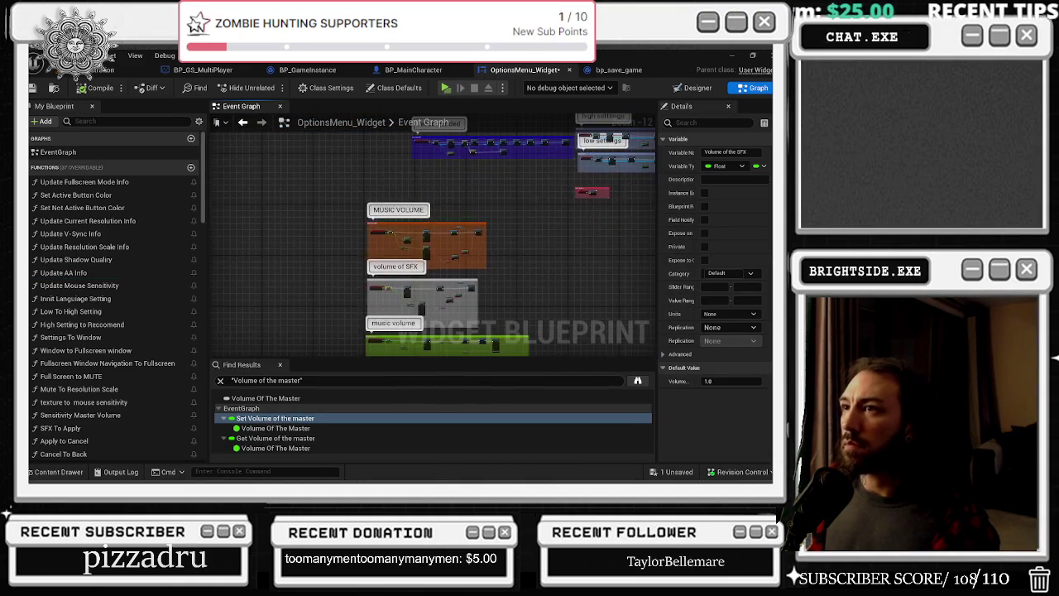
In BP_GameInstance, add a SET SFx Volume node from Saved Data beside the Master Volume setter
{"action": "left_click", "coordinate": [319, 72]}
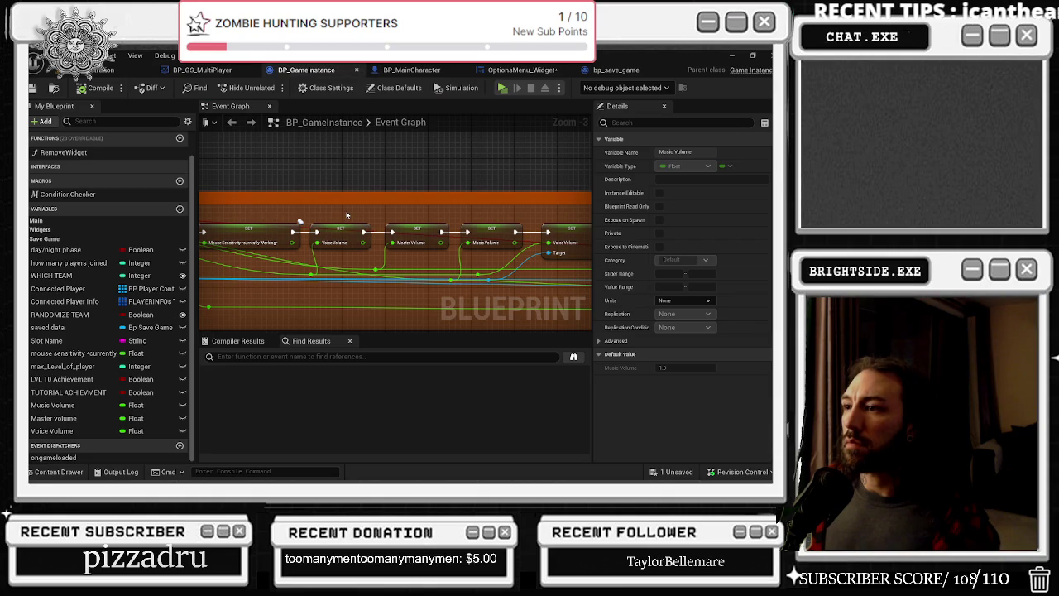
{"action": "left_click_drag", "start_coordinate": [404, 217], "coordinate": [569, 217]}
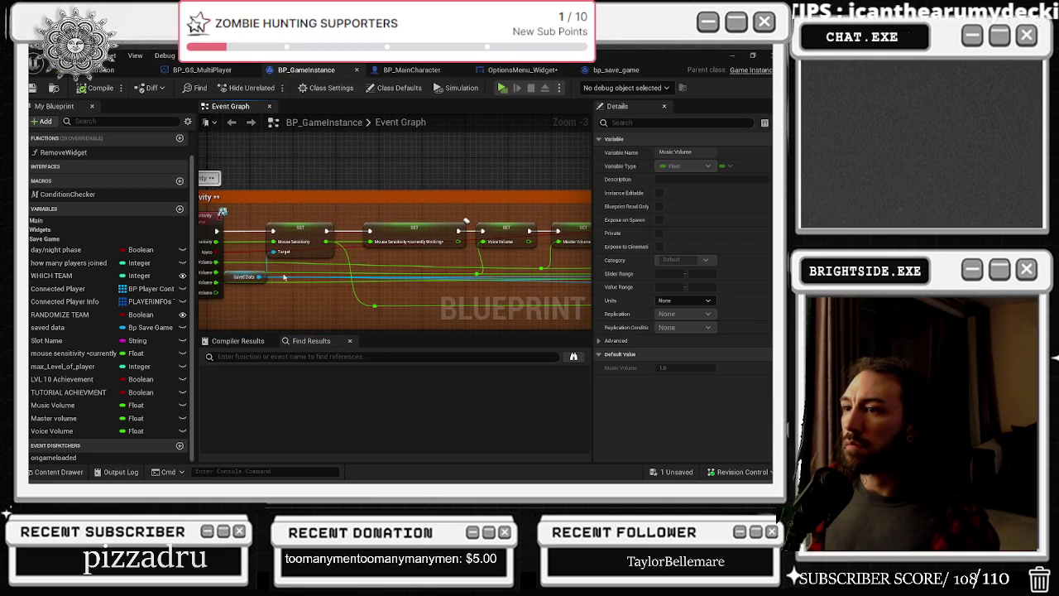
{"action": "left_click_drag", "start_coordinate": [259, 277], "coordinate": [279, 302]}
{"action": "type", "text": "set sfx"}
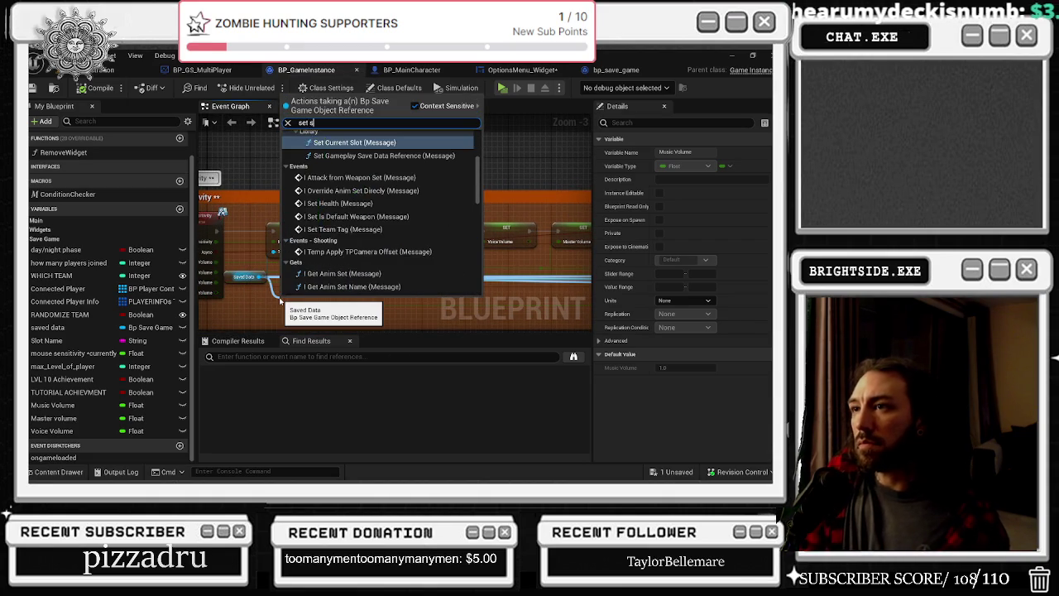
{"action": "key", "text": "Return"}
{"action": "mouse_move", "coordinate": [307, 314]}
{"action": "left_mouse_down"}
{"action": "mouse_move", "coordinate": [369, 282]}
{"action": "mouse_move", "coordinate": [381, 306]}
{"action": "mouse_move", "coordinate": [496, 285]}
{"action": "mouse_move", "coordinate": [406, 238]}
{"action": "mouse_move", "coordinate": [530, 236]}
{"action": "left_mouse_up"}
{"action": "left_click", "coordinate": [360, 253]}
{"action": "mouse_move", "coordinate": [279, 280]}
{"action": "left_mouse_down"}
{"action": "mouse_move", "coordinate": [306, 231]}
{"action": "mouse_move", "coordinate": [529, 234]}
{"action": "left_mouse_up"}
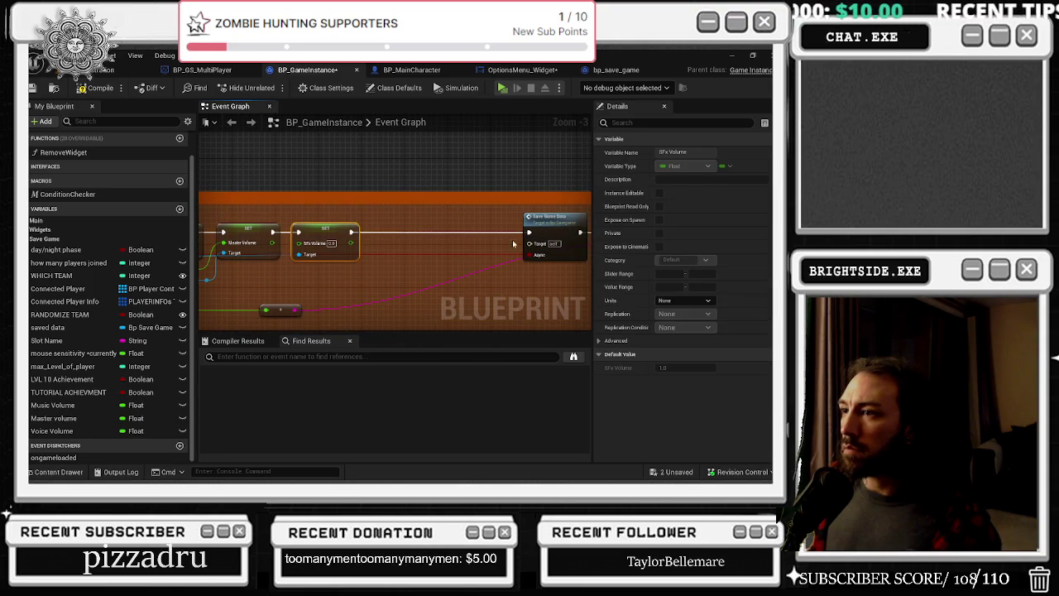
Wire the SFX Volume value into the SET SFx Volume input and save BP_GameInstance
{"action": "mouse_move", "coordinate": [395, 261]}
{"action": "left_mouse_down"}
{"action": "mouse_move", "coordinate": [578, 256]}
{"action": "mouse_move", "coordinate": [423, 237]}
{"action": "mouse_move", "coordinate": [390, 213]}
{"action": "mouse_move", "coordinate": [351, 258]}
{"action": "left_mouse_up"}
{"action": "left_click", "coordinate": [355, 213]}
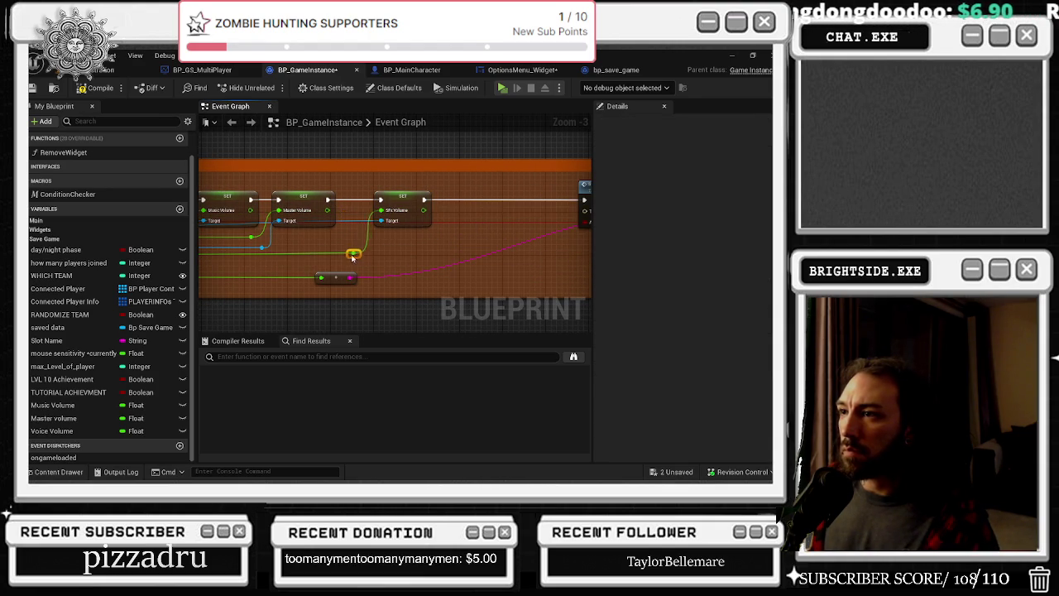
{"action": "left_click", "coordinate": [396, 201]}
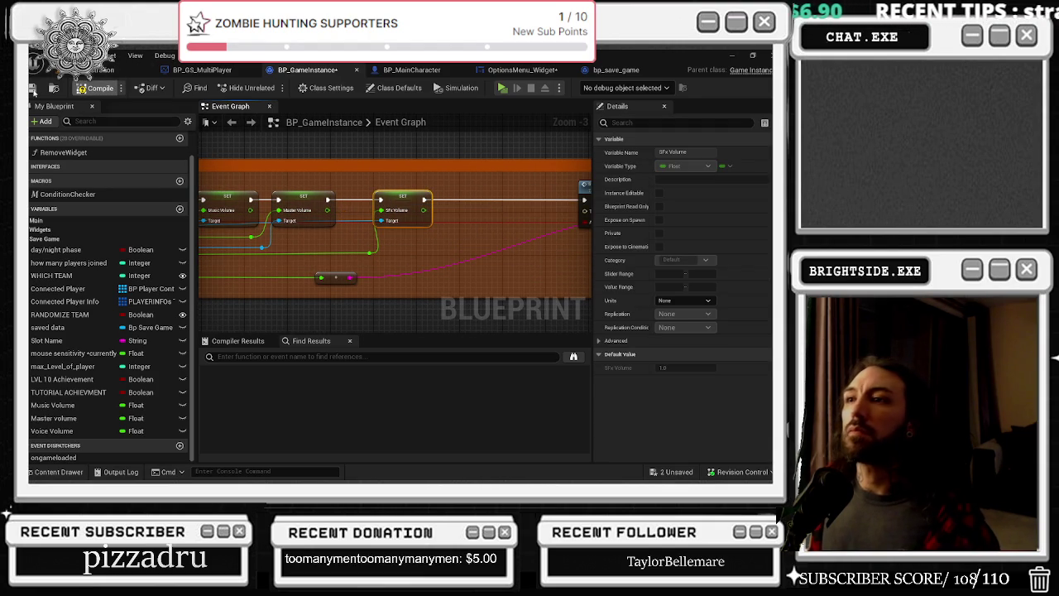
{"action": "left_click", "coordinate": [31, 89]}
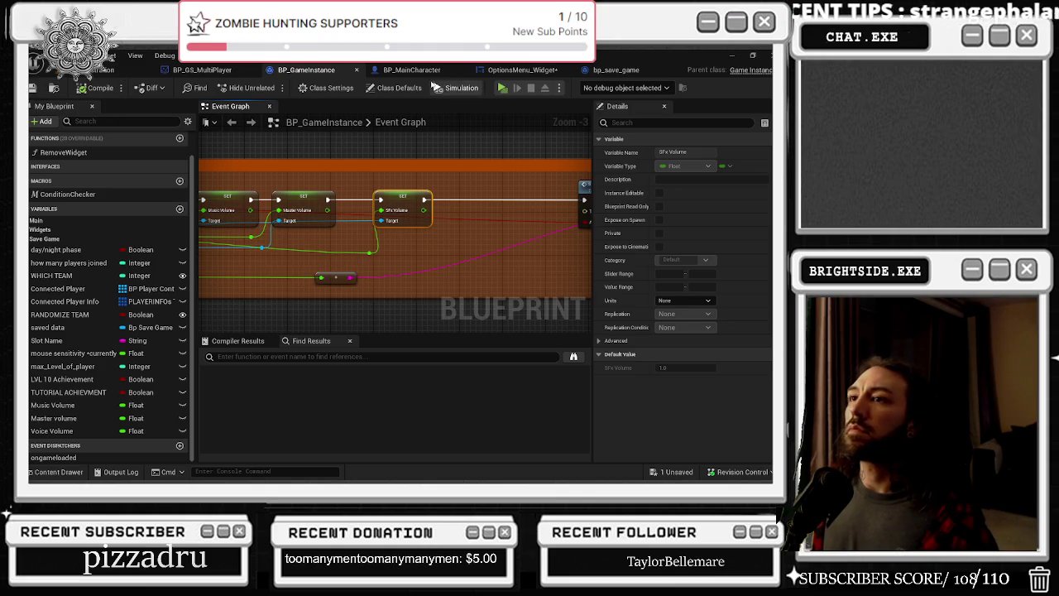
{"action": "scroll", "coordinate": [388, 240], "scroll_direction": "down", "scroll_amount": 8}
{"action": "scroll", "coordinate": [440, 219], "scroll_direction": "up", "scroll_amount": 8}
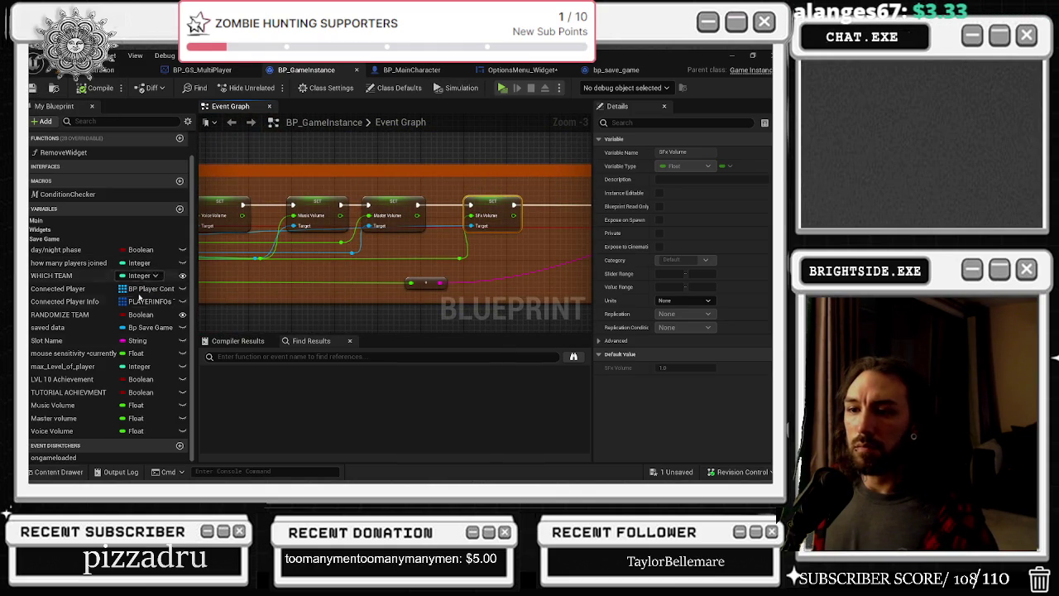
Duplicate the Voice Volume variable in BP_GameInstance and rename it 'sfx Volume'
{"action": "right_click", "coordinate": [84, 431]}
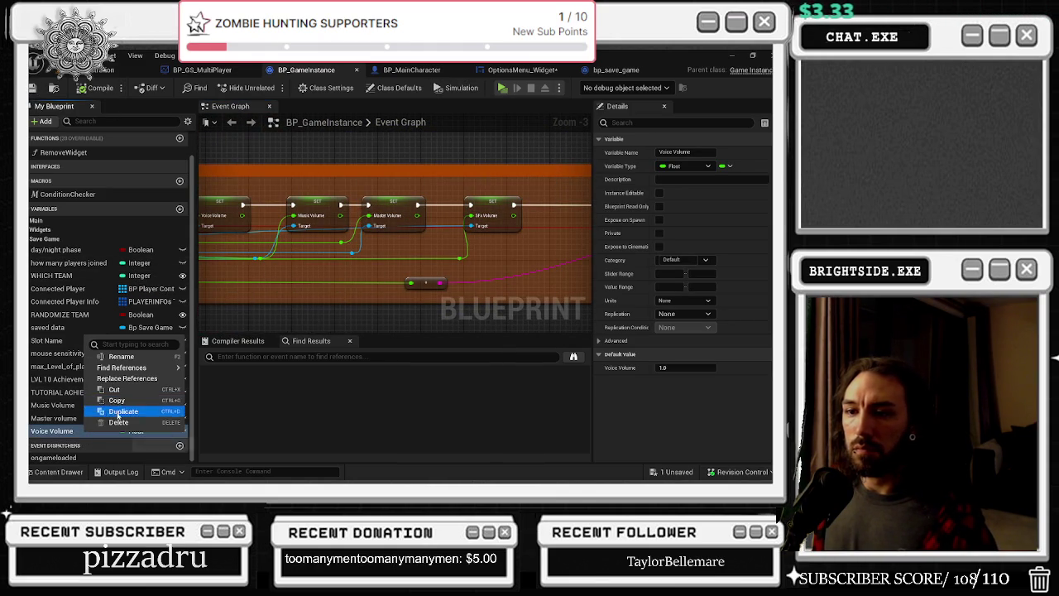
{"action": "left_click", "coordinate": [108, 406]}
{"action": "left_click", "coordinate": [86, 444]}
{"action": "key", "text": "BackSpace"}
{"action": "key", "text": "BackSpace"}
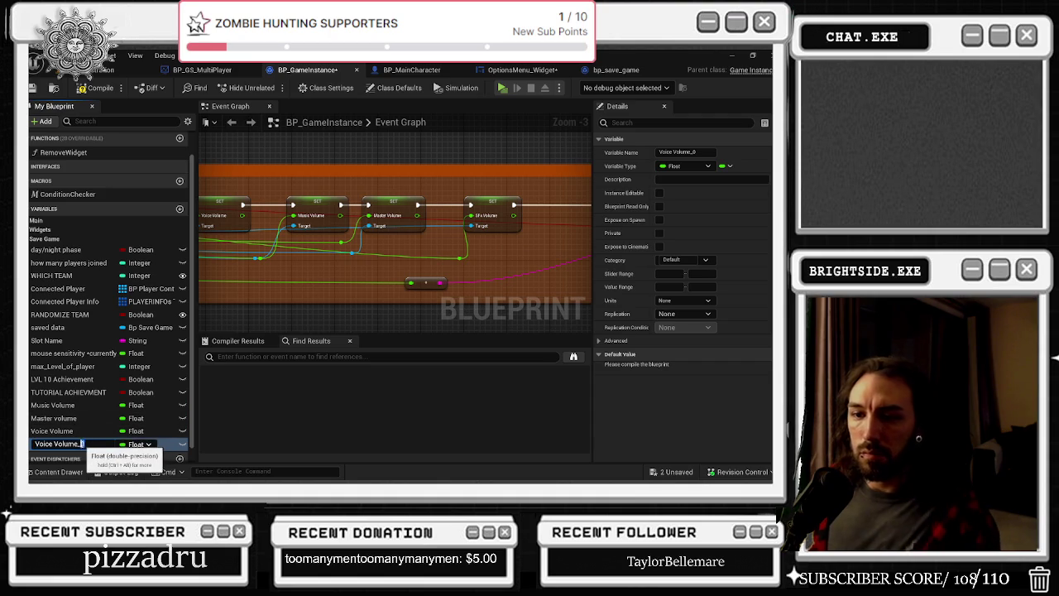
{"action": "type", "text": "sfx"}
{"action": "key", "text": "Return"}
Add a SET sfx Volume node after the previous setter and feed it the rerouted volume value
{"action": "mouse_move", "coordinate": [83, 444]}
{"action": "left_mouse_down"}
{"action": "mouse_move", "coordinate": [536, 205]}
{"action": "mouse_move", "coordinate": [571, 211]}
{"action": "mouse_move", "coordinate": [521, 221]}
{"action": "left_mouse_up"}
{"action": "left_click_drag", "start_coordinate": [443, 218], "coordinate": [471, 224]}
{"action": "mouse_move", "coordinate": [388, 271]}
{"action": "left_mouse_down"}
{"action": "mouse_move", "coordinate": [405, 275]}
{"action": "mouse_move", "coordinate": [469, 229]}
{"action": "left_mouse_up"}
{"action": "left_click_drag", "start_coordinate": [409, 278], "coordinate": [404, 259]}
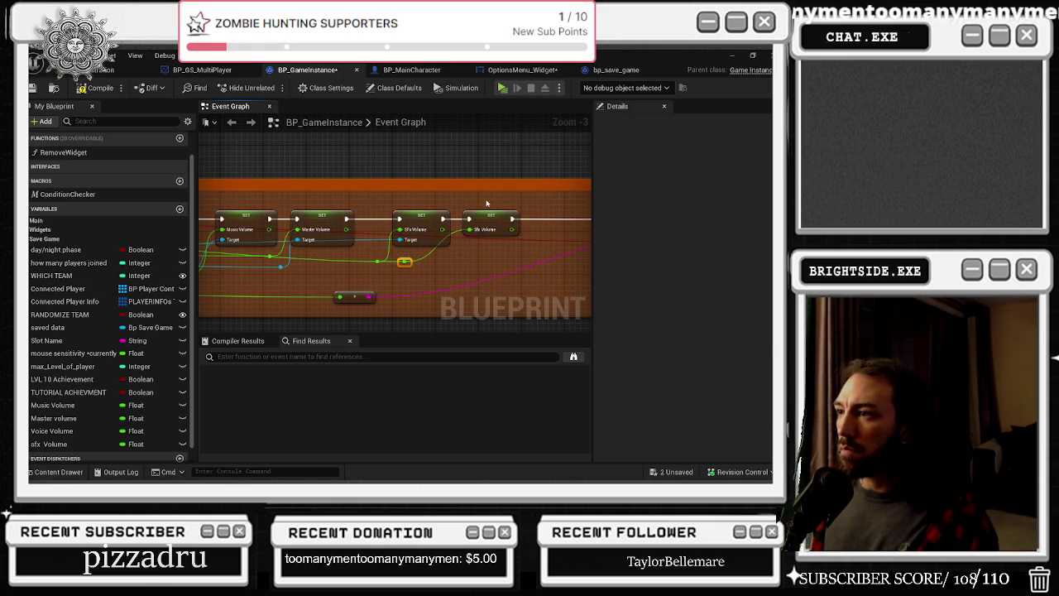
{"action": "scroll", "coordinate": [364, 265], "scroll_direction": "down", "scroll_amount": 1}
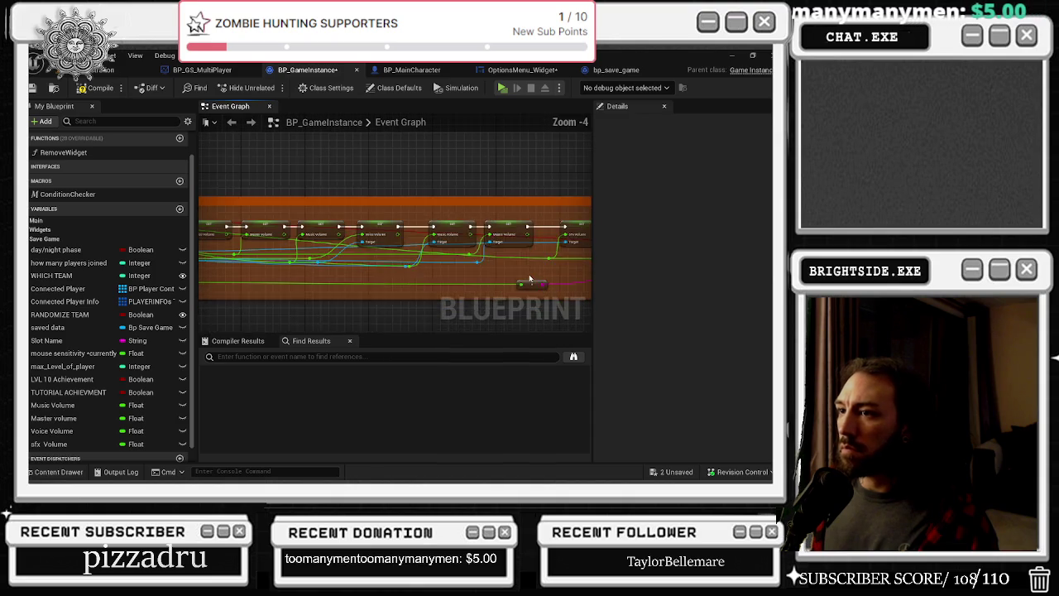
{"action": "scroll", "coordinate": [335, 227], "scroll_direction": "up", "scroll_amount": 3}
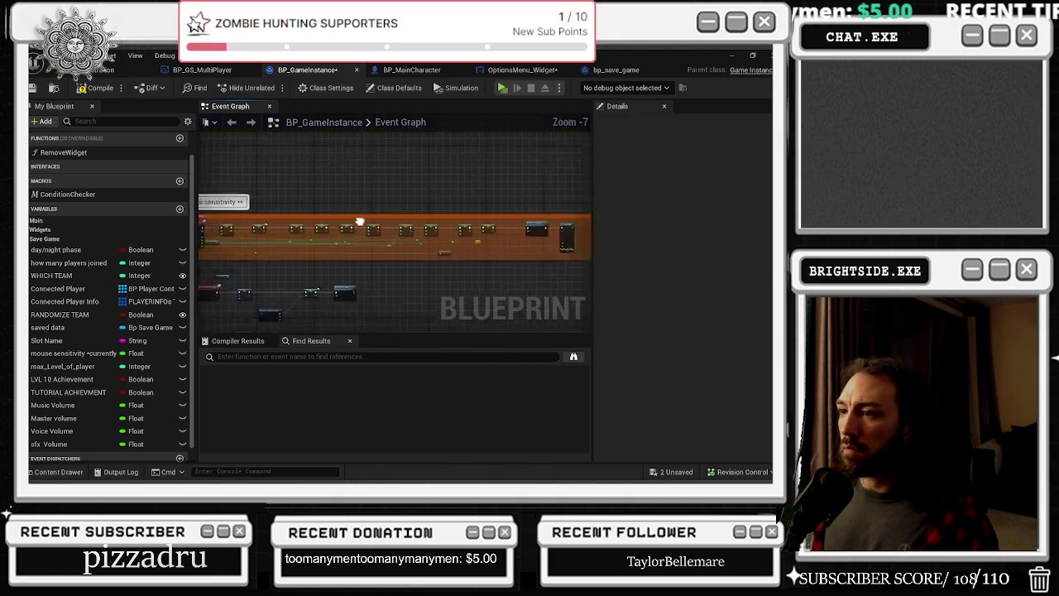
{"action": "scroll", "coordinate": [358, 202], "scroll_direction": "down", "scroll_amount": 8}
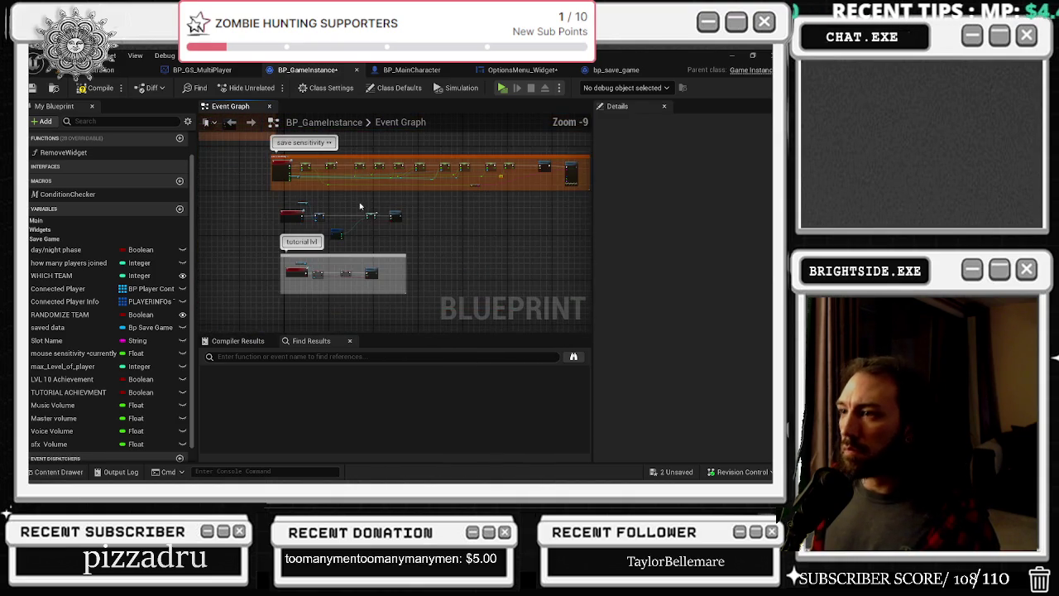
Insert a SET sfx Volume node between SET Voice Volume and Call gameloaded
{"action": "scroll", "coordinate": [352, 213], "scroll_direction": "up", "scroll_amount": 8}
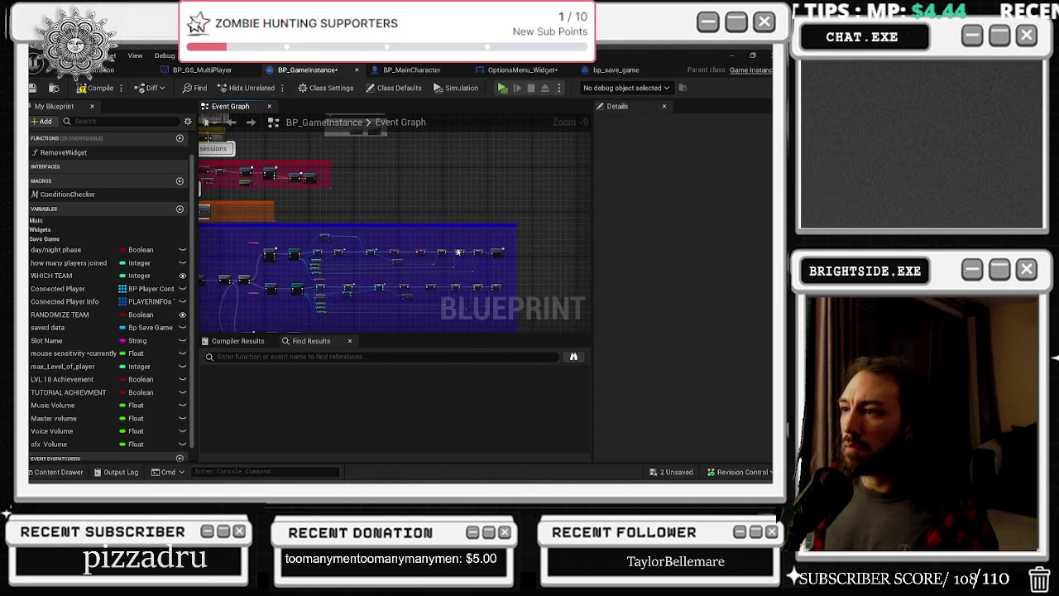
{"action": "left_click_drag", "start_coordinate": [352, 214], "coordinate": [484, 213]}
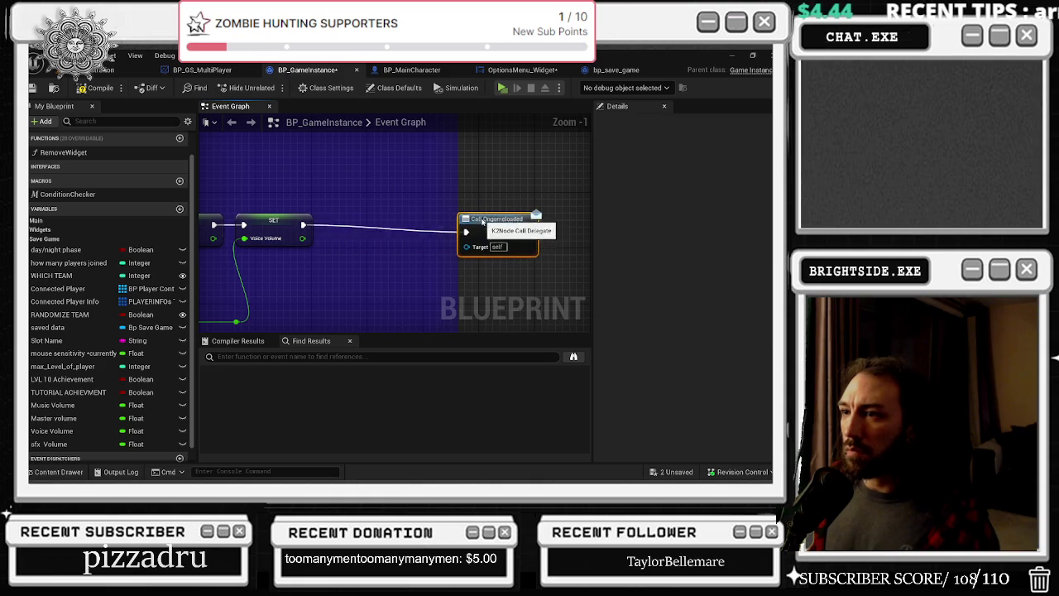
{"action": "left_click_drag", "start_coordinate": [48, 443], "coordinate": [288, 274]}
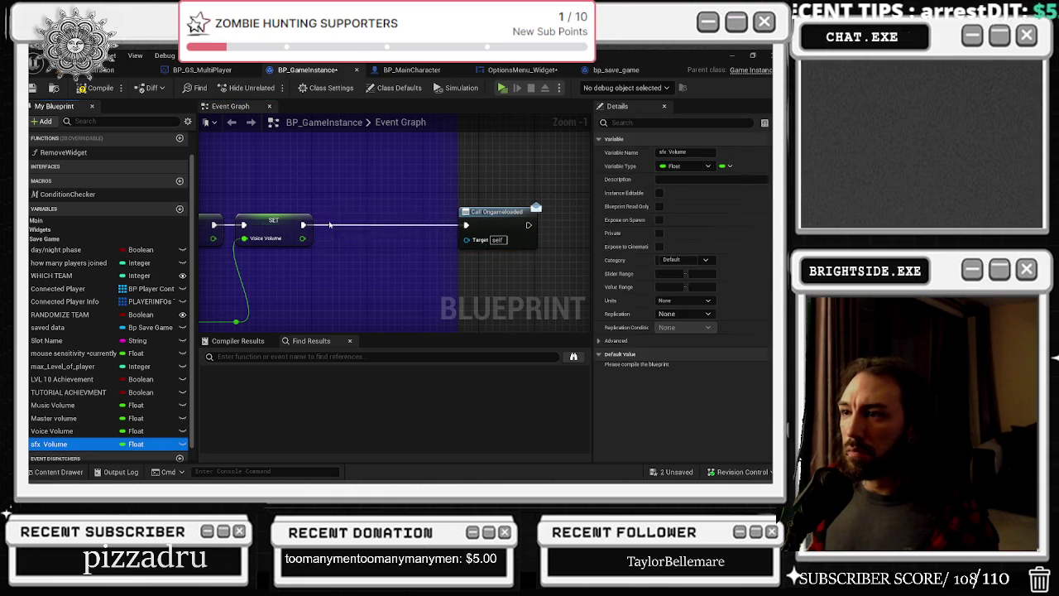
{"action": "left_click", "coordinate": [331, 242]}
{"action": "left_click_drag", "start_coordinate": [402, 225], "coordinate": [465, 225]}
{"action": "mouse_move", "coordinate": [303, 225]}
{"action": "left_mouse_down"}
{"action": "mouse_move", "coordinate": [328, 220]}
{"action": "mouse_move", "coordinate": [372, 347]}
{"action": "left_mouse_up"}
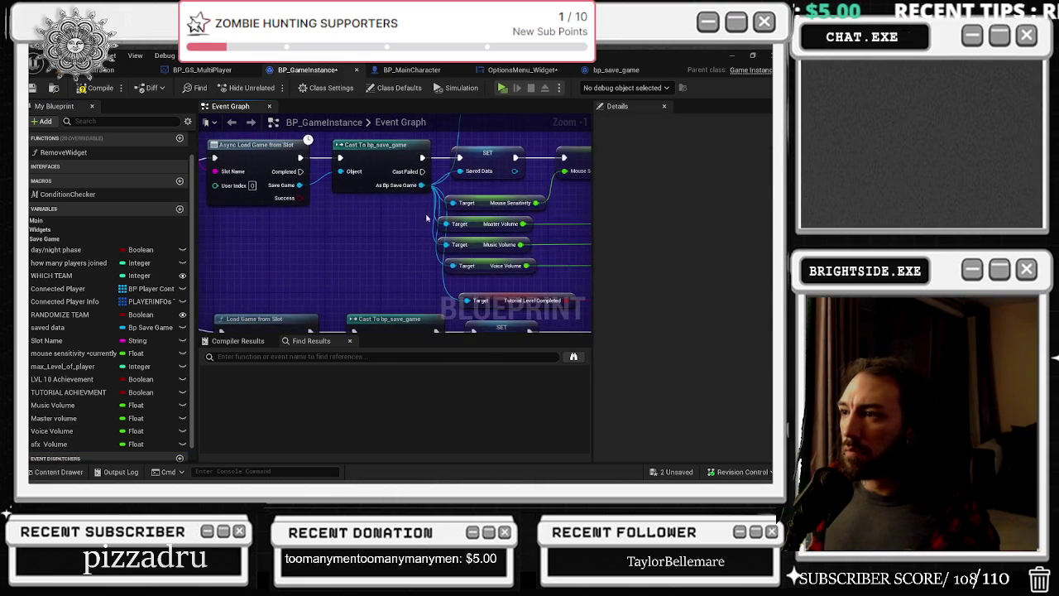
Add a Get SFx Volume from the loaded save game and wire it into the sfx Volume setter
{"action": "left_click_drag", "start_coordinate": [422, 186], "coordinate": [417, 276]}
{"action": "type", "text": "get sfx v"}
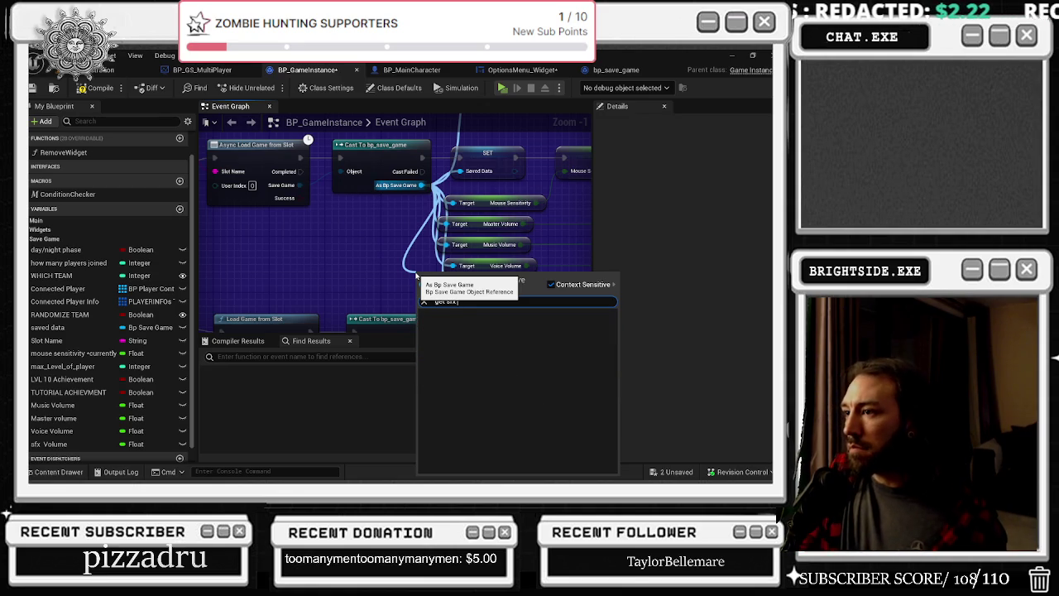
{"action": "key", "text": "Return"}
{"action": "left_click_drag", "start_coordinate": [413, 273], "coordinate": [443, 281]}
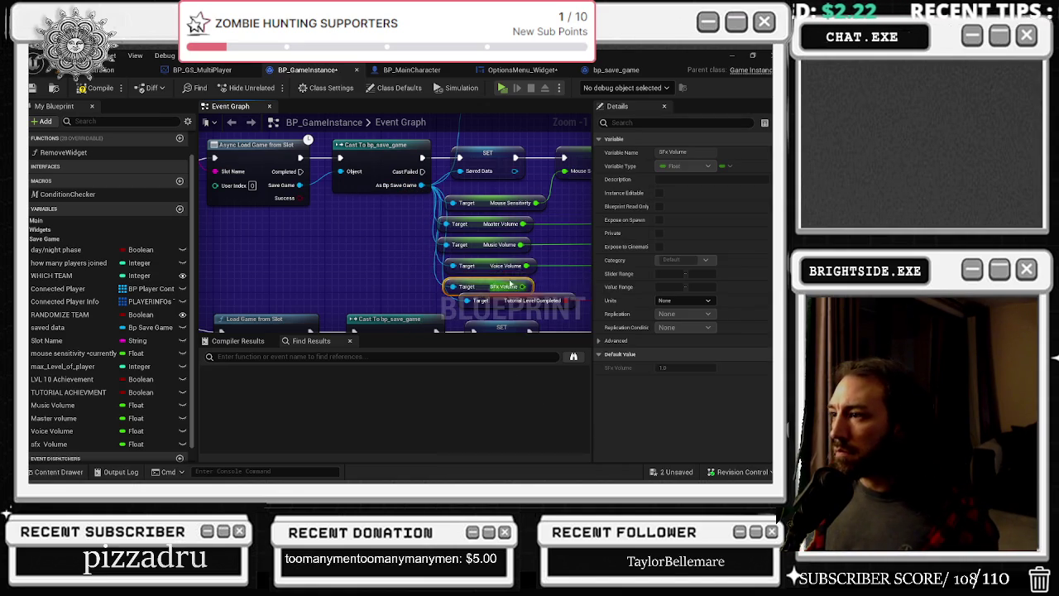
{"action": "mouse_move", "coordinate": [399, 313]}
{"action": "left_mouse_down"}
{"action": "mouse_move", "coordinate": [414, 273]}
{"action": "mouse_move", "coordinate": [461, 239]}
{"action": "mouse_move", "coordinate": [360, 200]}
{"action": "mouse_move", "coordinate": [324, 251]}
{"action": "mouse_move", "coordinate": [317, 307]}
{"action": "left_mouse_up"}
{"action": "left_click", "coordinate": [335, 201]}
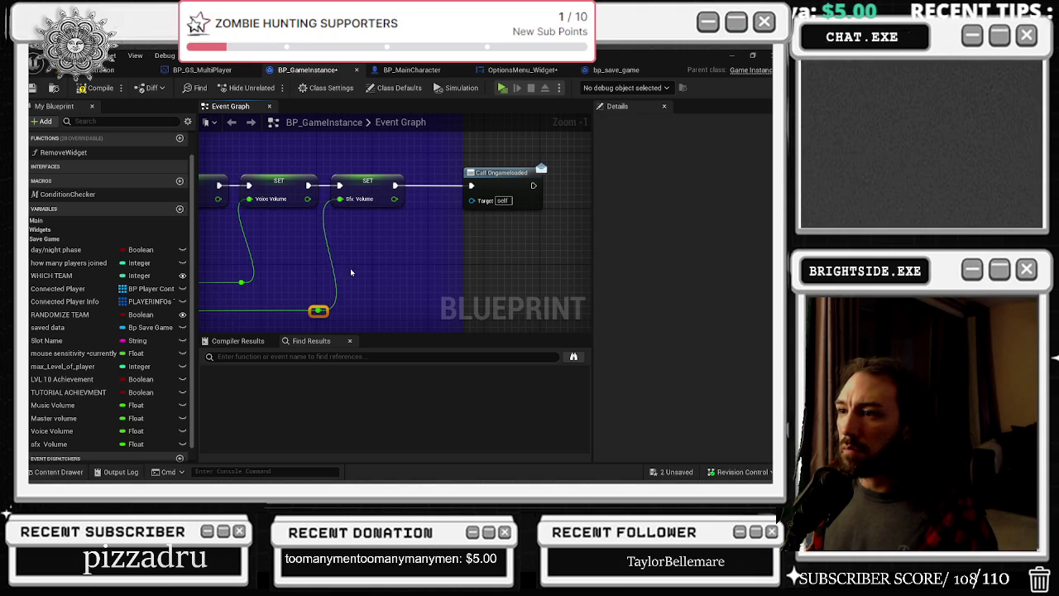
{"action": "scroll", "coordinate": [350, 266], "scroll_direction": "down", "scroll_amount": 2}
{"action": "left_click_drag", "start_coordinate": [350, 266], "coordinate": [407, 206]}
Add another SET sfx Volume node in the lower row, connected from the save-game cast
{"action": "left_click", "coordinate": [424, 142]}
{"action": "key", "text": "ctrl+c"}
{"action": "key", "text": "ctrl+v"}
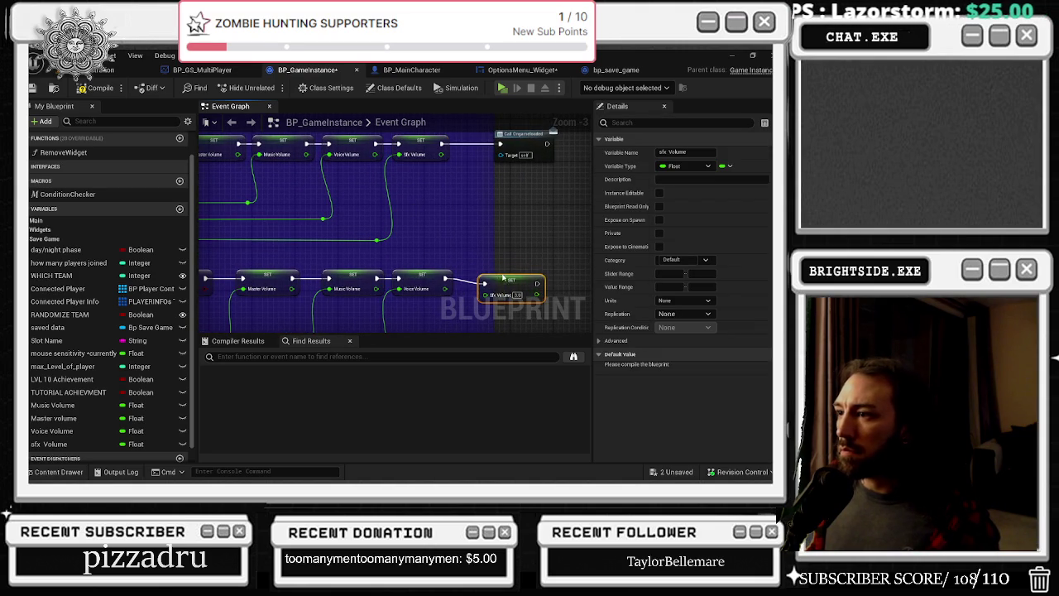
{"action": "left_click_drag", "start_coordinate": [502, 278], "coordinate": [628, 373]}
{"action": "mouse_move", "coordinate": [298, 192]}
{"action": "left_mouse_down"}
{"action": "mouse_move", "coordinate": [331, 278]}
{"action": "mouse_move", "coordinate": [310, 277]}
{"action": "mouse_move", "coordinate": [434, 289]}
{"action": "mouse_move", "coordinate": [479, 163]}
{"action": "left_mouse_up"}
{"action": "type", "text": "set sfx"}
{"action": "key", "text": "Return"}
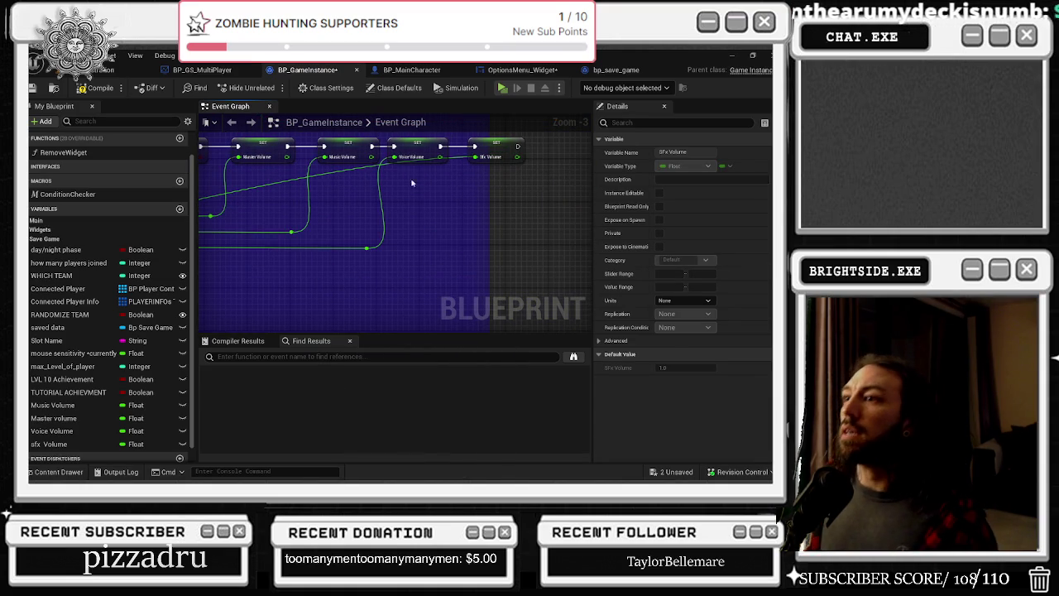
Tidy the SFx wire and SET node placement, then save BP_GameInstance
{"action": "left_click", "coordinate": [348, 177]}
{"action": "left_click_drag", "start_coordinate": [337, 171], "coordinate": [419, 289]}
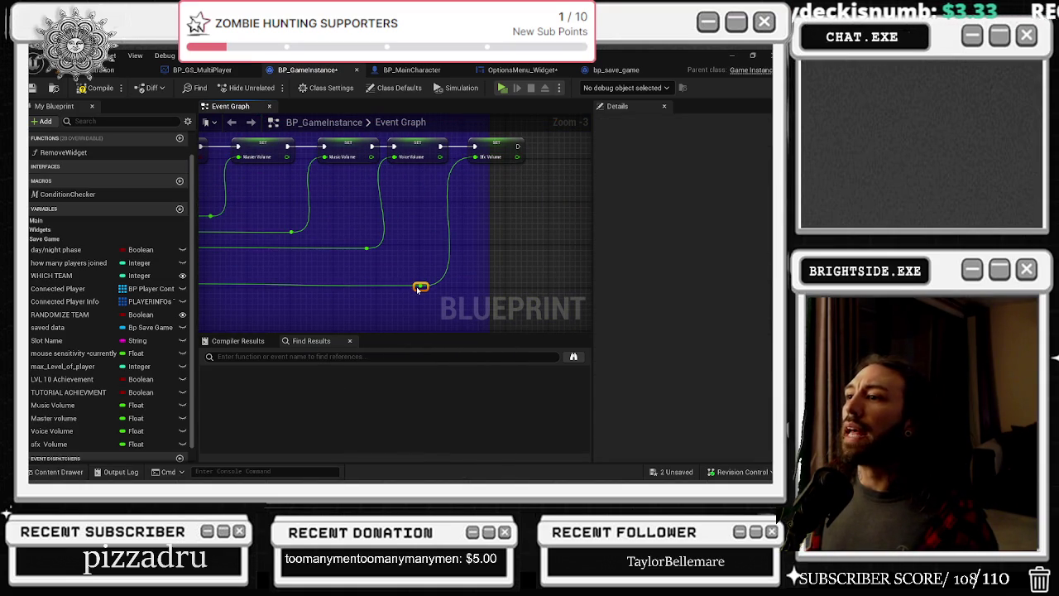
{"action": "mouse_move", "coordinate": [305, 251]}
{"action": "left_mouse_down"}
{"action": "mouse_move", "coordinate": [501, 204]}
{"action": "mouse_move", "coordinate": [398, 78]}
{"action": "mouse_move", "coordinate": [386, 82]}
{"action": "mouse_move", "coordinate": [381, 152]}
{"action": "left_mouse_up"}
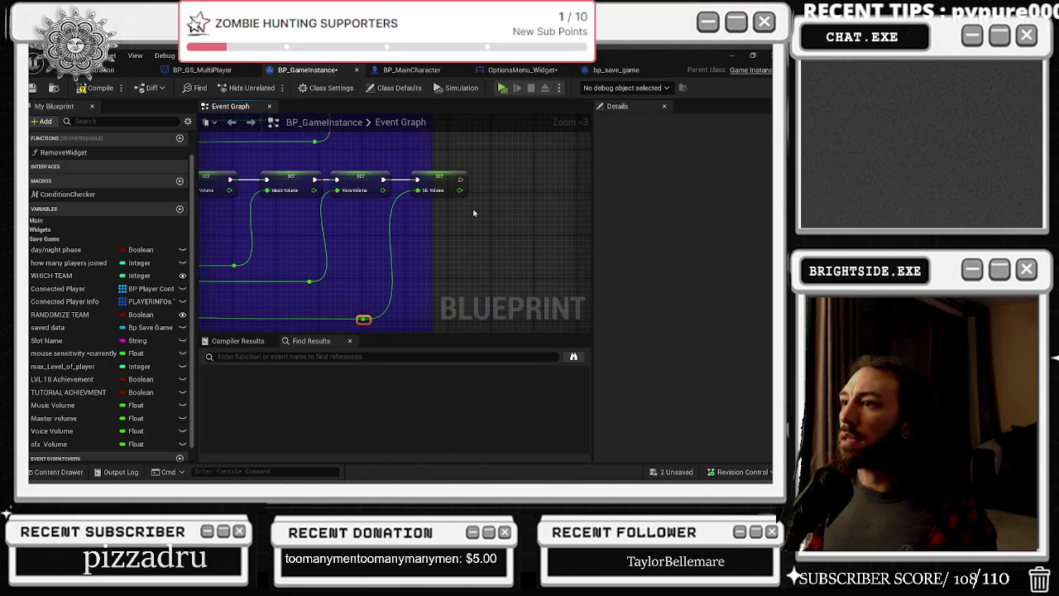
{"action": "left_click", "coordinate": [439, 184]}
{"action": "mouse_move", "coordinate": [335, 209]}
{"action": "left_mouse_down"}
{"action": "mouse_move", "coordinate": [355, 216]}
{"action": "mouse_move", "coordinate": [364, 206]}
{"action": "mouse_move", "coordinate": [353, 202]}
{"action": "left_mouse_up"}
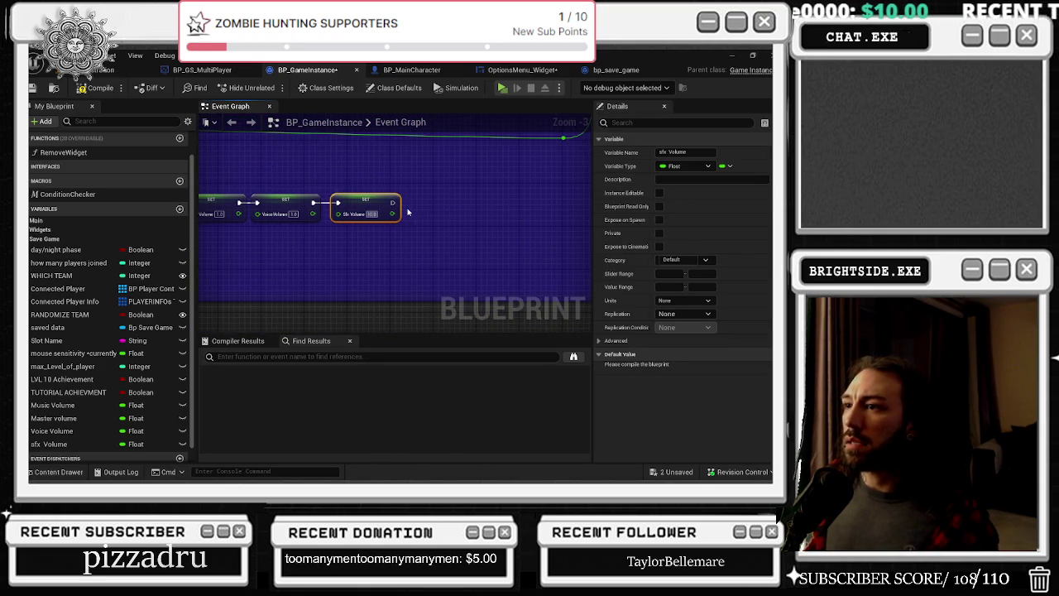
{"action": "left_click", "coordinate": [419, 195]}
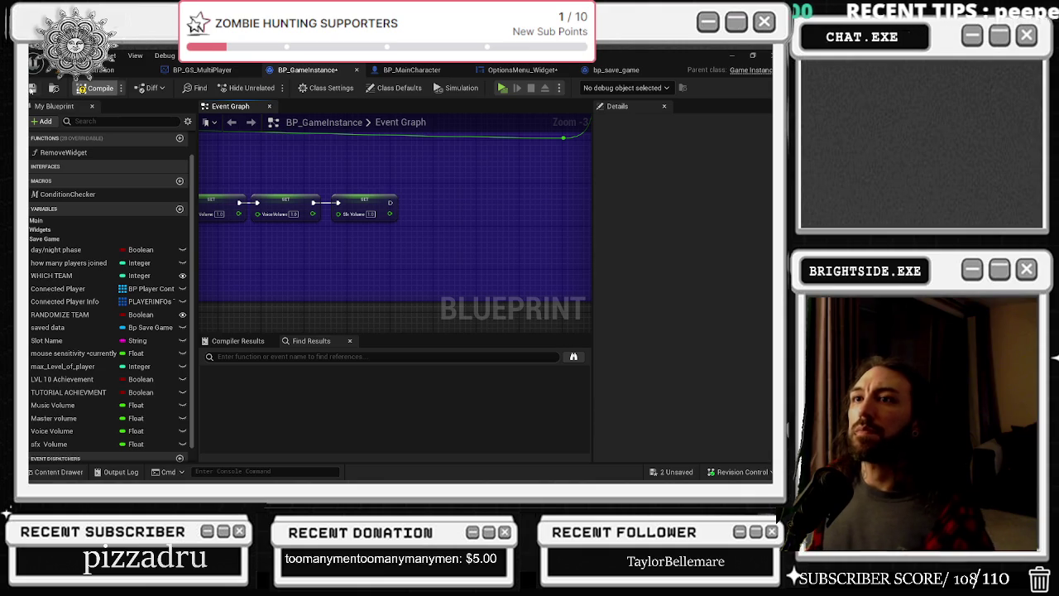
{"action": "left_click", "coordinate": [33, 88]}
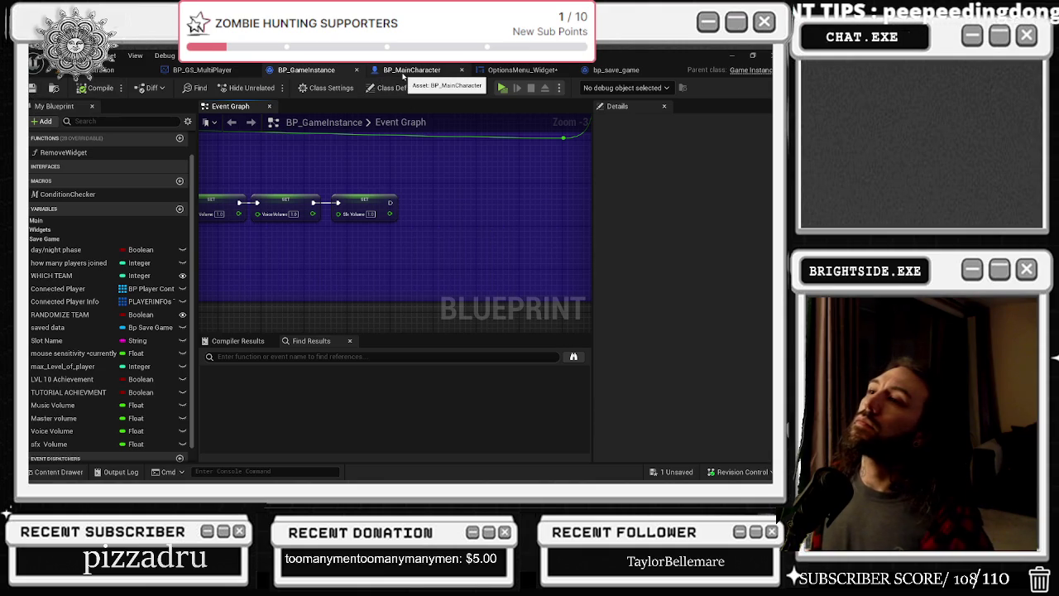
{"action": "left_click", "coordinate": [519, 70]}
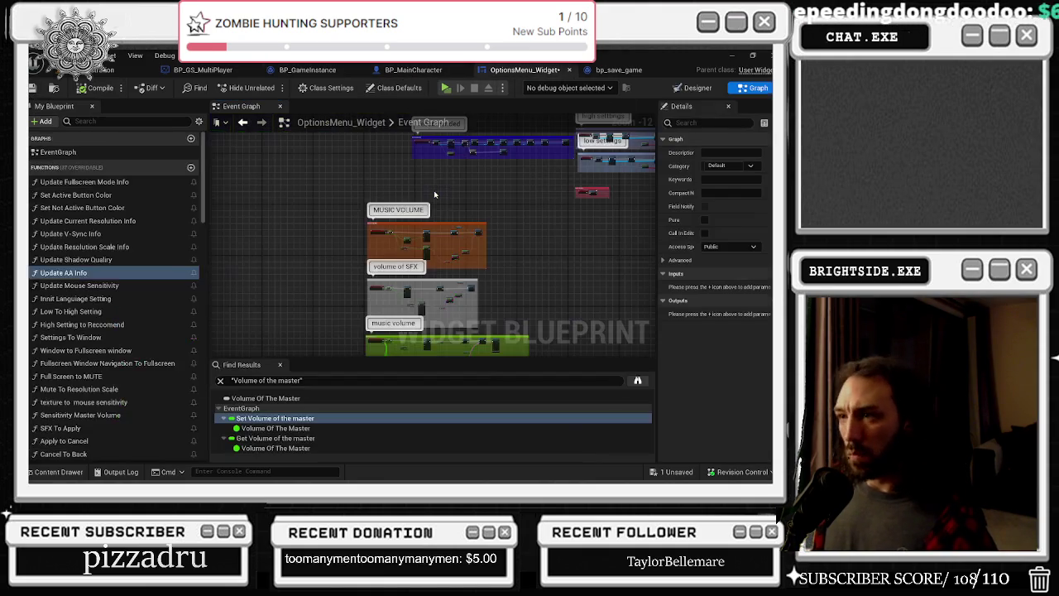
Connect a Volume of the SFX getter to Savesensitivity's SFX Volume pin in OptionsMenu_Widget and compile
{"action": "left_click_drag", "start_coordinate": [484, 223], "coordinate": [409, 387]}
{"action": "mouse_move", "coordinate": [463, 248]}
{"action": "left_mouse_down"}
{"action": "mouse_move", "coordinate": [361, 323]}
{"action": "mouse_move", "coordinate": [275, 268]}
{"action": "mouse_move", "coordinate": [279, 368]}
{"action": "left_mouse_up"}
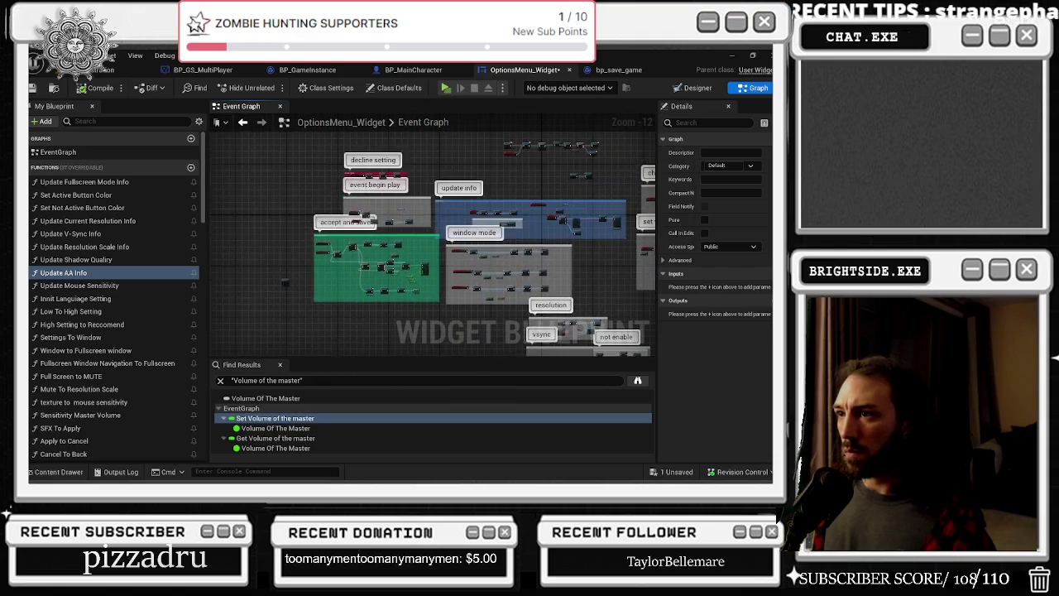
{"action": "scroll", "coordinate": [411, 265], "scroll_direction": "up", "scroll_amount": 6}
{"action": "scroll", "coordinate": [429, 297], "scroll_direction": "up", "scroll_amount": 5}
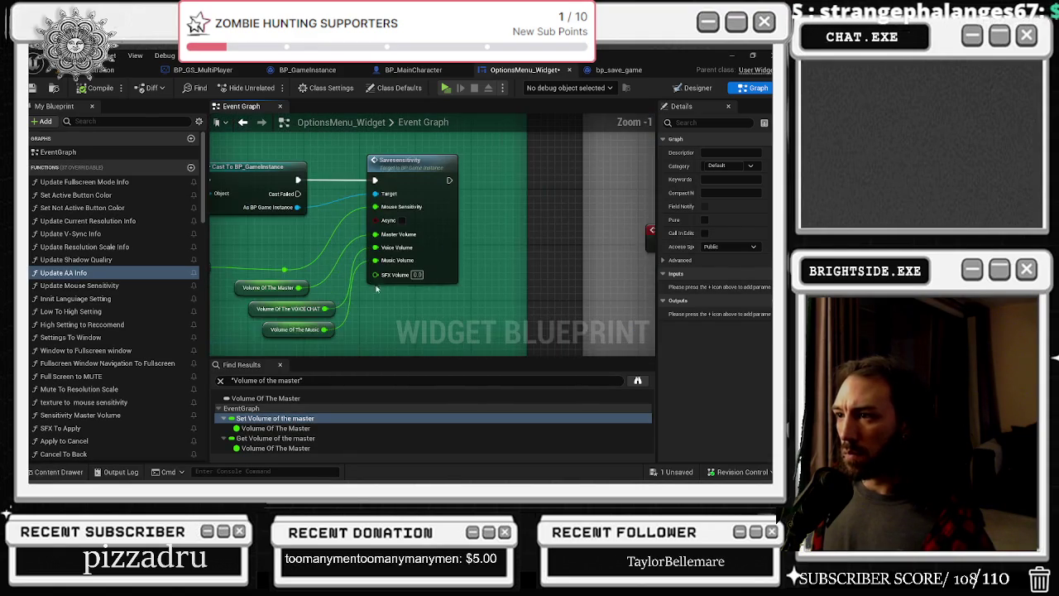
{"action": "left_click", "coordinate": [104, 121]}
{"action": "type", "text": "sfx"}
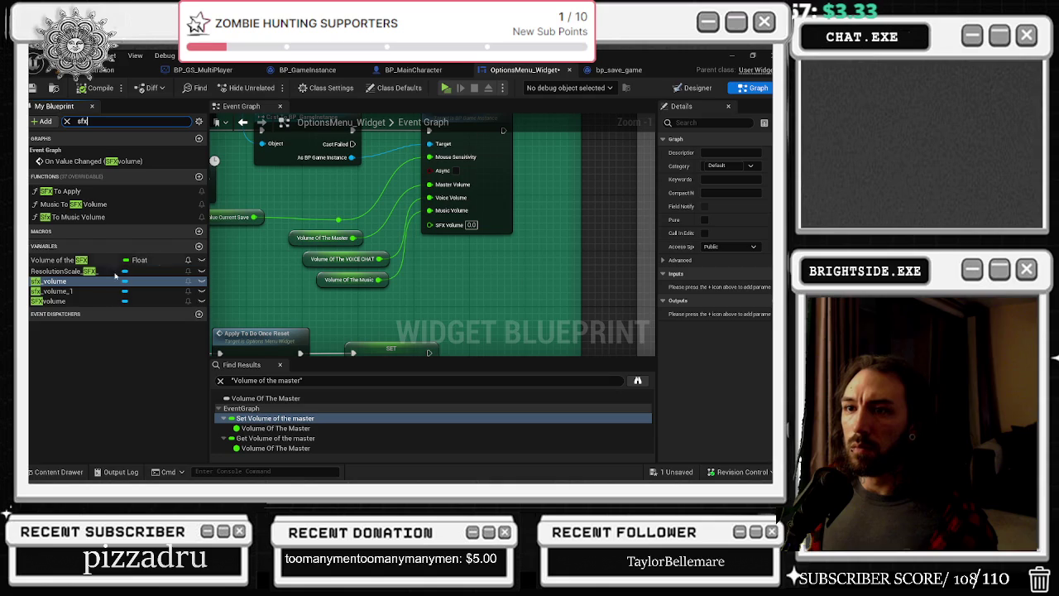
{"action": "left_click", "coordinate": [91, 261]}
{"action": "mouse_move", "coordinate": [91, 263]}
{"action": "left_mouse_down"}
{"action": "mouse_move", "coordinate": [381, 321]}
{"action": "mouse_move", "coordinate": [343, 307]}
{"action": "mouse_move", "coordinate": [430, 236]}
{"action": "mouse_move", "coordinate": [429, 224]}
{"action": "left_mouse_up"}
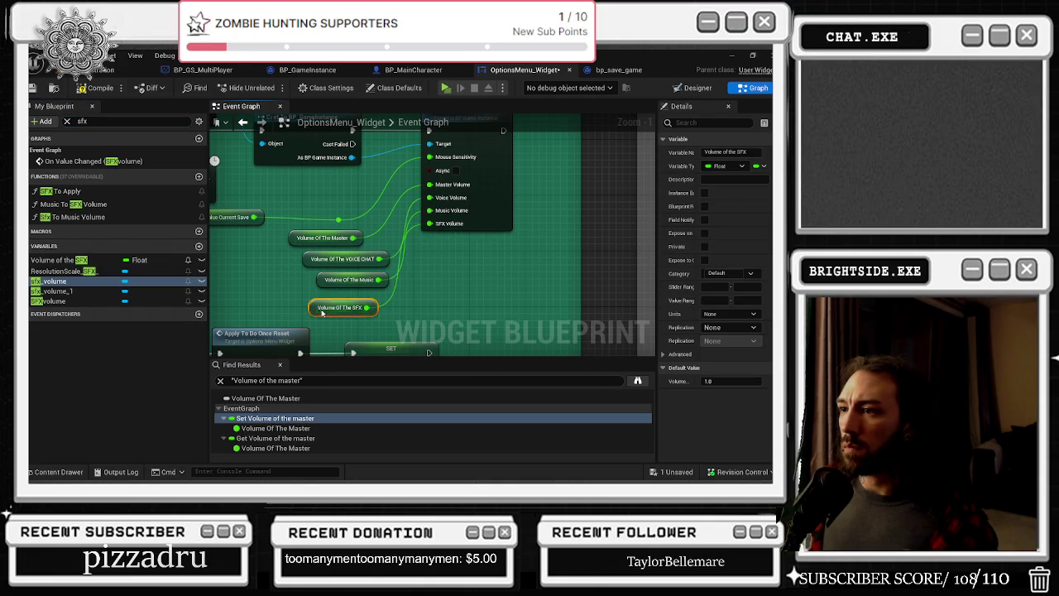
{"action": "left_click_drag", "start_coordinate": [323, 313], "coordinate": [335, 313]}
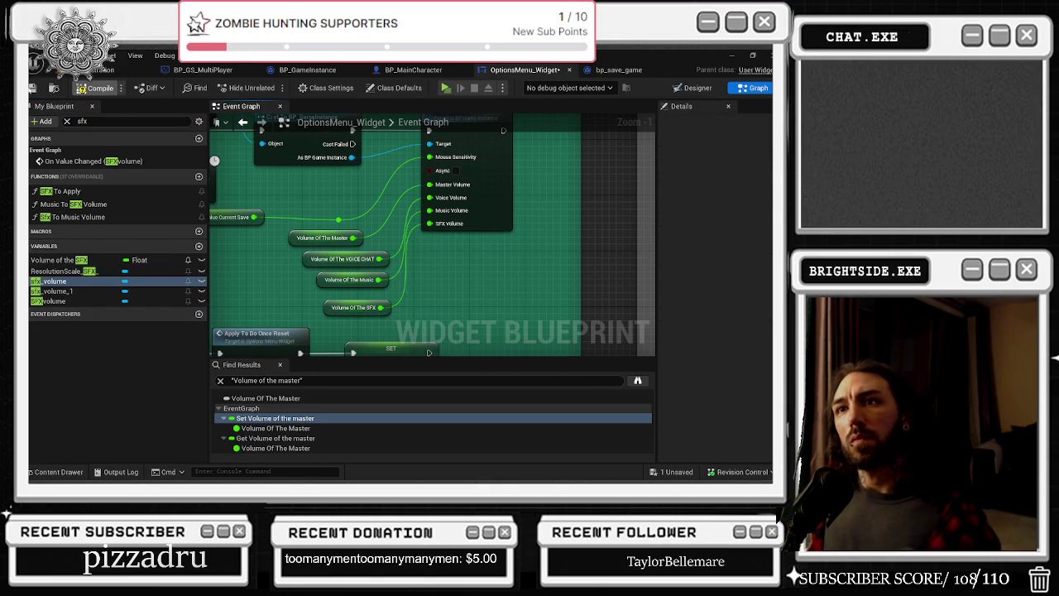
{"action": "left_click", "coordinate": [100, 88]}
{"action": "left_click", "coordinate": [107, 69]}
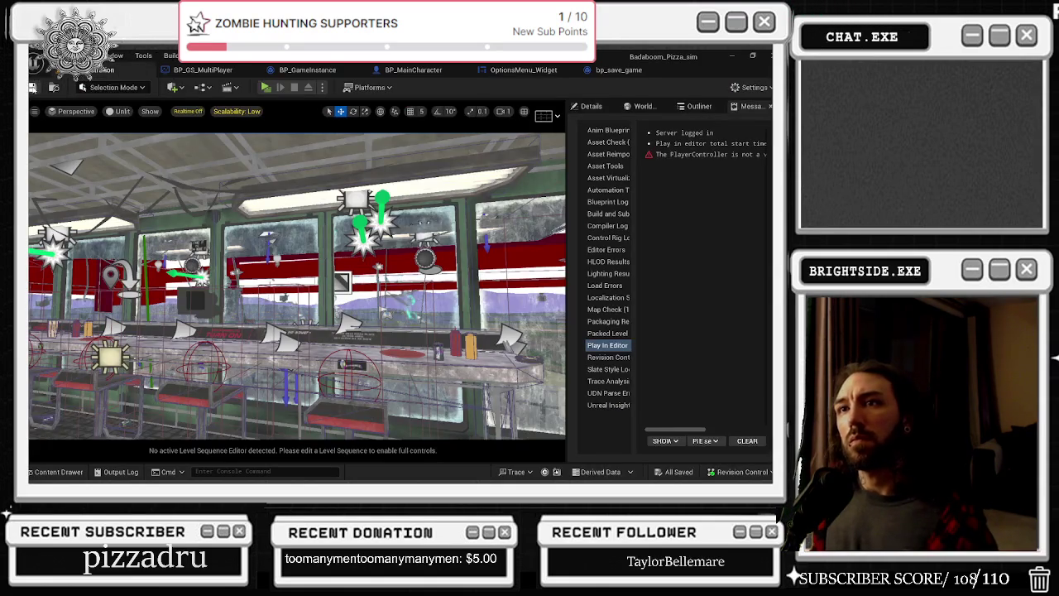
Save everything, then in a play-test drag Master Volume down to 0% and exit the menus
{"action": "left_click", "coordinate": [32, 88]}
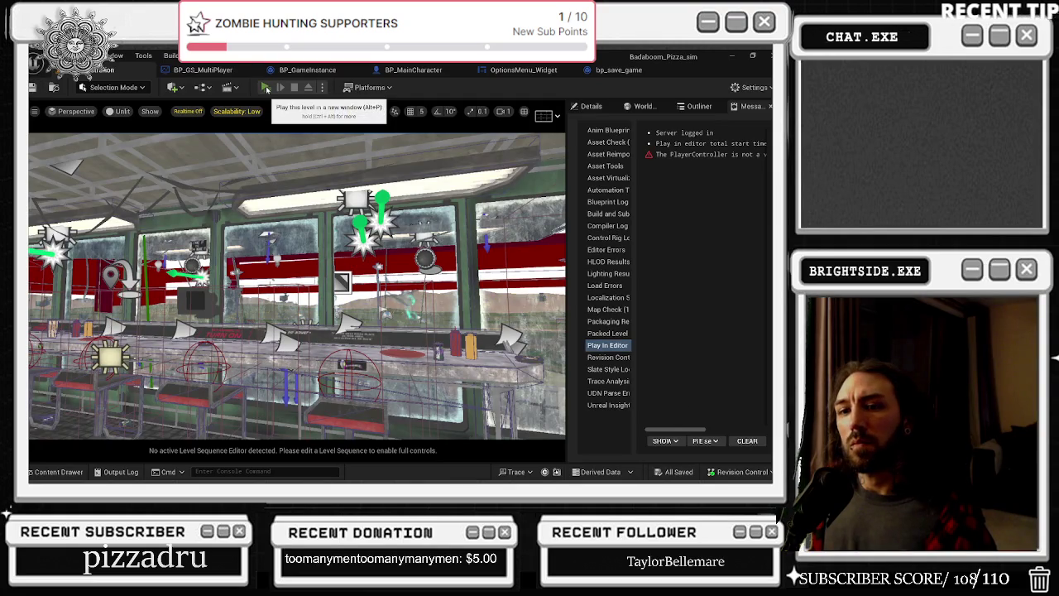
{"action": "left_click", "coordinate": [265, 88]}
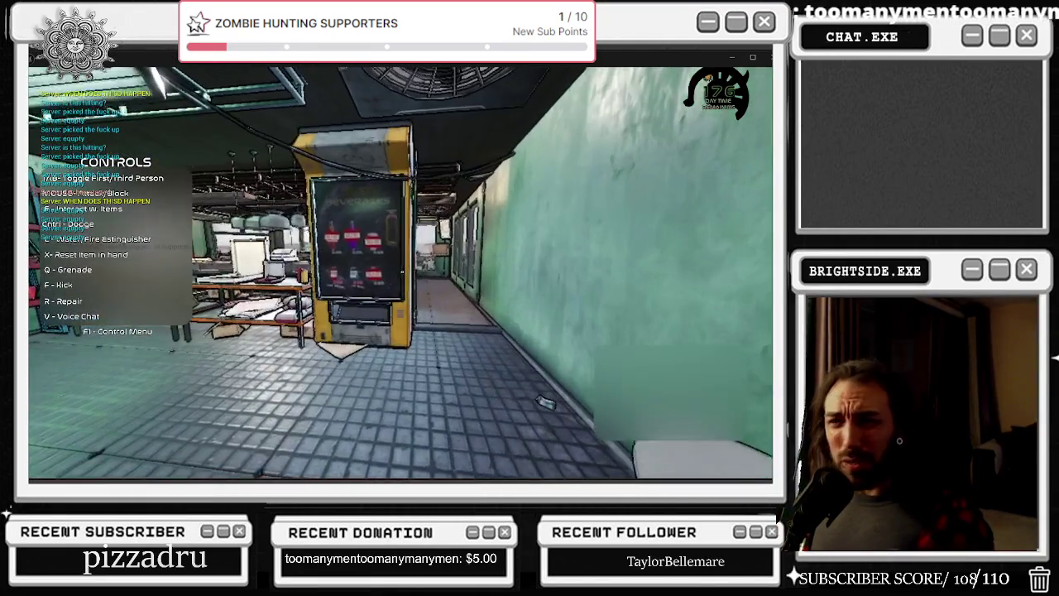
{"action": "key", "text": "Escape"}
{"action": "left_click", "coordinate": [417, 225]}
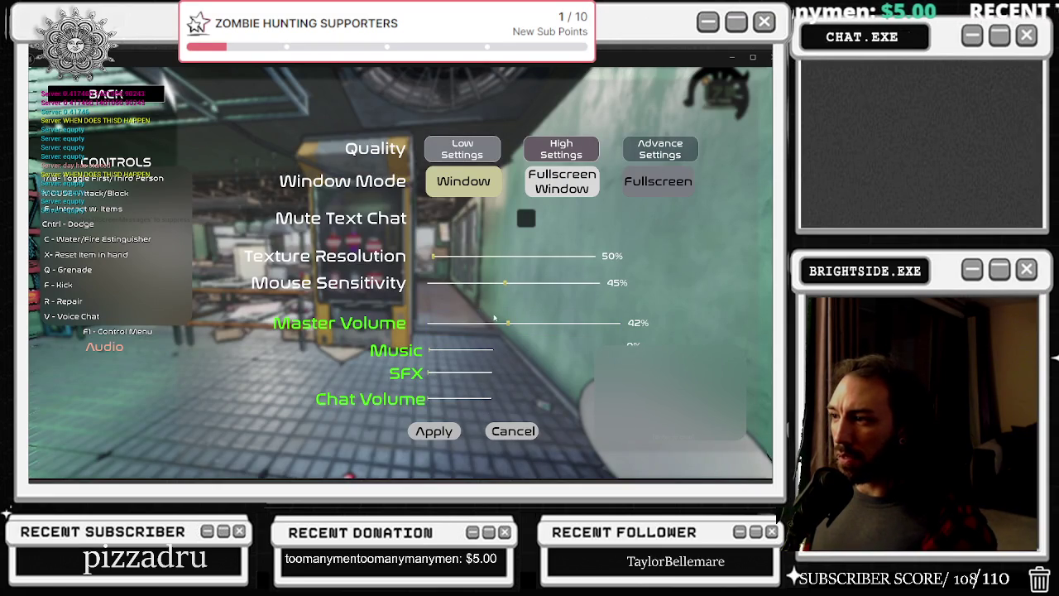
{"action": "left_click_drag", "start_coordinate": [506, 323], "coordinate": [417, 334]}
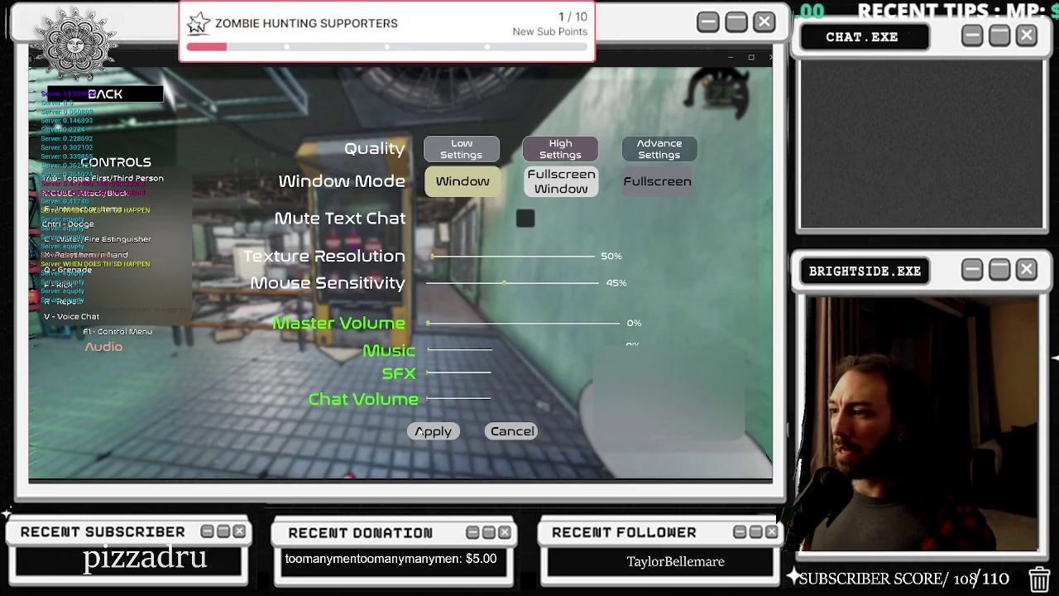
{"action": "left_click", "coordinate": [105, 93]}
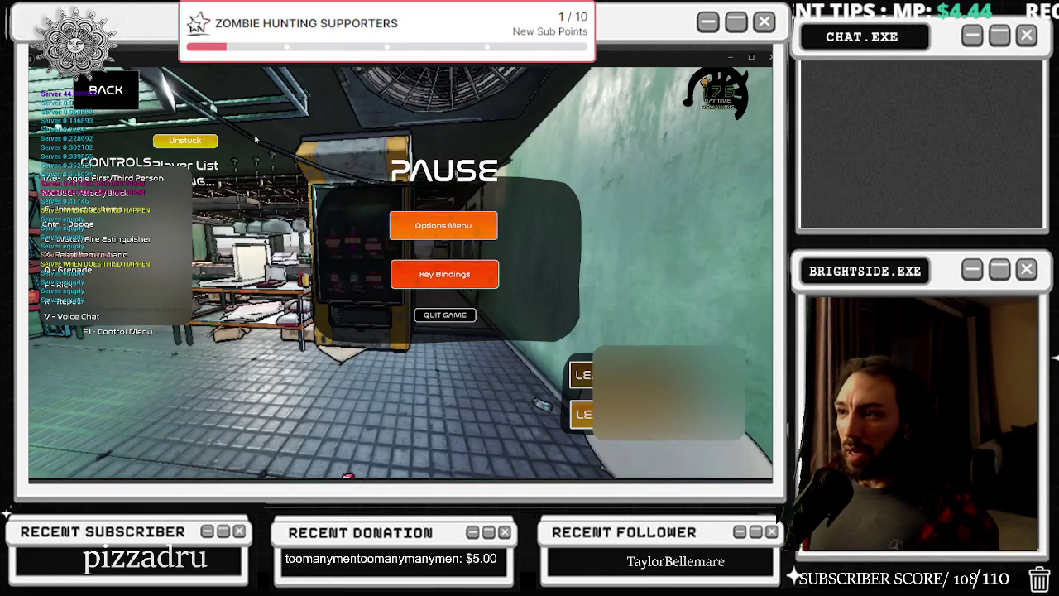
{"action": "key", "text": "Escape"}
{"action": "key", "text": "Escape"}
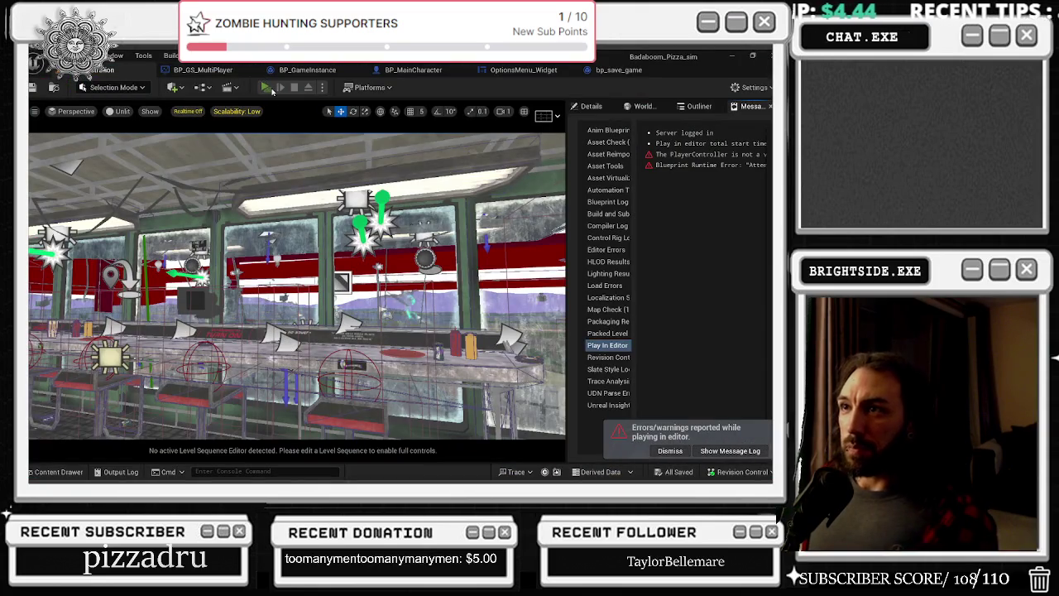
{"action": "left_click", "coordinate": [270, 89]}
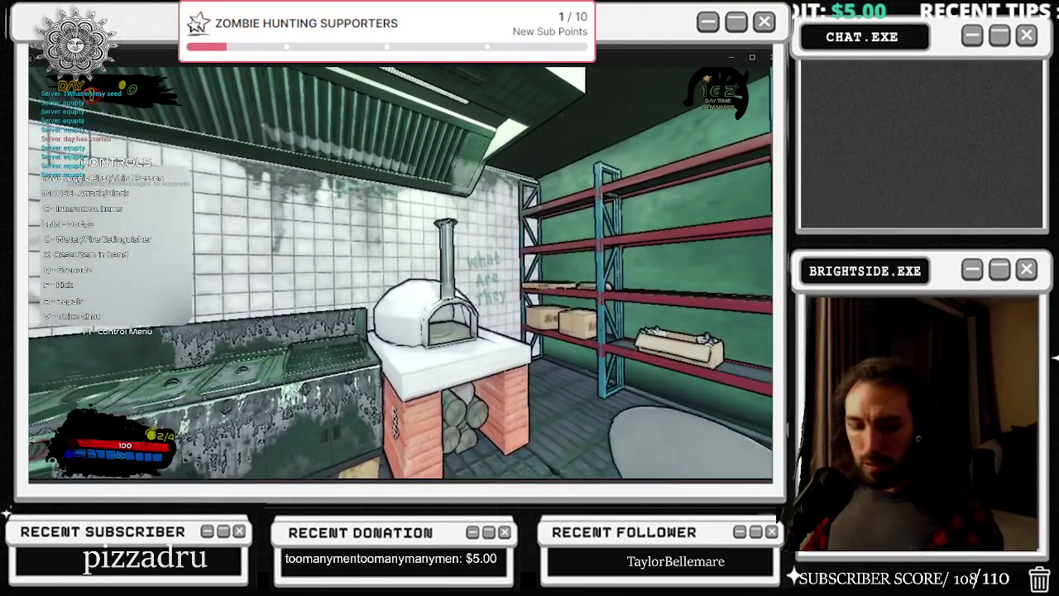
Confirm Options reloads Master Volume at 0%, then raise it to 35%
{"action": "key", "text": "Escape"}
{"action": "left_click", "coordinate": [435, 222]}
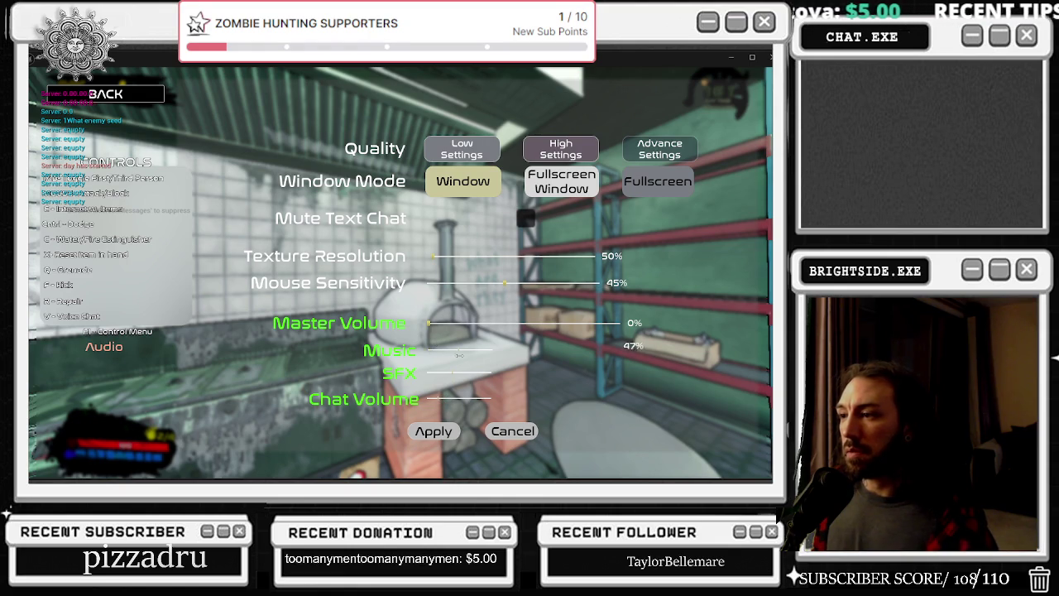
{"action": "left_click_drag", "start_coordinate": [430, 324], "coordinate": [494, 324]}
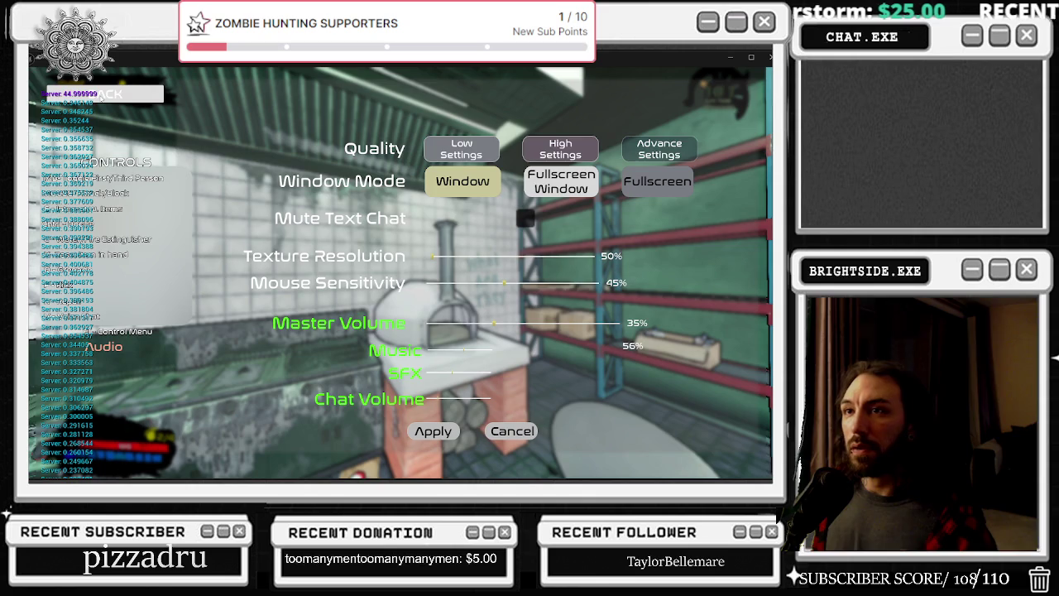
{"action": "left_click", "coordinate": [106, 93]}
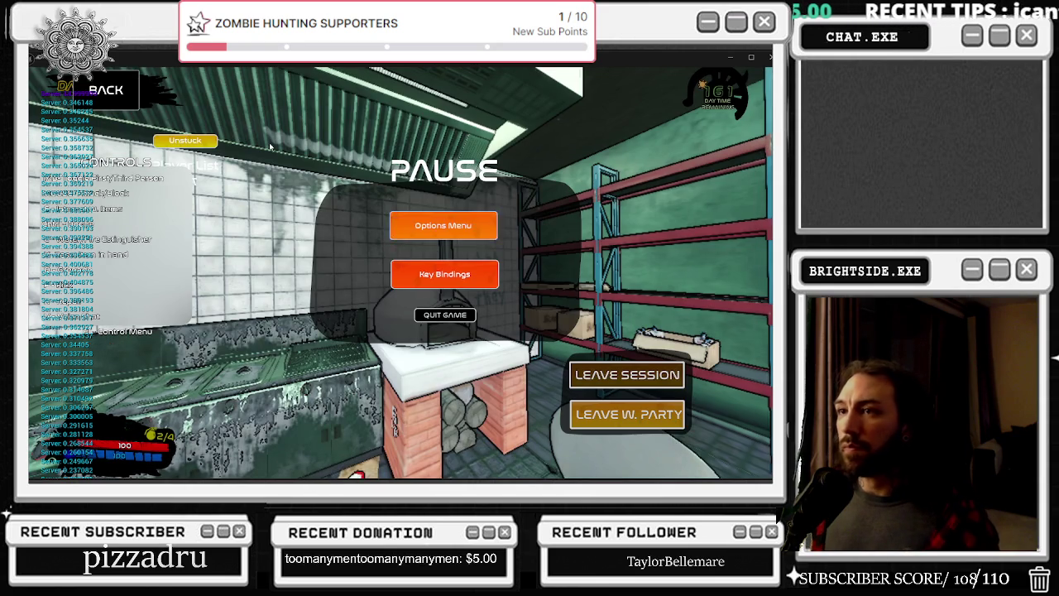
{"action": "key", "text": "Escape"}
{"action": "key", "text": "Escape"}
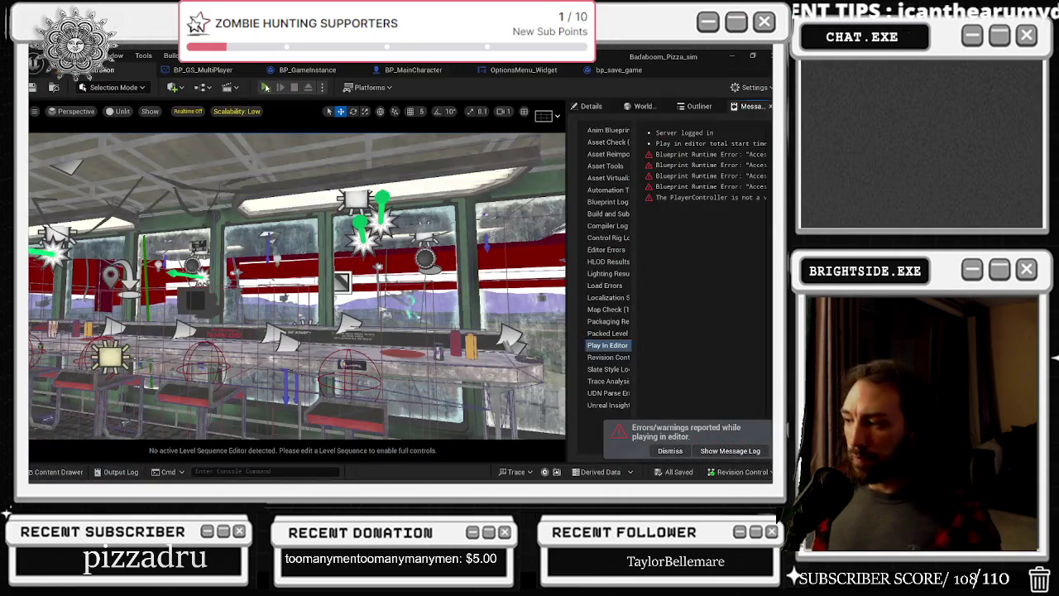
Replay to verify Master Volume stays at 35%, then stop and open BP_GameInstance
{"action": "left_click", "coordinate": [266, 86]}
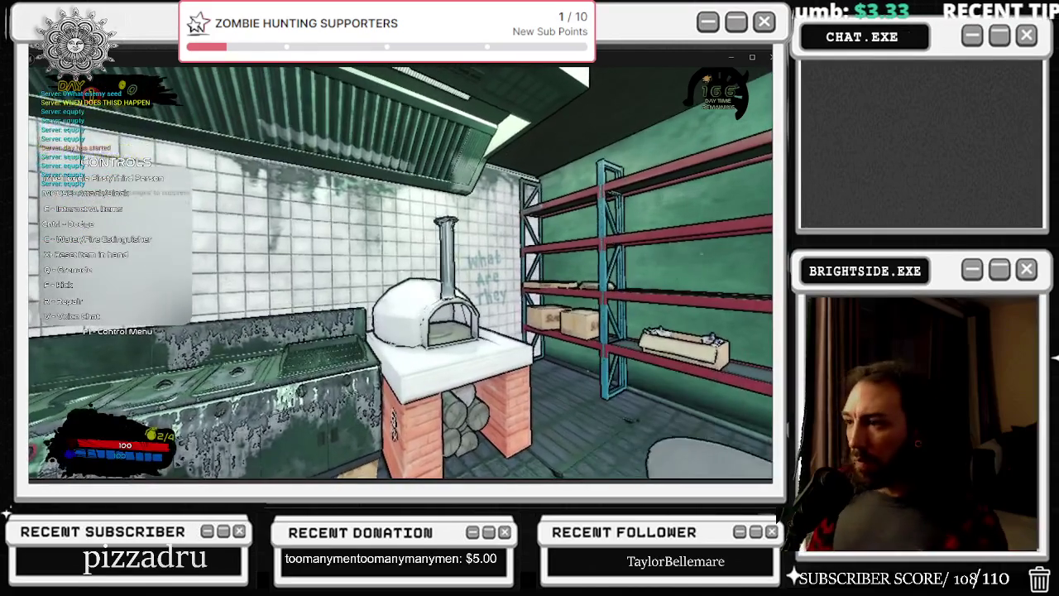
{"action": "key", "text": "Escape"}
{"action": "left_click", "coordinate": [425, 234]}
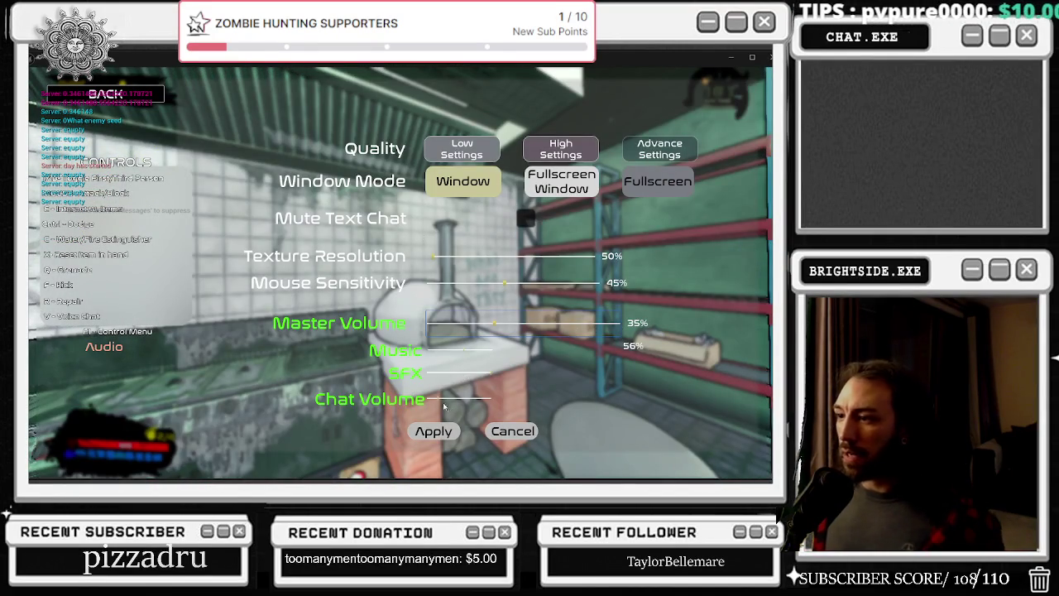
{"action": "key", "text": "Escape"}
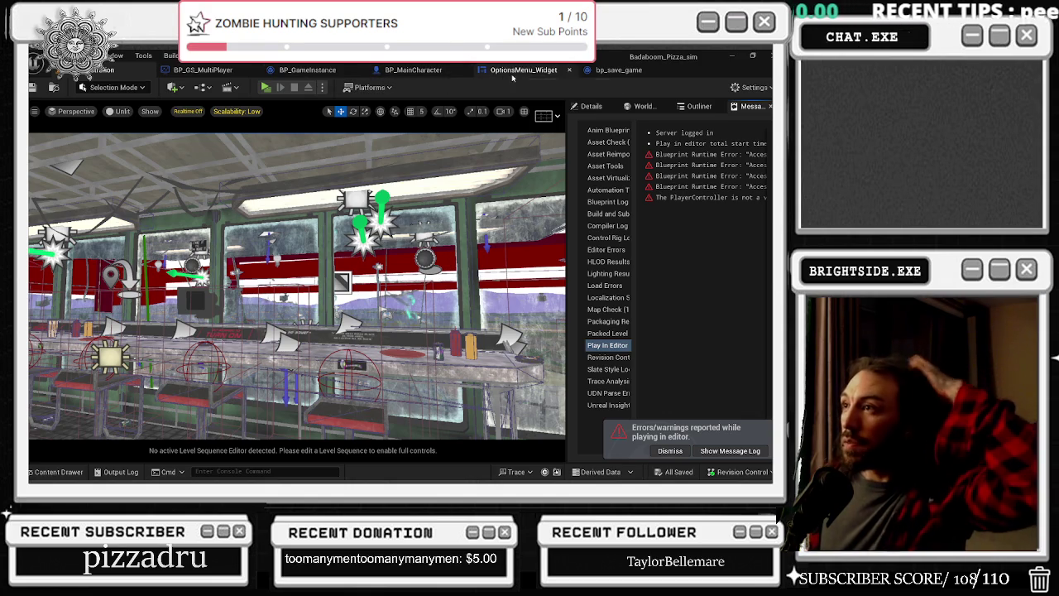
{"action": "left_click", "coordinate": [306, 70]}
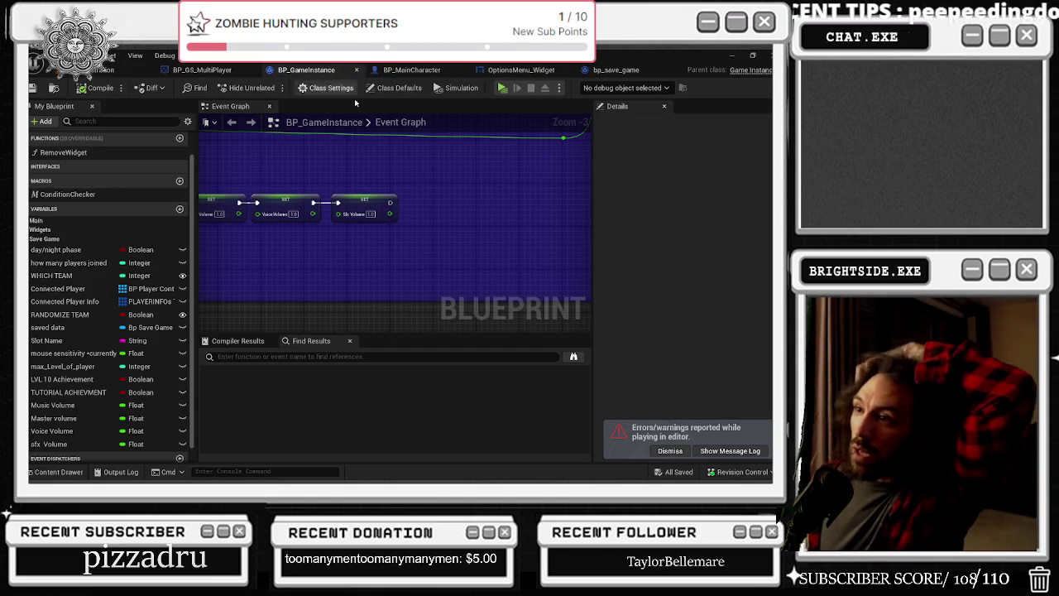
In OptionsMenu_Widget's graph, add a Get Sfx Volume node from the game instance near the UPDATE Values Of Sounds event
{"action": "scroll", "coordinate": [411, 179], "scroll_direction": "down", "scroll_amount": 9}
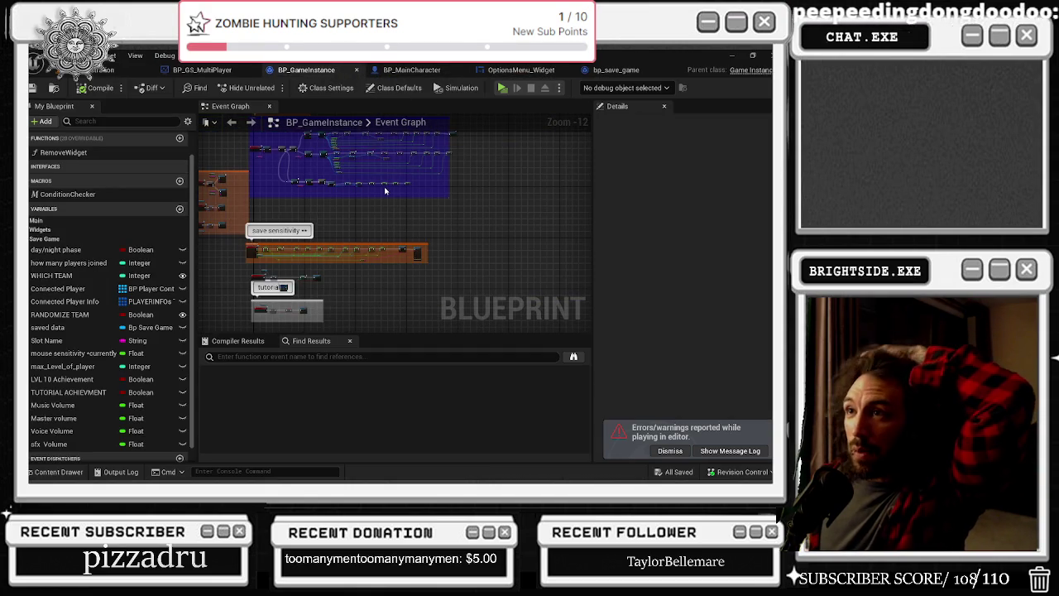
{"action": "left_click", "coordinate": [521, 70]}
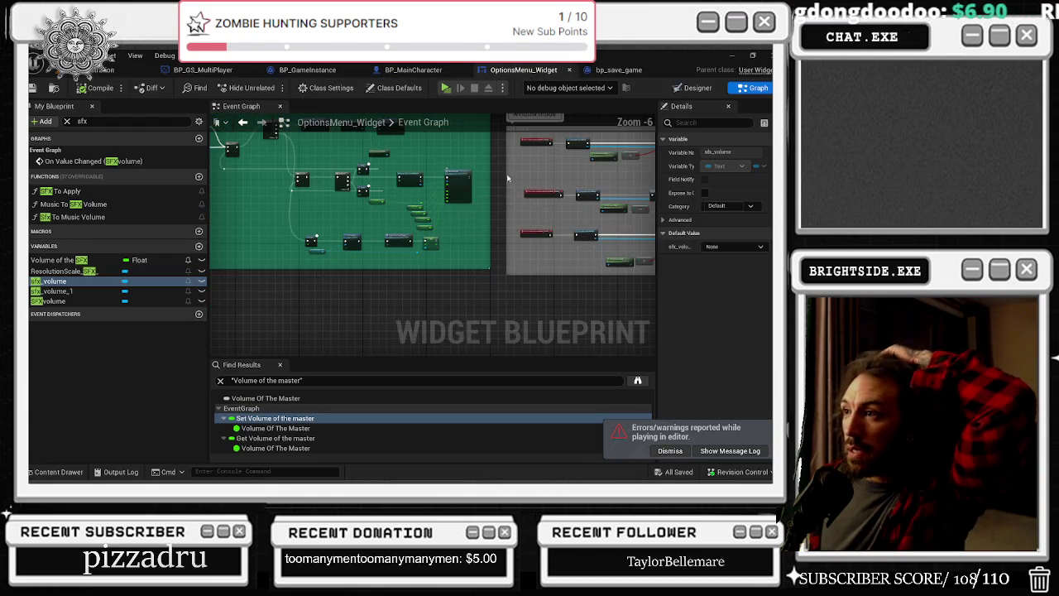
{"action": "left_click", "coordinate": [307, 284]}
{"action": "scroll", "coordinate": [354, 285], "scroll_direction": "up", "scroll_amount": 5}
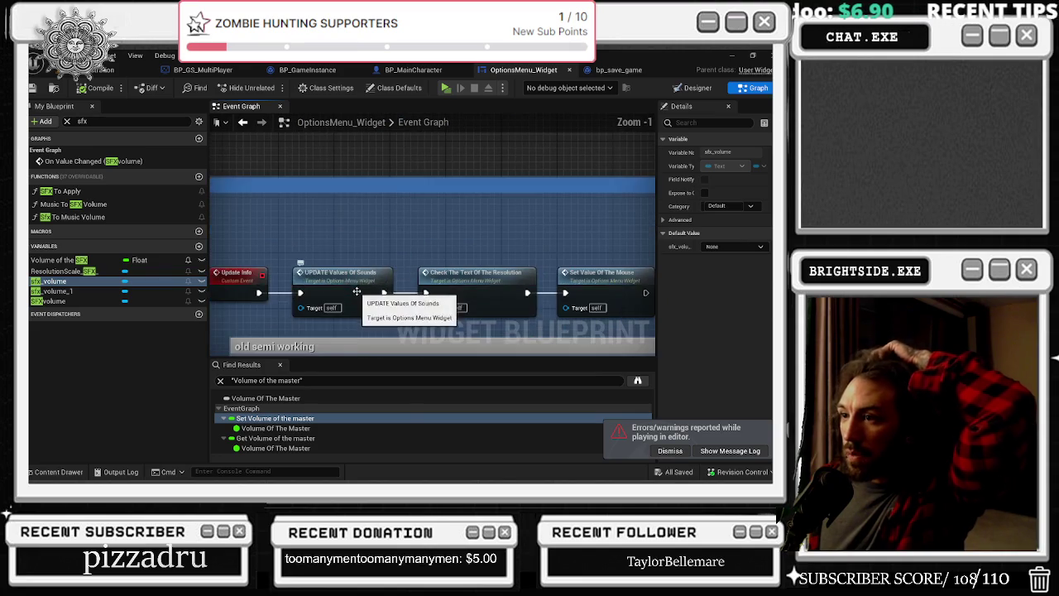
{"action": "mouse_move", "coordinate": [354, 284]}
{"action": "left_mouse_down"}
{"action": "mouse_move", "coordinate": [363, 265]}
{"action": "mouse_move", "coordinate": [306, 281]}
{"action": "mouse_move", "coordinate": [321, 248]}
{"action": "mouse_move", "coordinate": [382, 327]}
{"action": "left_mouse_up"}
{"action": "type", "text": "get sfx"}
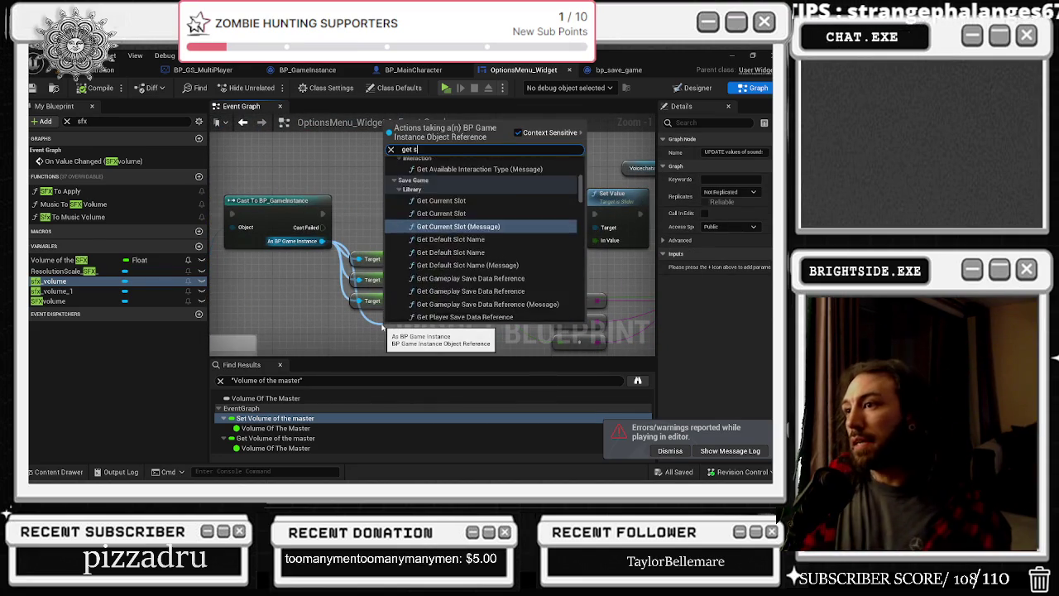
{"action": "key", "text": "Return"}
Make room and add a Set Value node for the SFXVolume slider
{"action": "scroll", "coordinate": [355, 241], "scroll_direction": "down", "scroll_amount": 2}
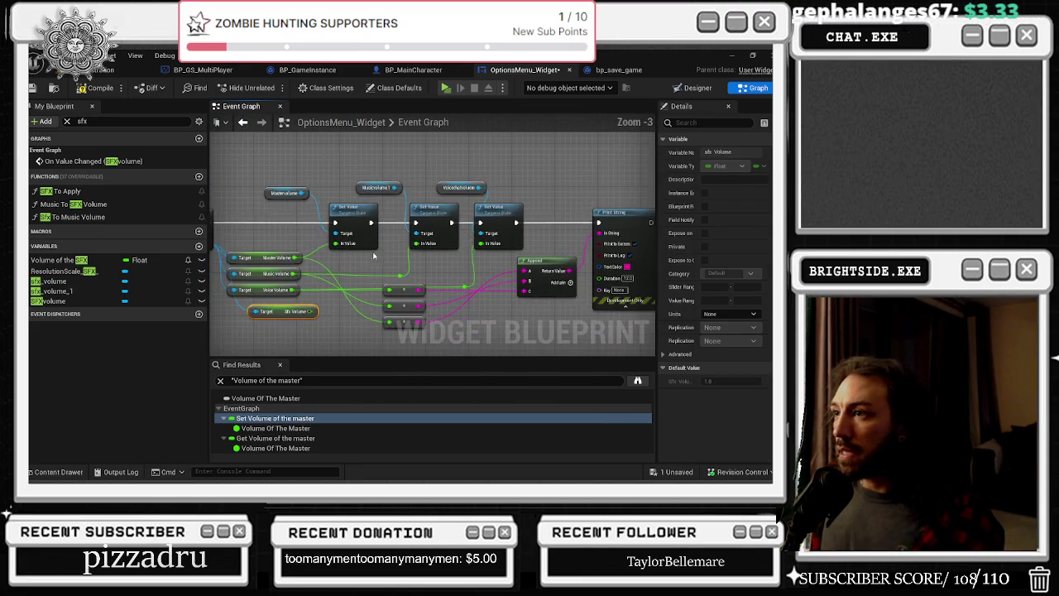
{"action": "left_click_drag", "start_coordinate": [519, 208], "coordinate": [610, 209]}
{"action": "mouse_move", "coordinate": [426, 267]}
{"action": "left_mouse_down"}
{"action": "mouse_move", "coordinate": [442, 294]}
{"action": "mouse_move", "coordinate": [583, 309]}
{"action": "left_mouse_up"}
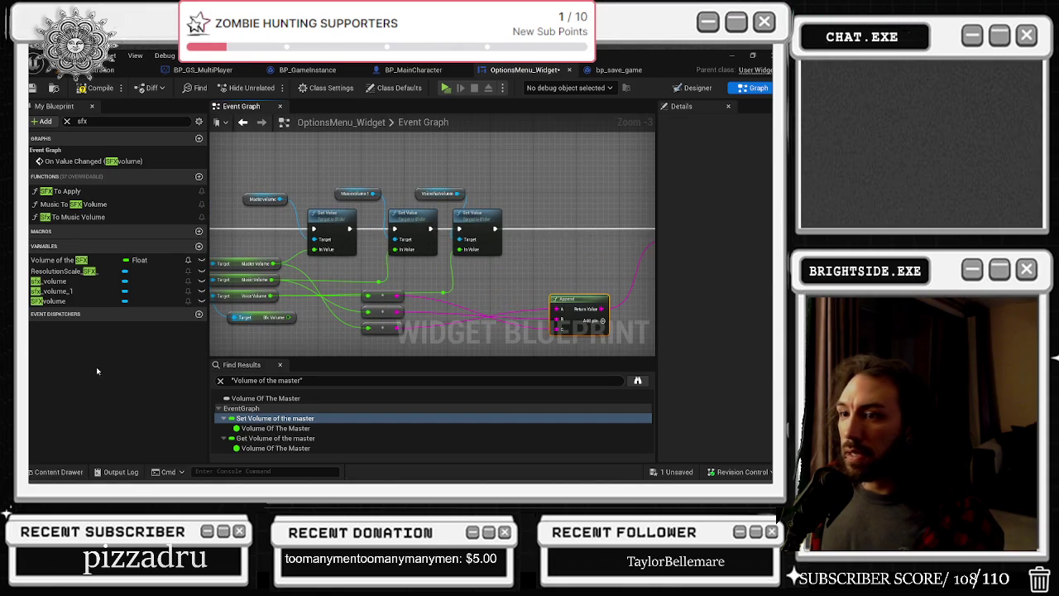
{"action": "left_click", "coordinate": [50, 300]}
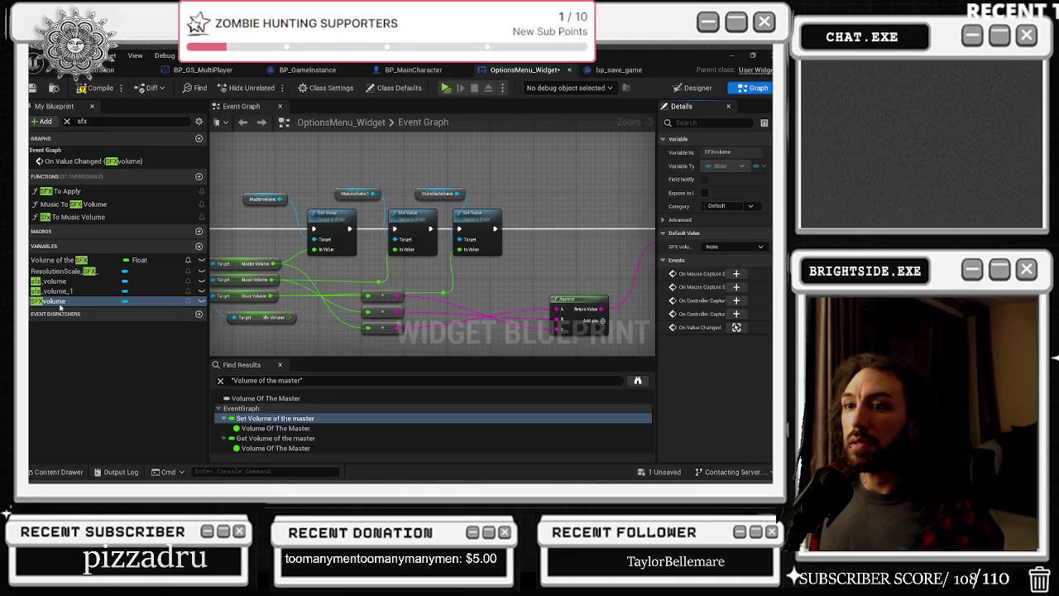
{"action": "mouse_move", "coordinate": [50, 300]}
{"action": "left_mouse_down"}
{"action": "mouse_move", "coordinate": [507, 199]}
{"action": "mouse_move", "coordinate": [543, 224]}
{"action": "mouse_move", "coordinate": [529, 220]}
{"action": "left_mouse_up"}
{"action": "type", "text": "set"}
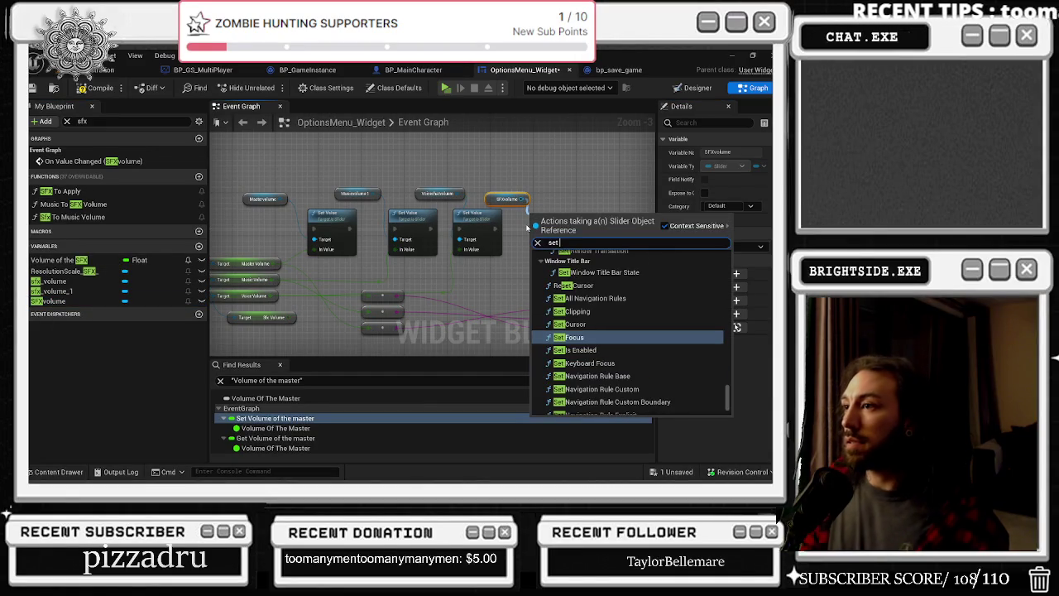
{"action": "type", "text": " value"}
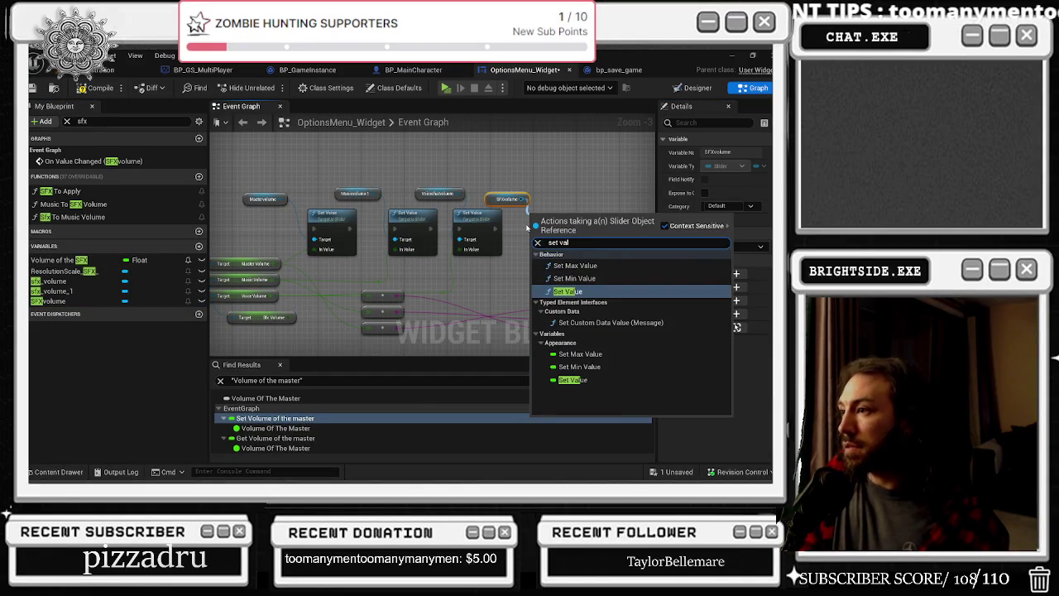
{"action": "key", "text": "Return"}
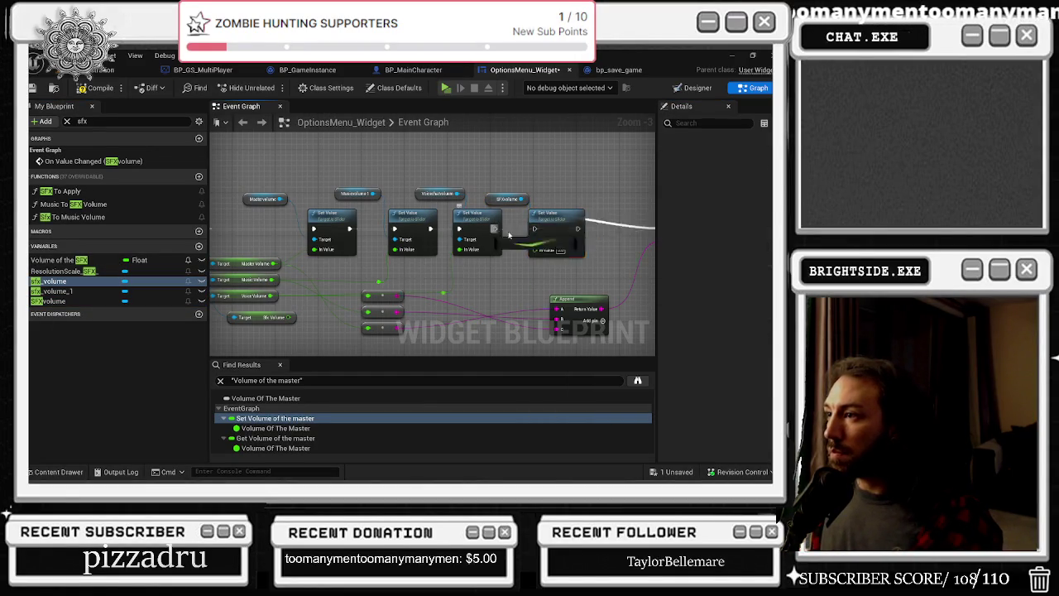
Align the SFX Set Value node and feed it the saved Sfx Volume
{"action": "left_click", "coordinate": [506, 199]}
{"action": "left_click_drag", "start_coordinate": [501, 229], "coordinate": [510, 229]}
{"action": "mouse_move", "coordinate": [289, 316]}
{"action": "left_mouse_down"}
{"action": "mouse_move", "coordinate": [534, 261]}
{"action": "mouse_move", "coordinate": [535, 249]}
{"action": "left_mouse_up"}
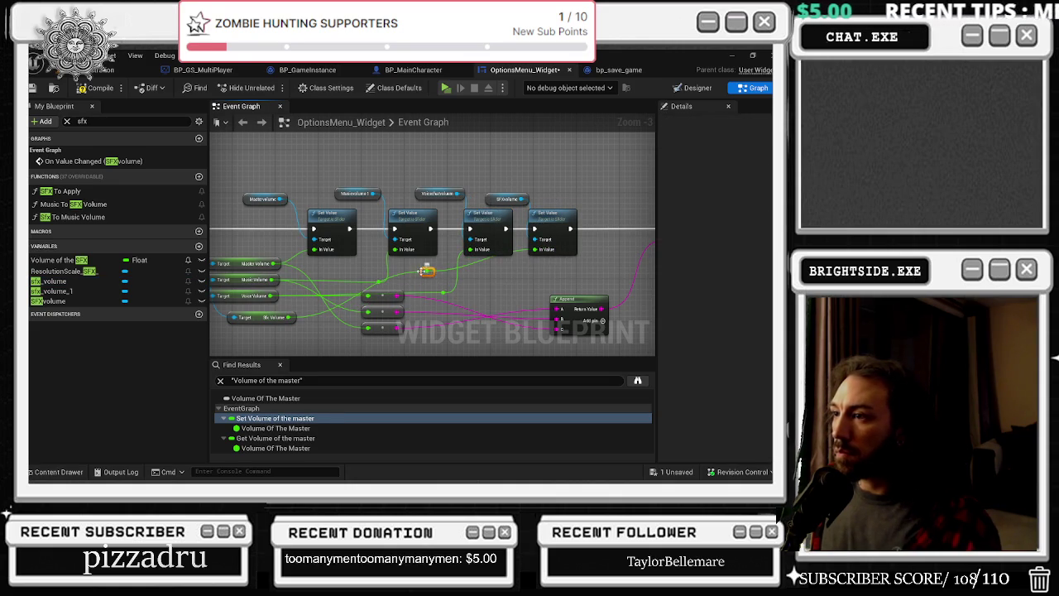
Add a fourth Append input with a pasted float-to-string conversion node below the others
{"action": "left_click", "coordinate": [601, 322]}
{"action": "left_click_drag", "start_coordinate": [370, 322], "coordinate": [388, 309]}
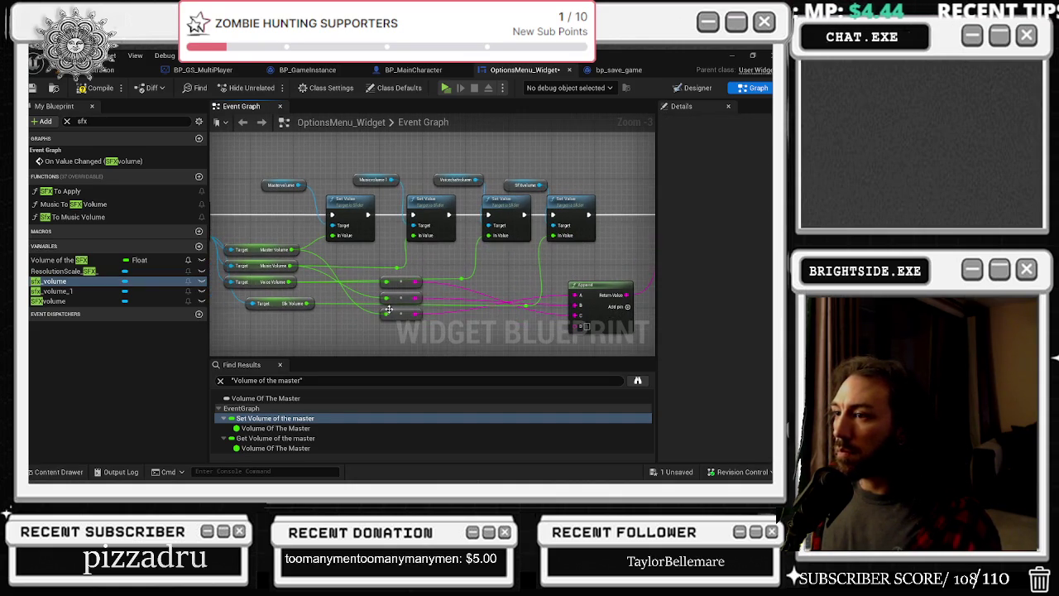
{"action": "key", "text": "ctrl+v"}
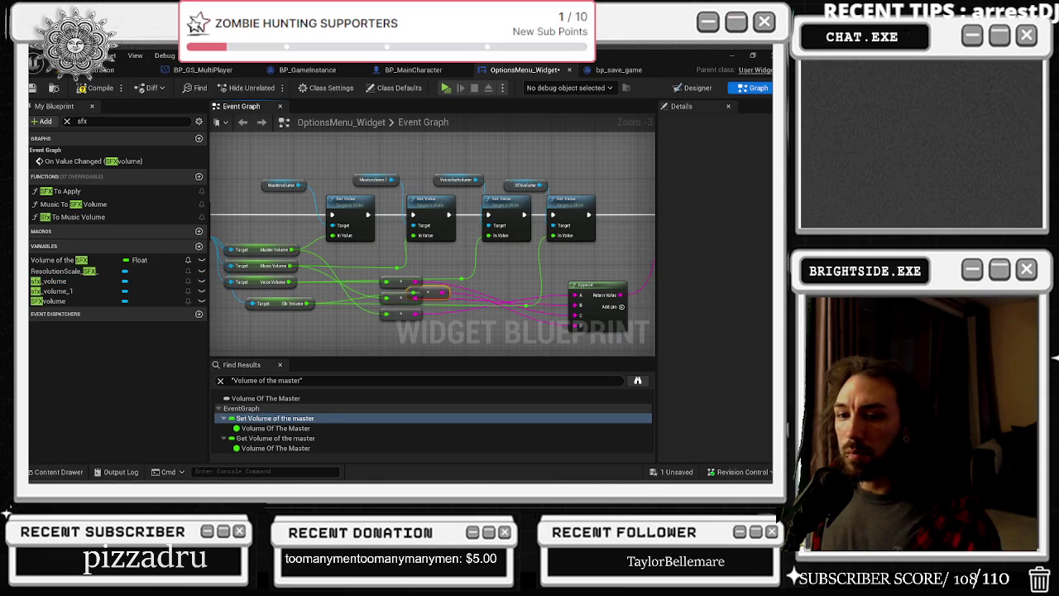
{"action": "left_click_drag", "start_coordinate": [430, 292], "coordinate": [405, 335]}
{"action": "left_click", "coordinate": [439, 278]}
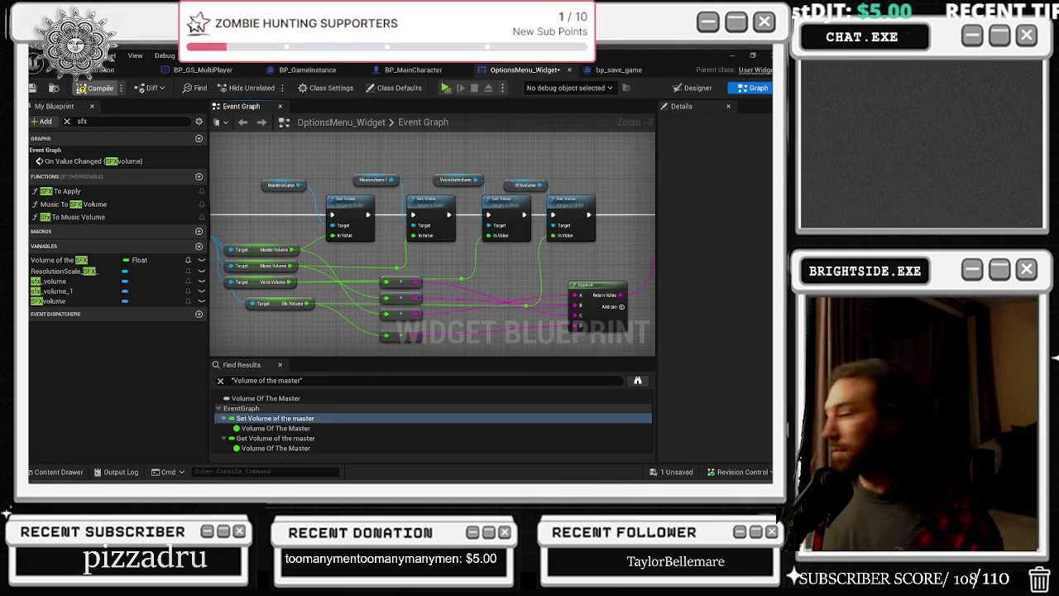
{"action": "left_click", "coordinate": [48, 281]}
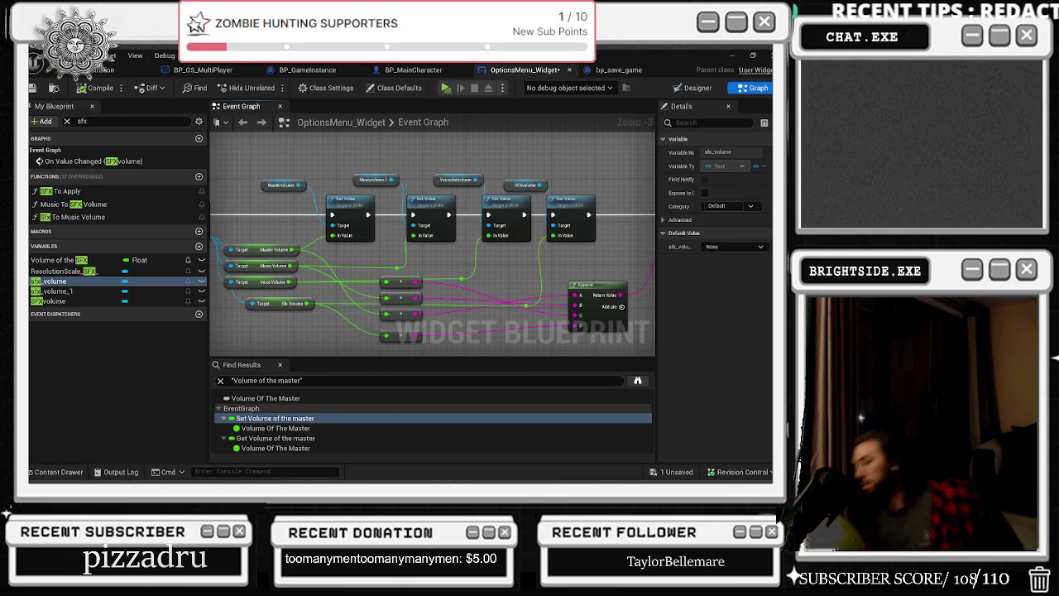
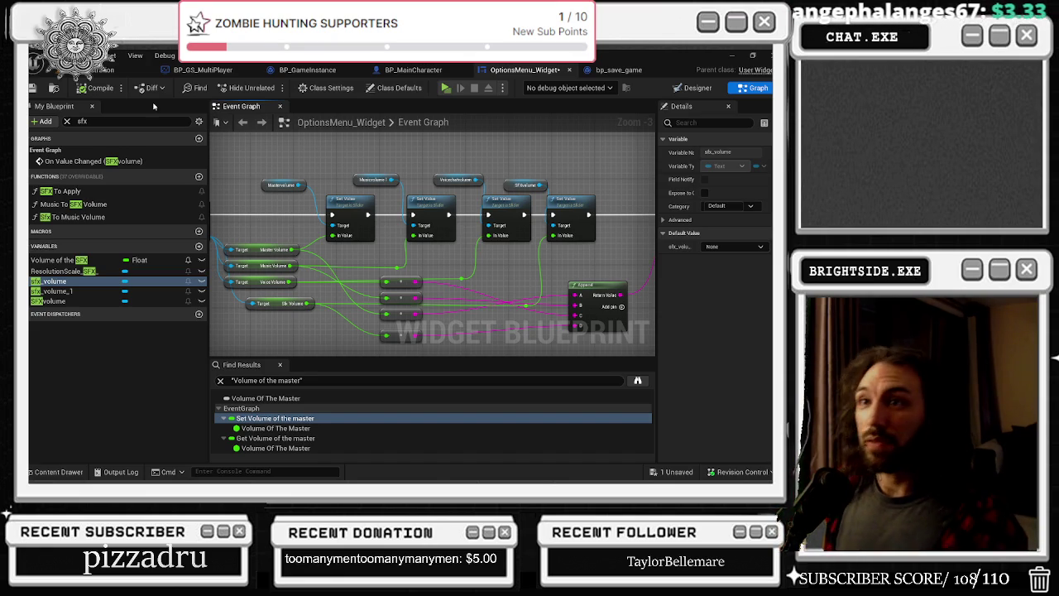
Leave the options widget graph for the level editor and bring the running Pizza Shop game forward
{"action": "left_click", "coordinate": [91, 70]}
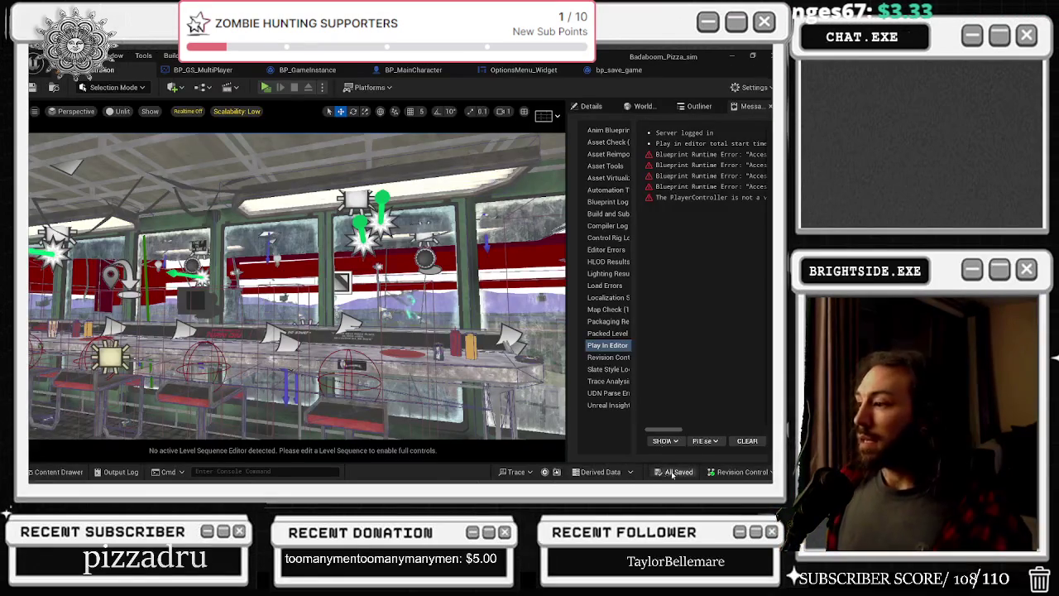
{"action": "key", "text": "alt+Tab"}
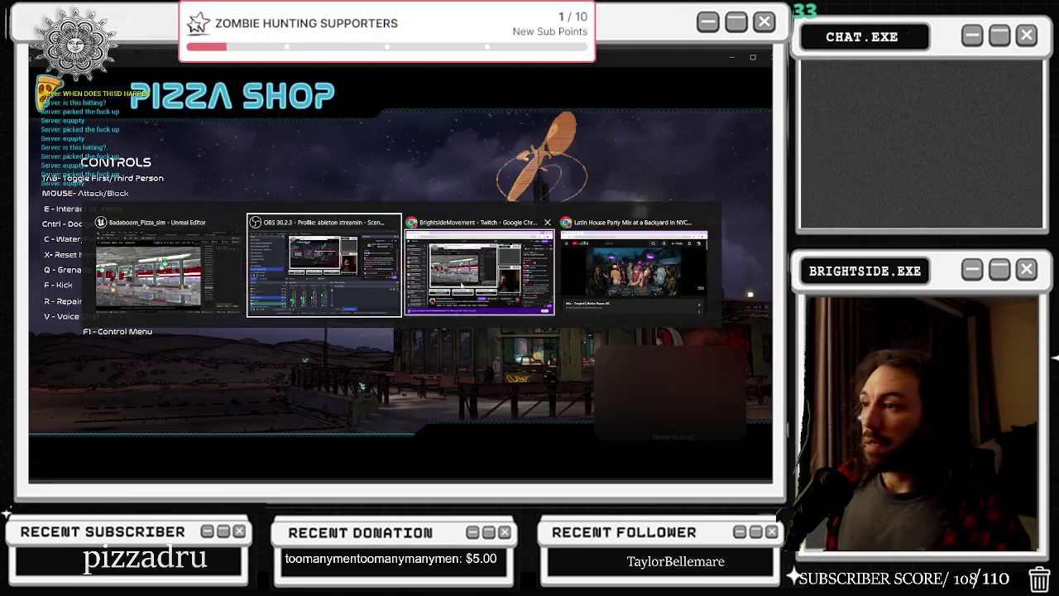
Pause the game and raise Master Volume to 94% and Music to 76% in Options
{"action": "key", "text": "alt+Tab"}
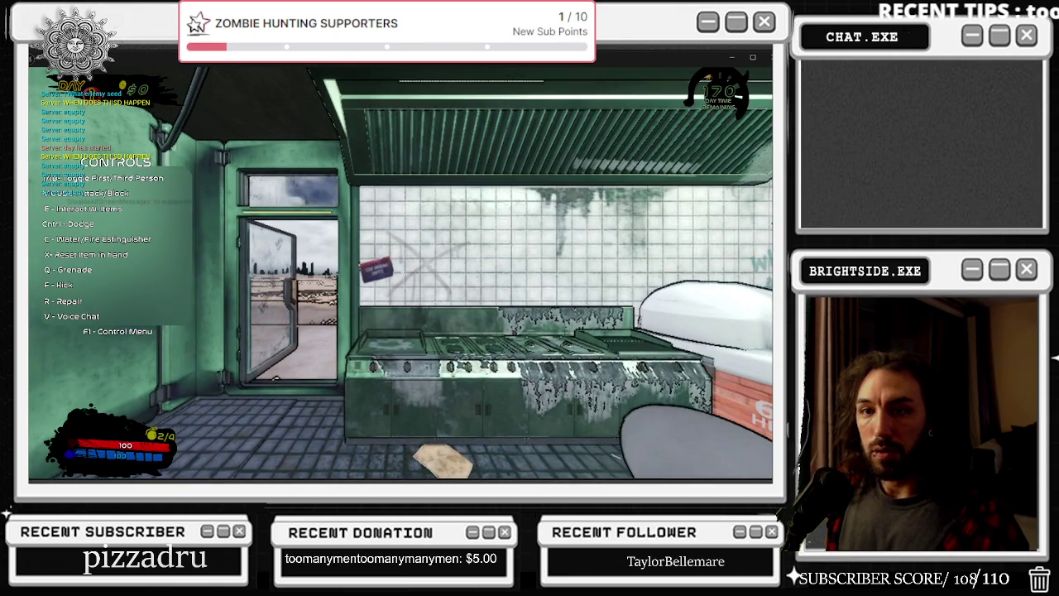
{"action": "key", "text": "Escape"}
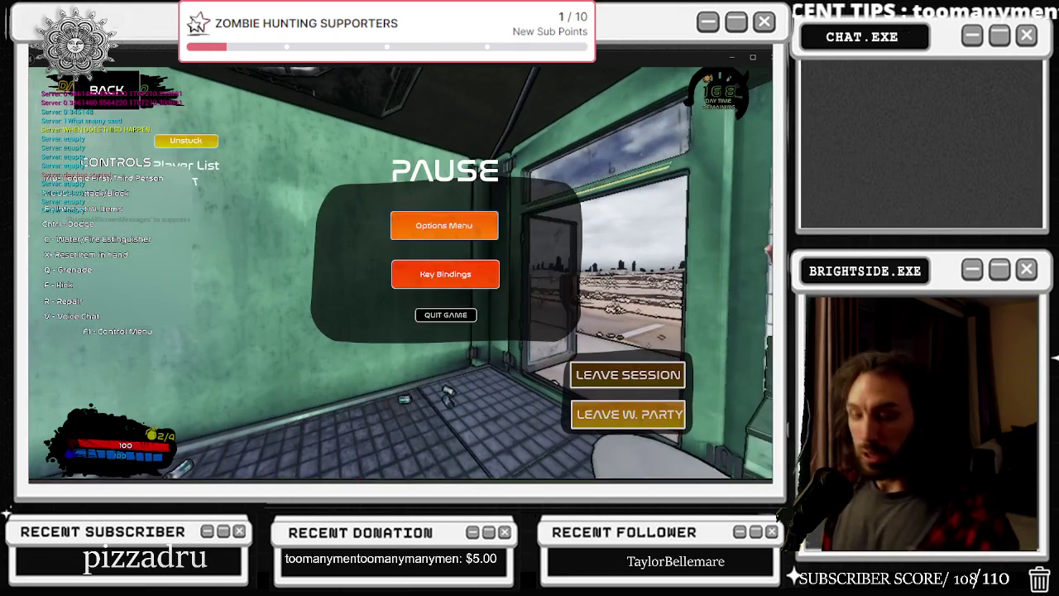
{"action": "left_click", "coordinate": [465, 226]}
{"action": "left_click_drag", "start_coordinate": [494, 323], "coordinate": [608, 323]}
{"action": "left_click_drag", "start_coordinate": [464, 350], "coordinate": [482, 350]}
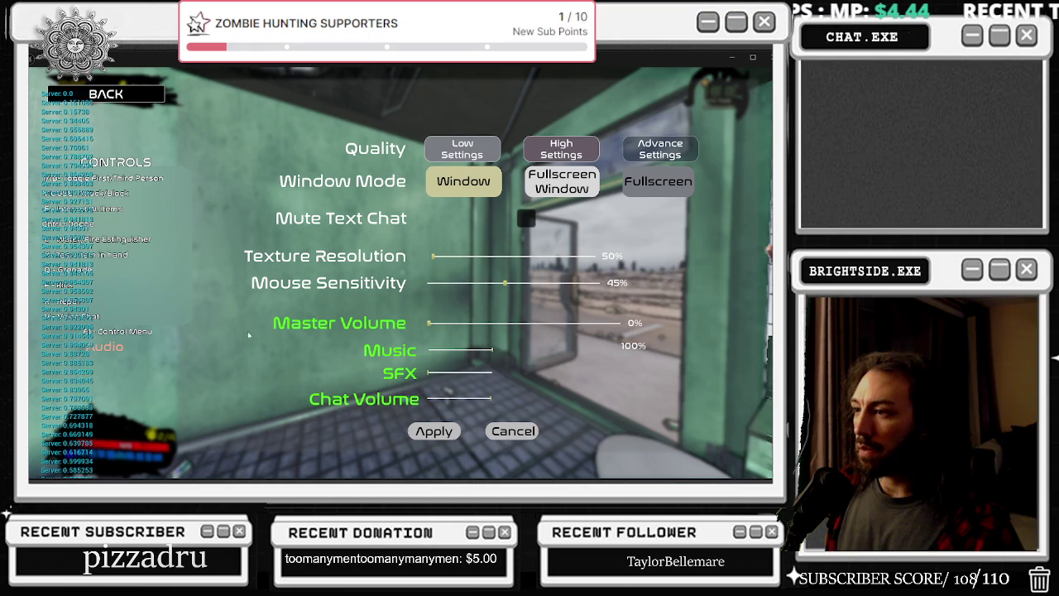
Back out of the settings and pause menus, then stop the play-in-editor session
{"action": "left_click", "coordinate": [106, 94]}
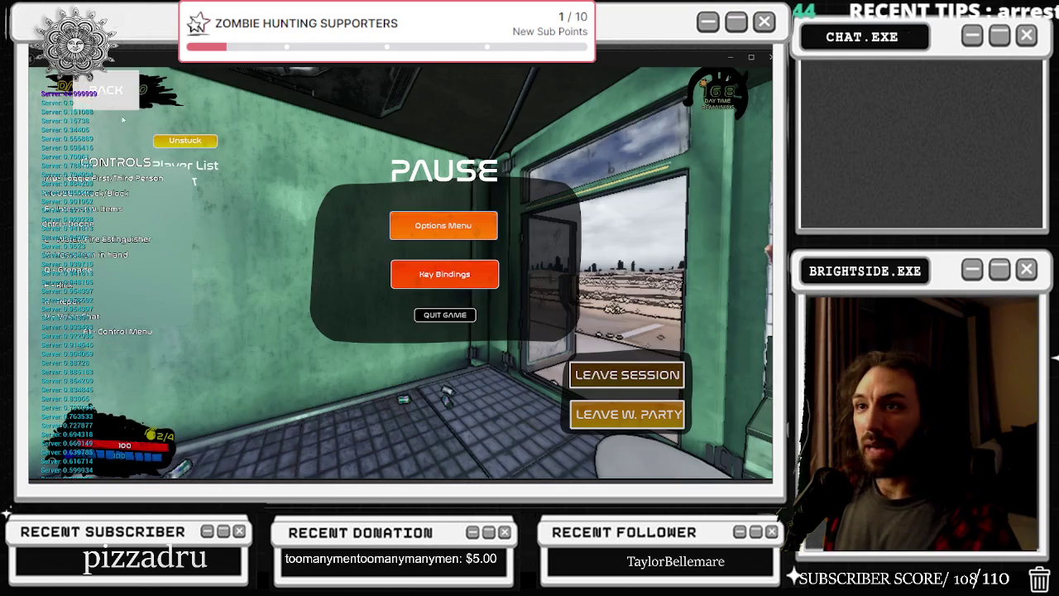
{"action": "left_click", "coordinate": [105, 91]}
{"action": "key", "text": "Escape"}
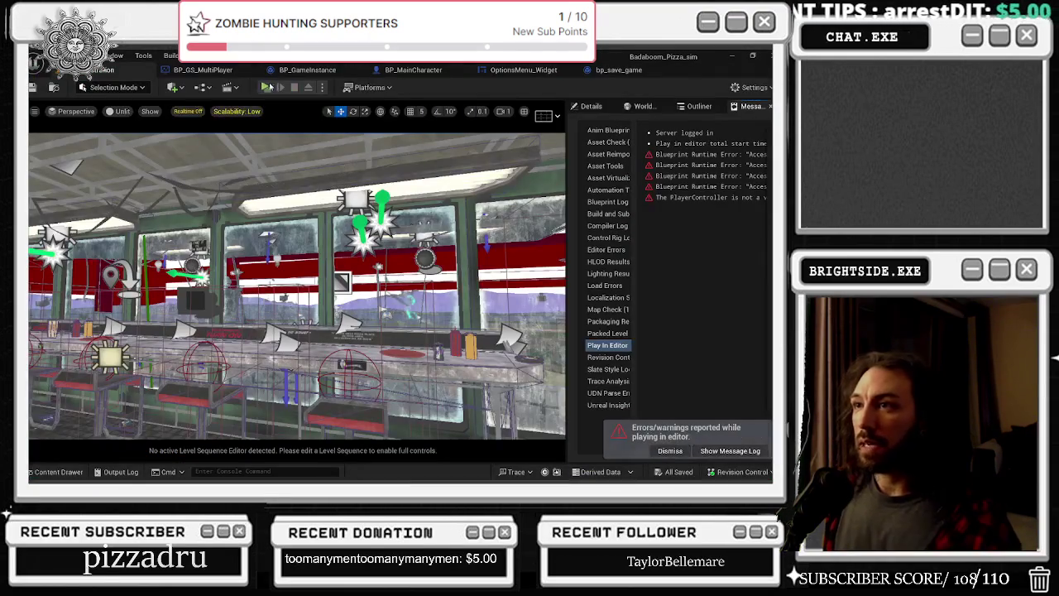
Start a new play session and pause it to open the in-game settings, with Master Volume at 0%
{"action": "left_click", "coordinate": [265, 87]}
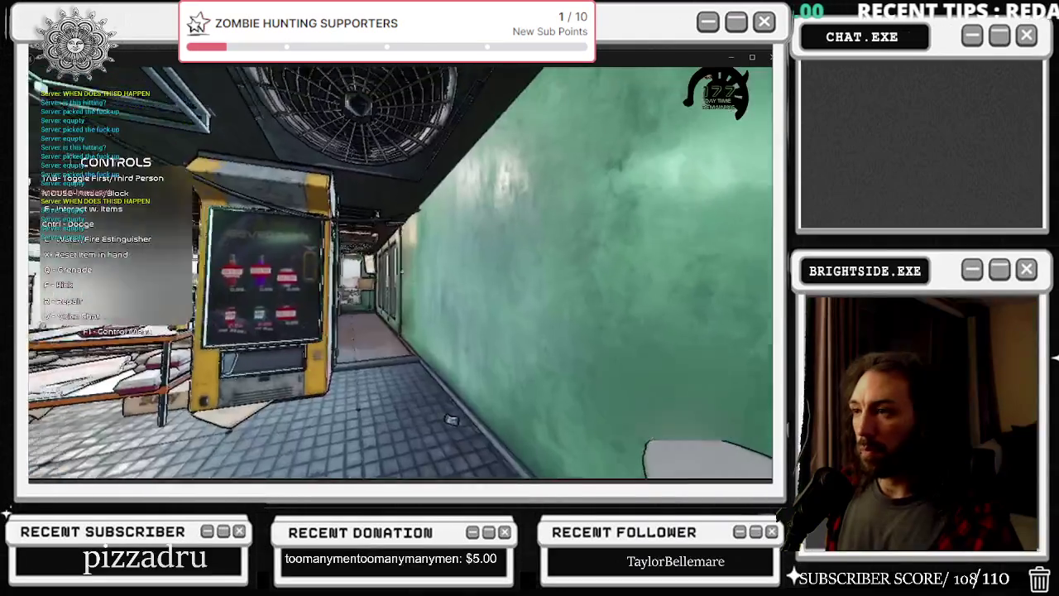
{"action": "key", "text": "Escape"}
{"action": "left_click", "coordinate": [423, 231]}
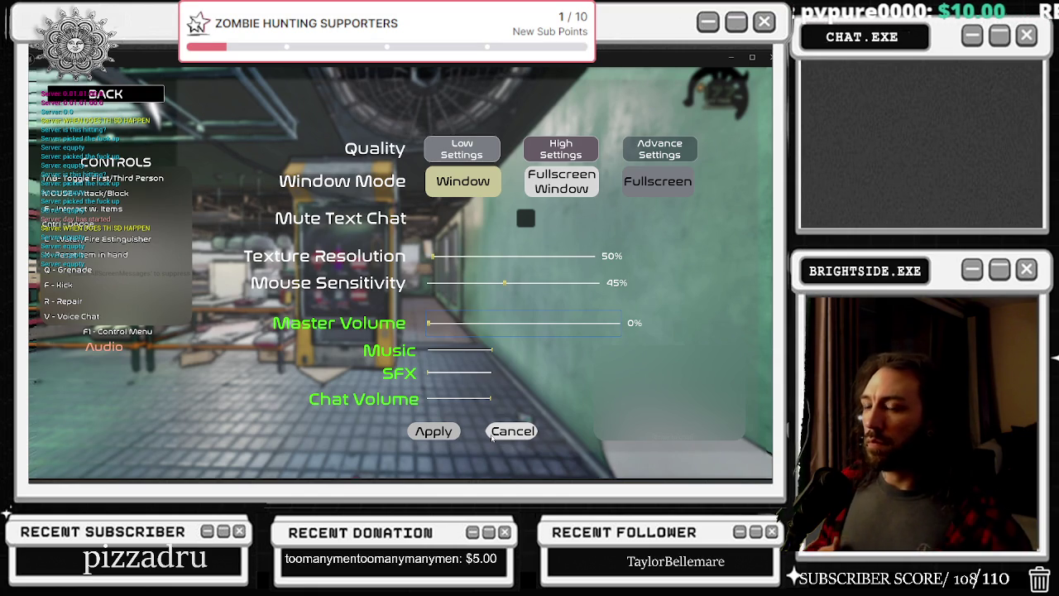
Dismiss the in-game settings to resume Pizza Shop play and glance over the other open windows
{"action": "key", "text": "XF86AudioPlay"}
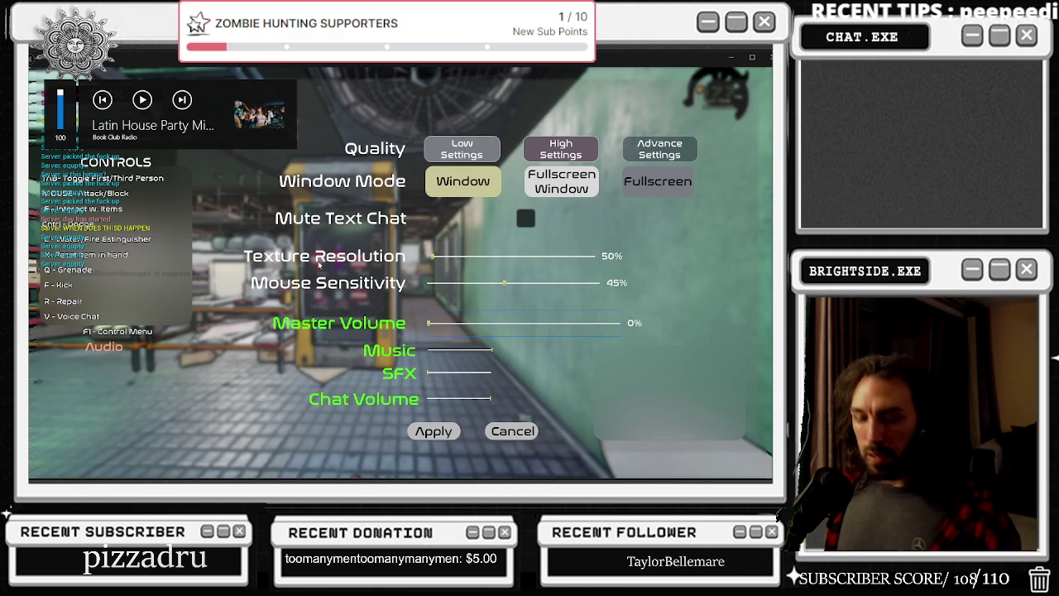
{"action": "key", "text": "Escape"}
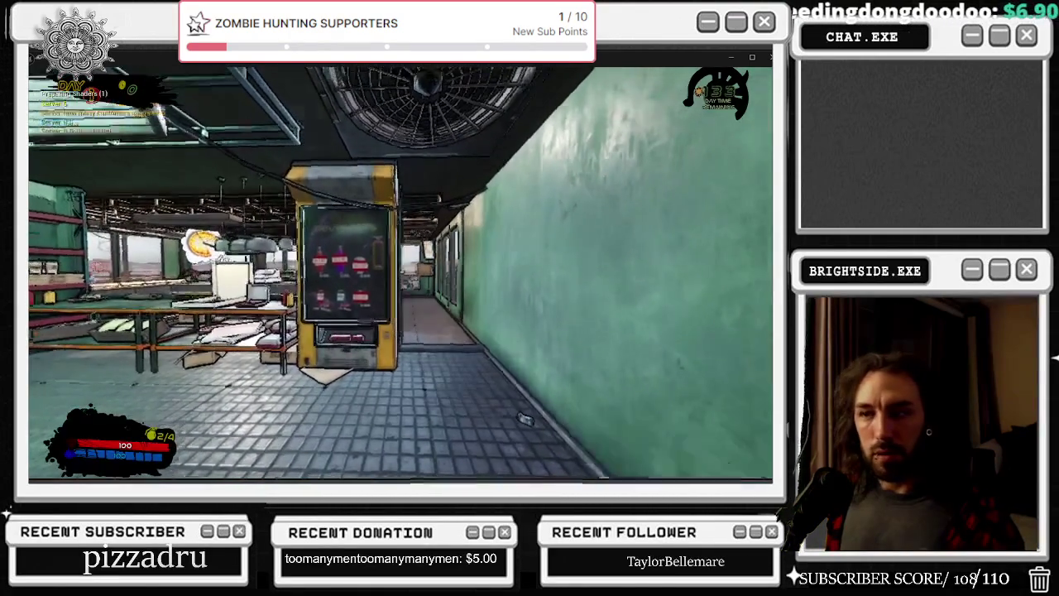
{"action": "key", "text": "alt+Tab"}
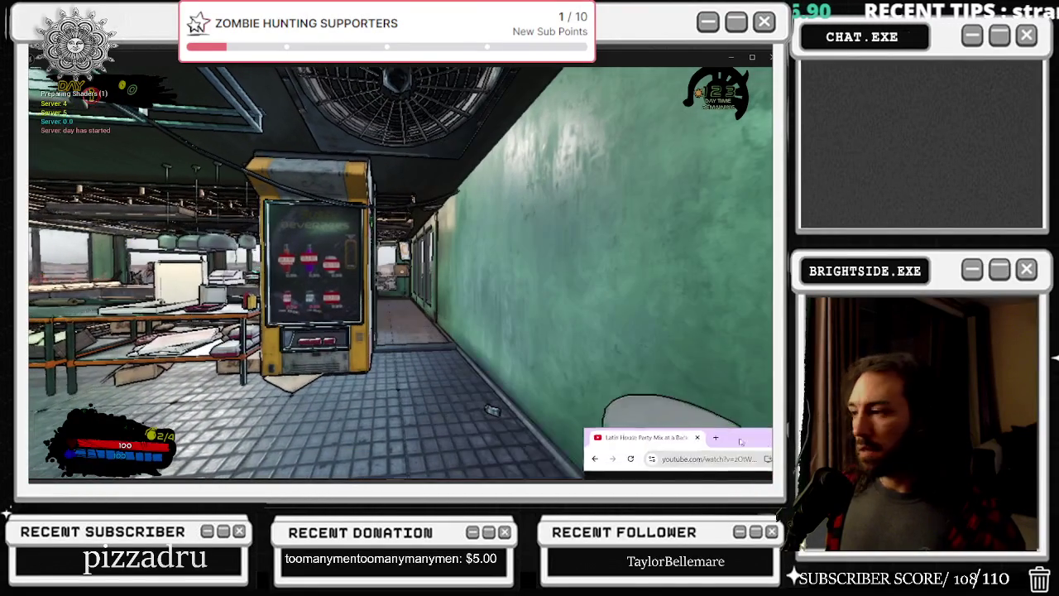
Keep Speakers (Scarlett 2i2 USB) selected as the Windows playback device
{"action": "left_click", "coordinate": [719, 473]}
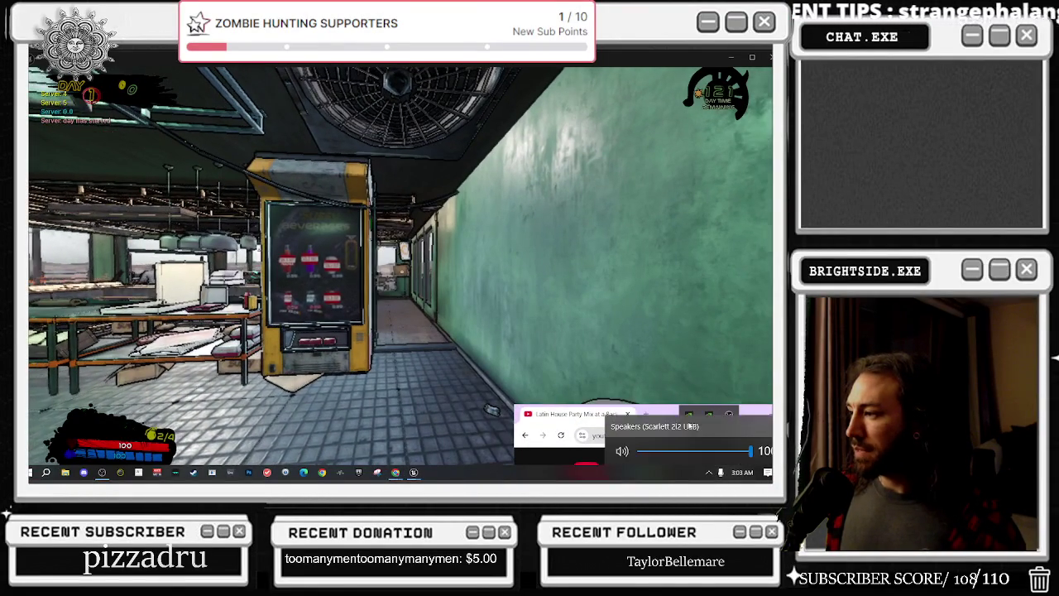
{"action": "left_click", "coordinate": [662, 425]}
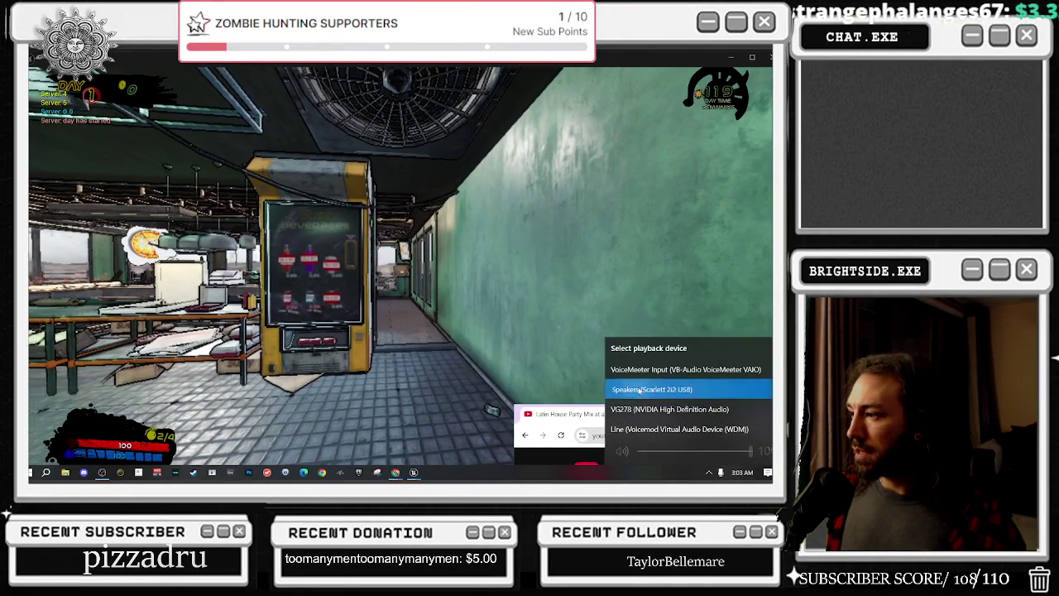
{"action": "left_click", "coordinate": [650, 389]}
{"action": "right_click", "coordinate": [711, 476]}
{"action": "left_click", "coordinate": [709, 473]}
{"action": "left_click", "coordinate": [708, 473]}
In the Volume Mixer, raise Slice & Dice to full volume, then return to the paused game
{"action": "right_click", "coordinate": [727, 436]}
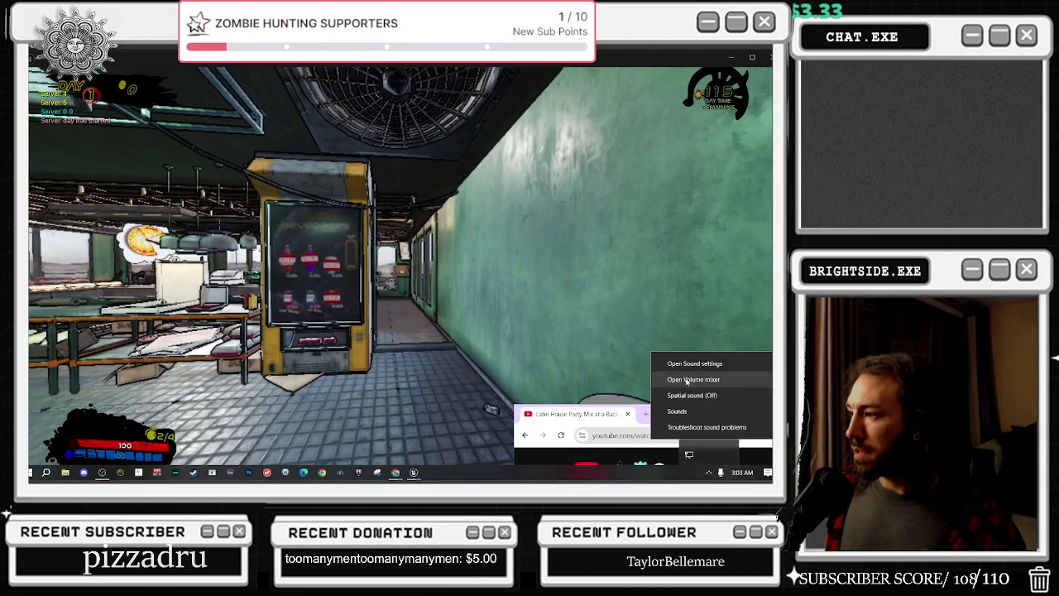
{"action": "left_click", "coordinate": [677, 378]}
{"action": "scroll", "coordinate": [696, 372], "scroll_direction": "down", "scroll_amount": 3}
{"action": "left_click_drag", "start_coordinate": [746, 419], "coordinate": [746, 357]}
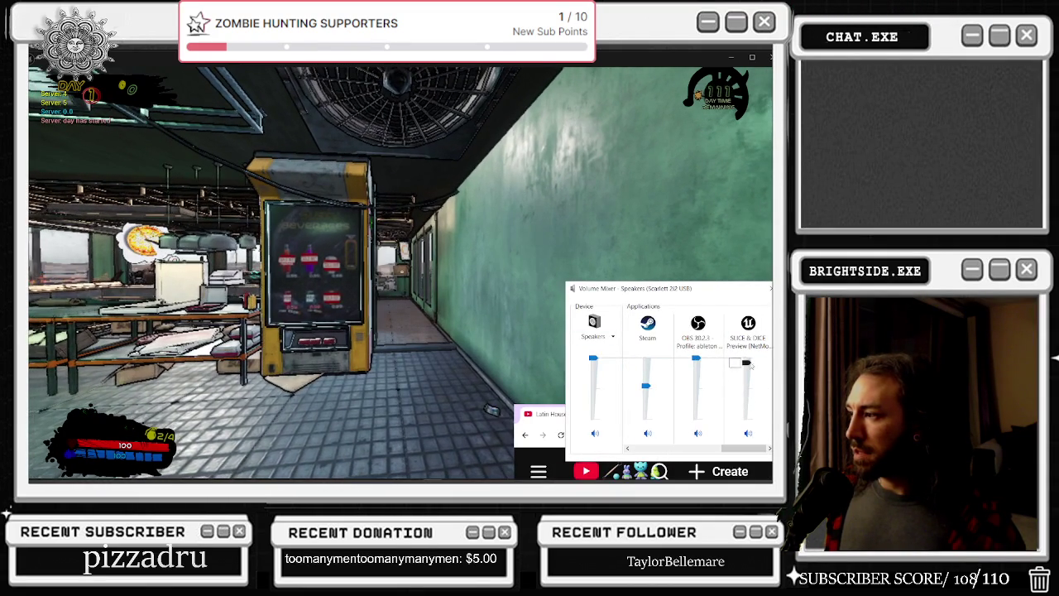
{"action": "key", "text": "alt+Tab"}
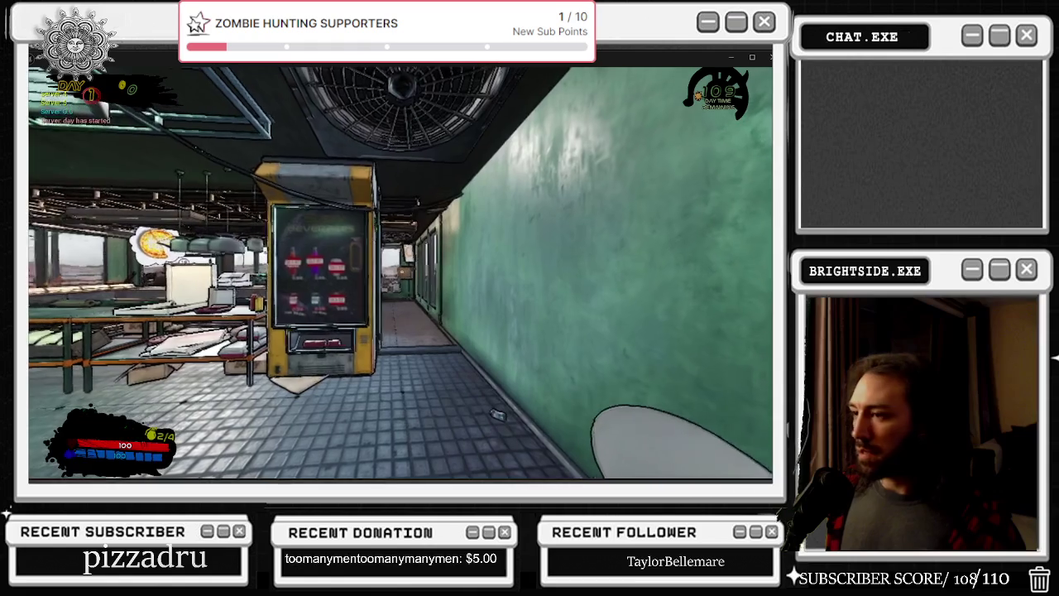
{"action": "key", "text": "Escape"}
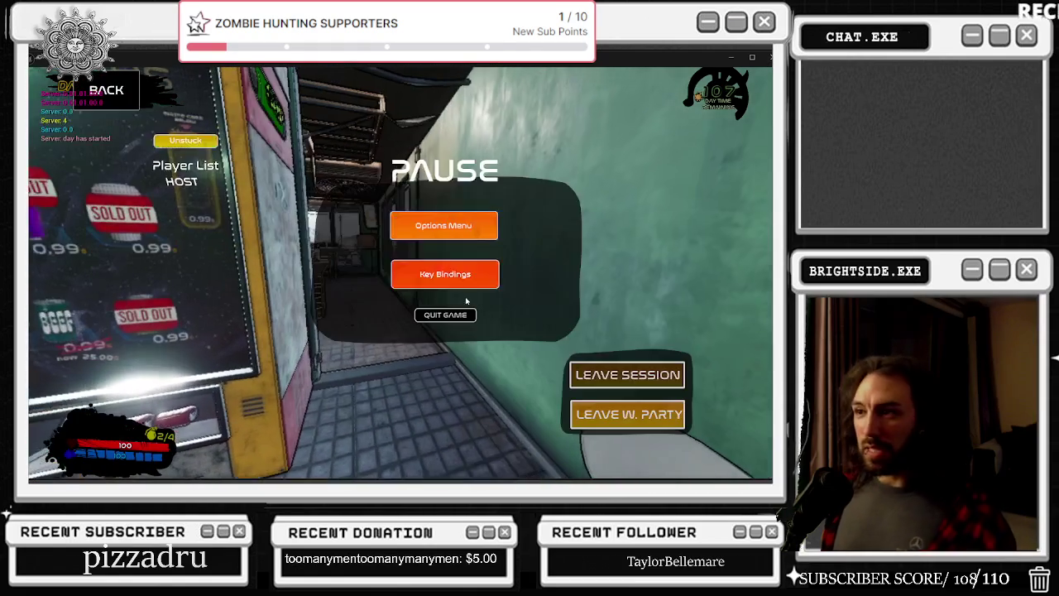
Recheck the volume levels in the game's settings, then close them and end the play session
{"action": "left_click", "coordinate": [444, 227]}
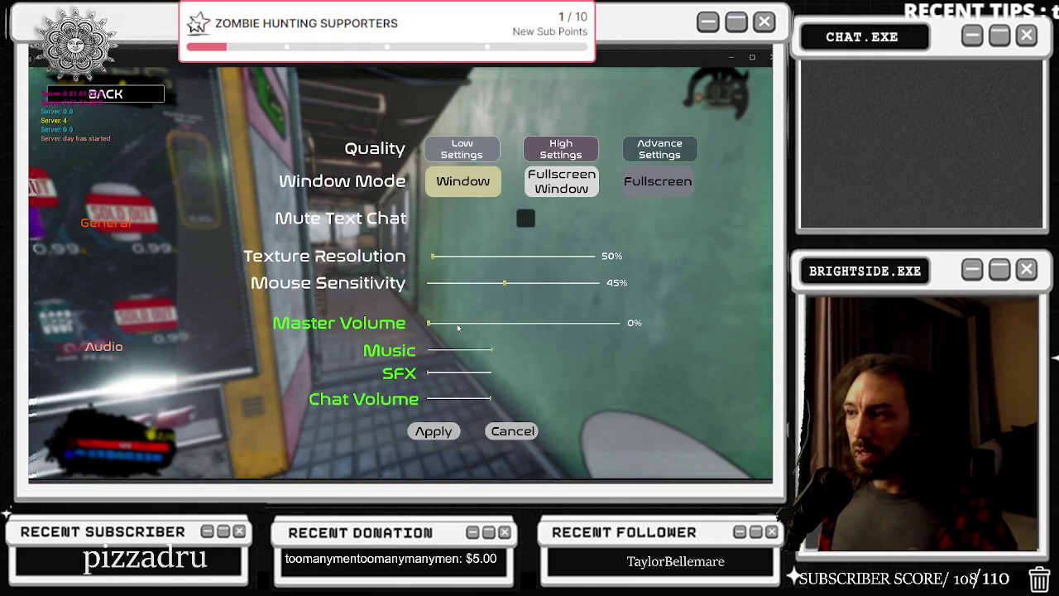
{"action": "key", "text": "Escape"}
{"action": "key", "text": "Escape"}
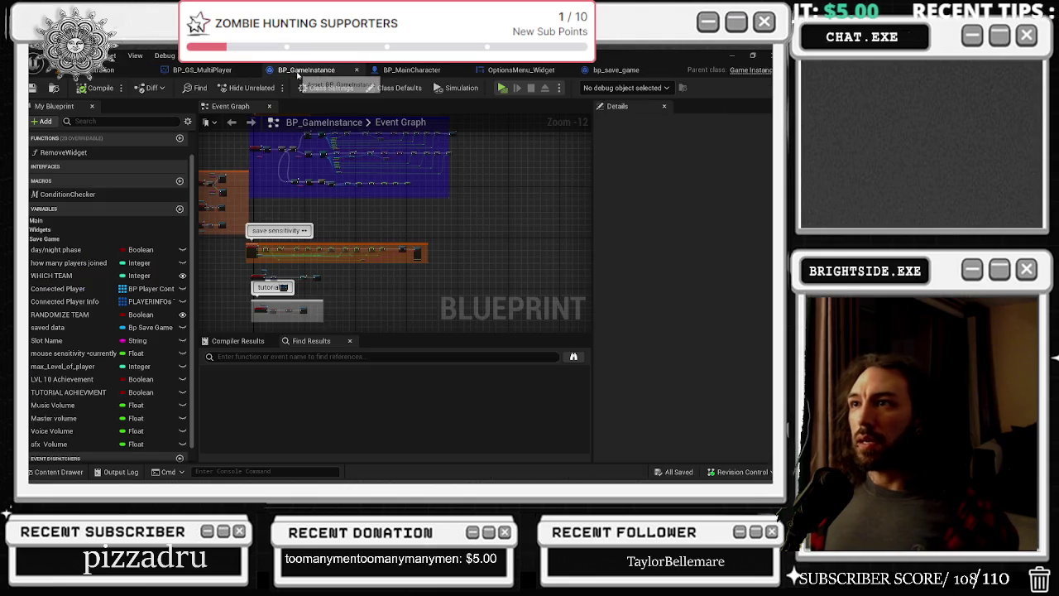
In BP_GameInstance's Event Graph, select Load Game Data and pan to the Master/Music/Voice/Sfx Volume SET nodes
{"action": "left_click", "coordinate": [307, 70]}
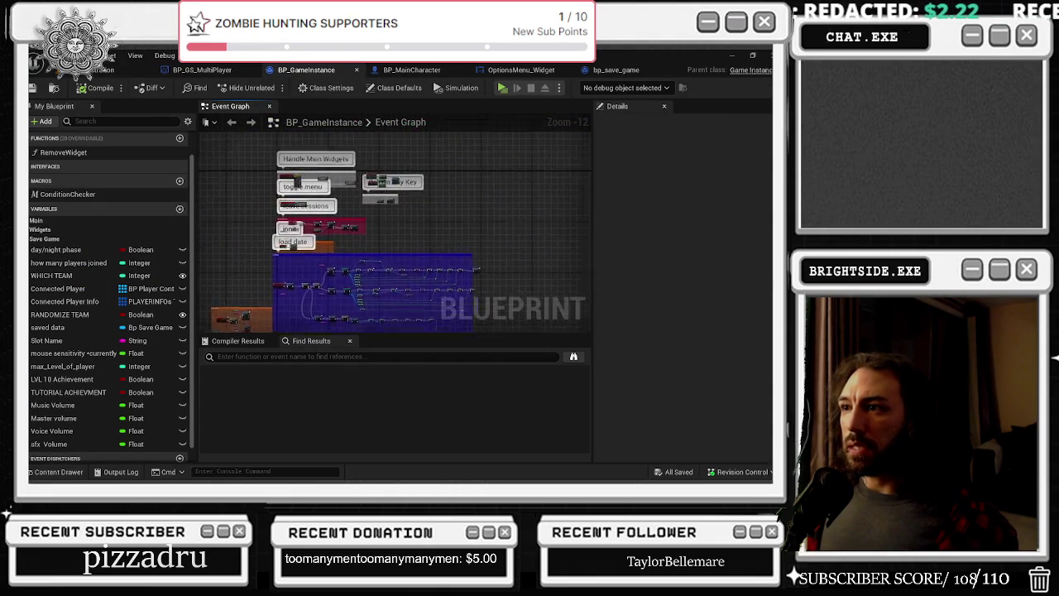
{"action": "scroll", "coordinate": [329, 238], "scroll_direction": "up", "scroll_amount": 7}
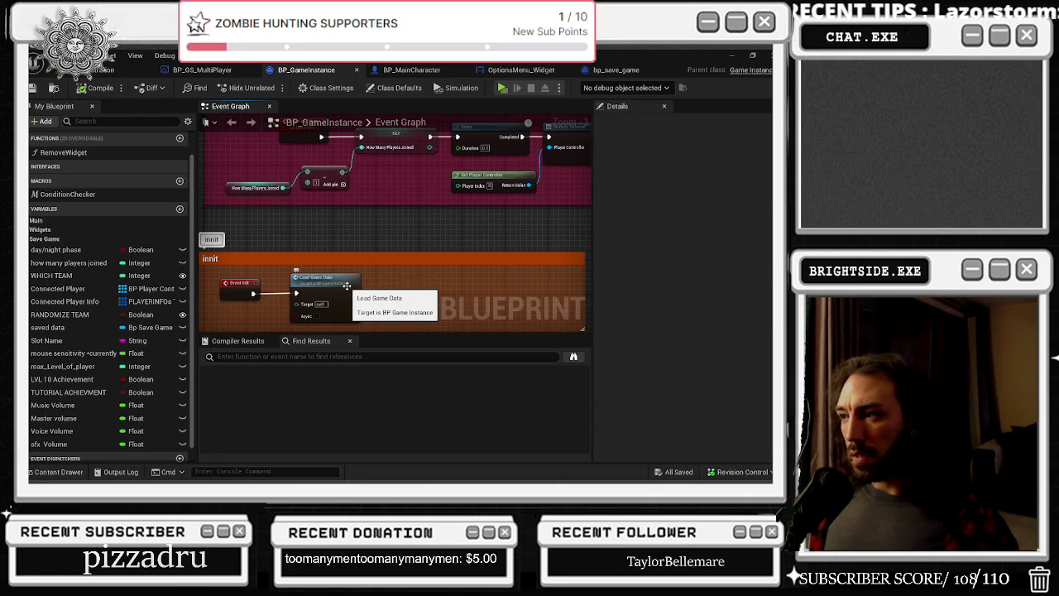
{"action": "left_click", "coordinate": [347, 286]}
{"action": "left_click_drag", "start_coordinate": [428, 267], "coordinate": [374, 189]}
{"action": "scroll", "coordinate": [385, 203], "scroll_direction": "down", "scroll_amount": 2}
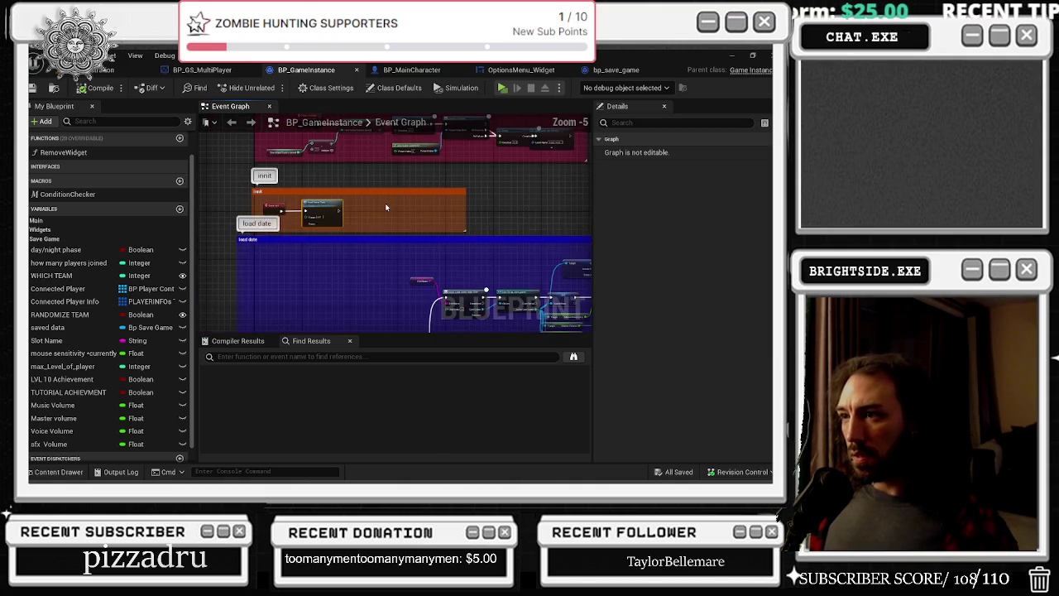
{"action": "scroll", "coordinate": [337, 213], "scroll_direction": "up", "scroll_amount": 2}
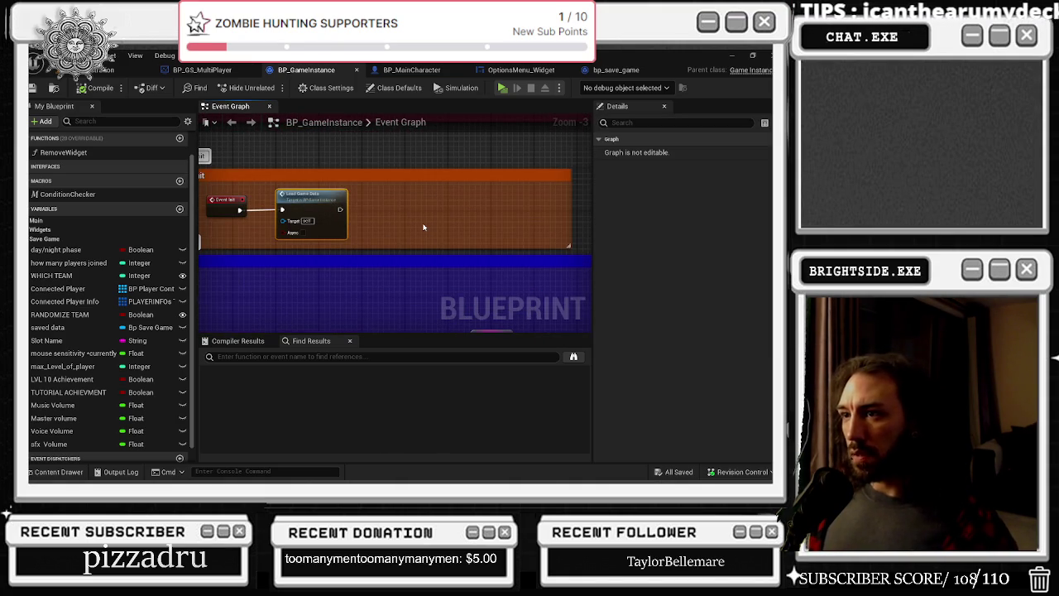
{"action": "left_click_drag", "start_coordinate": [422, 227], "coordinate": [405, 141]}
{"action": "mouse_move", "coordinate": [406, 273]}
{"action": "left_mouse_down"}
{"action": "mouse_move", "coordinate": [381, 229]}
{"action": "mouse_move", "coordinate": [298, 240]}
{"action": "mouse_move", "coordinate": [263, 213]}
{"action": "mouse_move", "coordinate": [484, 311]}
{"action": "left_mouse_up"}
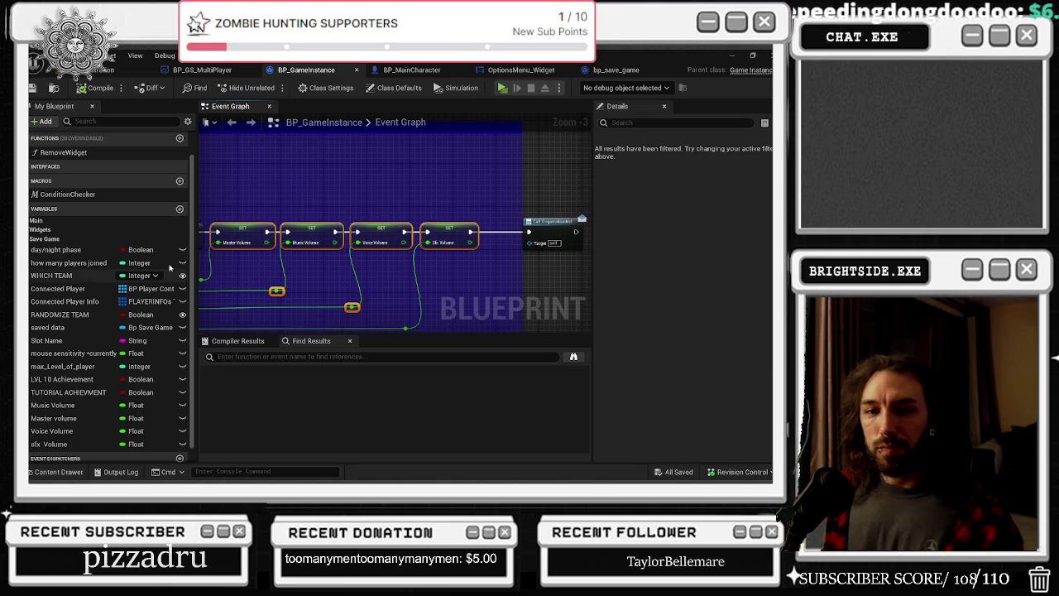
{"action": "key", "text": "XF86AudioRaiseVolume"}
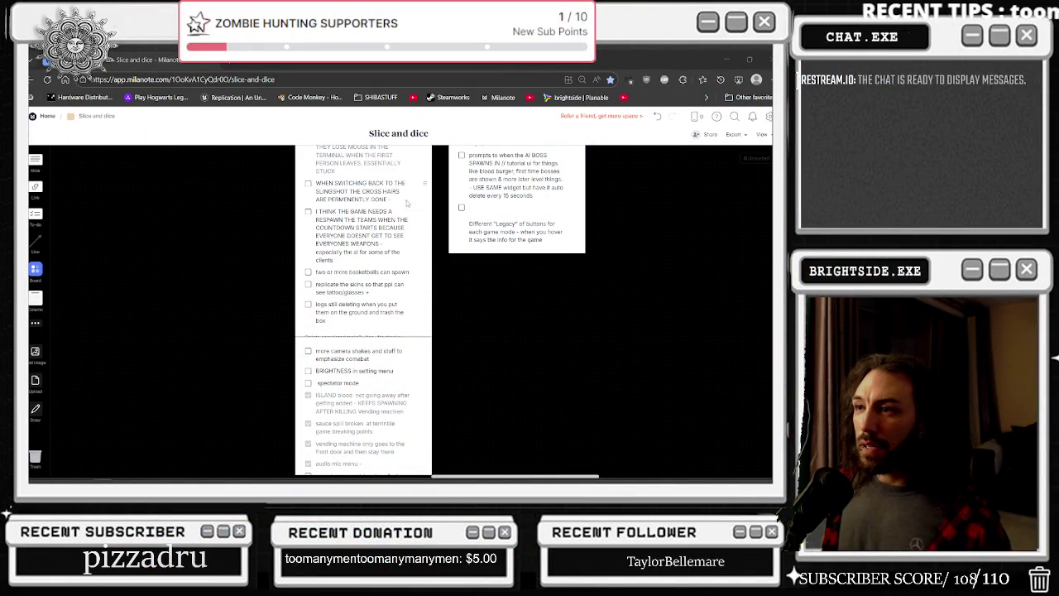
{"action": "scroll", "coordinate": [354, 220], "scroll_direction": "down", "scroll_amount": 3}
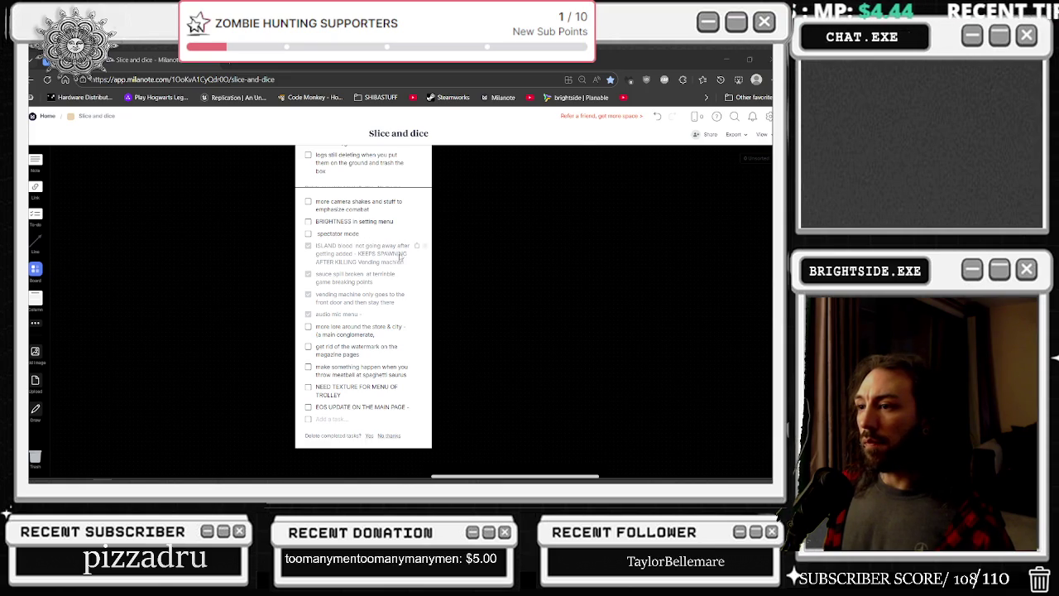
{"action": "scroll", "coordinate": [400, 255], "scroll_direction": "down", "scroll_amount": 5}
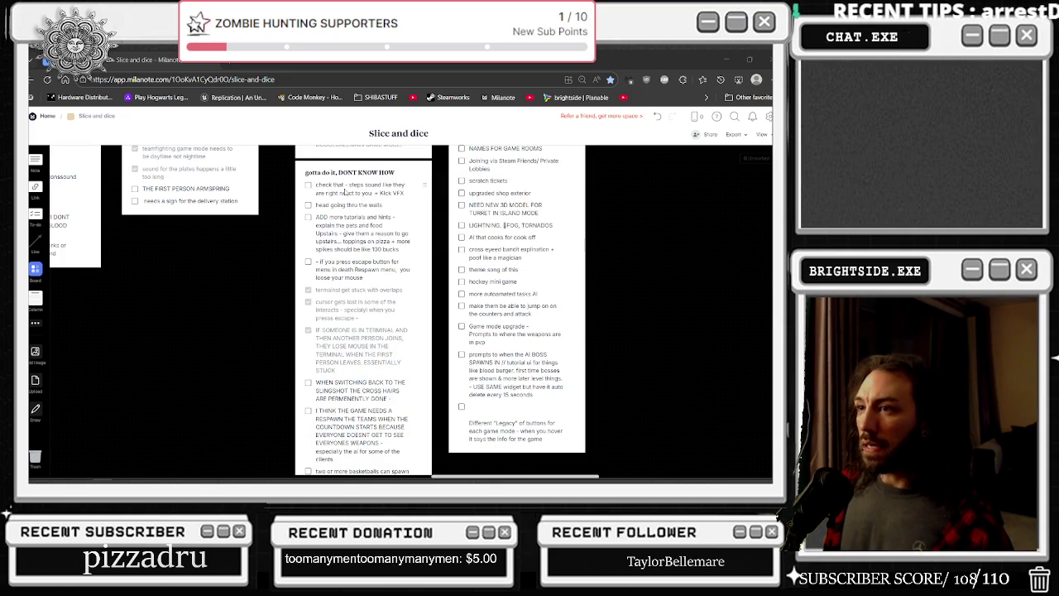
{"action": "scroll", "coordinate": [409, 196], "scroll_direction": "down", "scroll_amount": 1}
{"action": "mouse_move", "coordinate": [425, 186]}
{"action": "left_mouse_down"}
{"action": "mouse_move", "coordinate": [414, 273]}
{"action": "mouse_move", "coordinate": [417, 472]}
{"action": "mouse_move", "coordinate": [405, 406]}
{"action": "mouse_move", "coordinate": [413, 373]}
{"action": "left_mouse_up"}
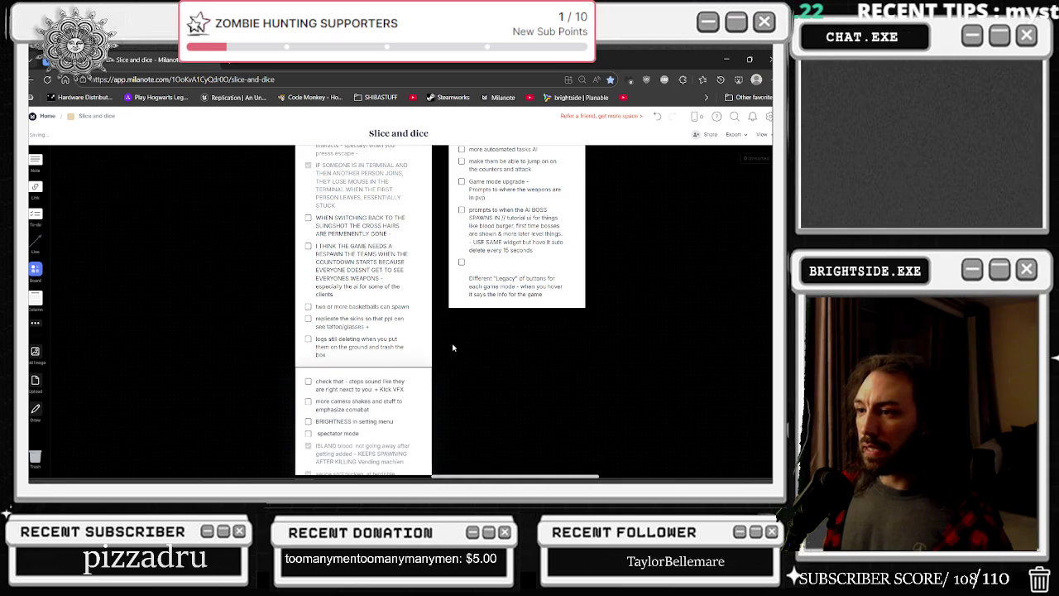
{"action": "scroll", "coordinate": [453, 348], "scroll_direction": "up", "scroll_amount": 3}
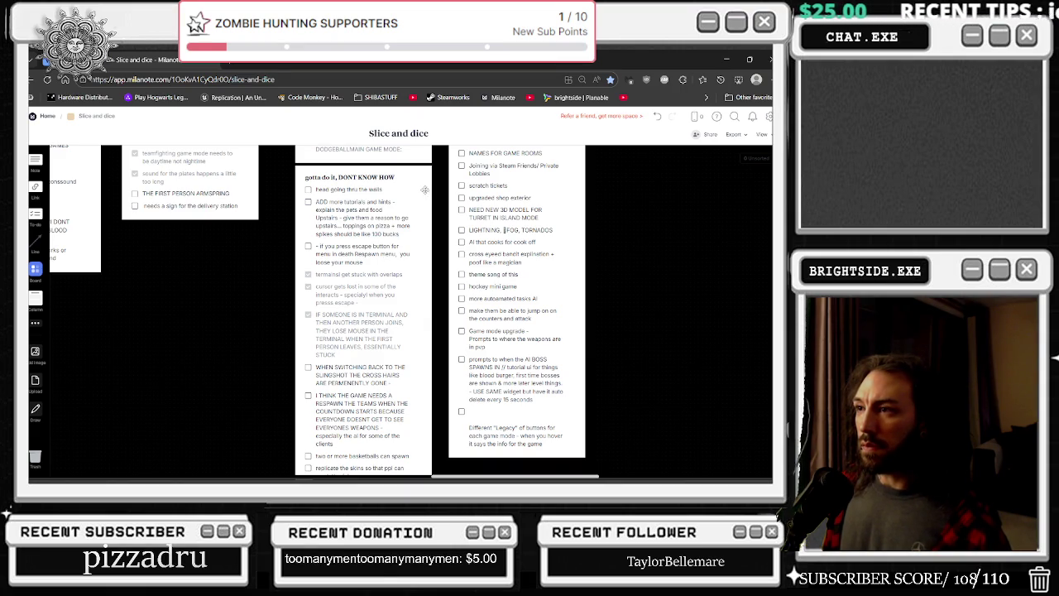
{"action": "scroll", "coordinate": [445, 285], "scroll_direction": "up", "scroll_amount": 3}
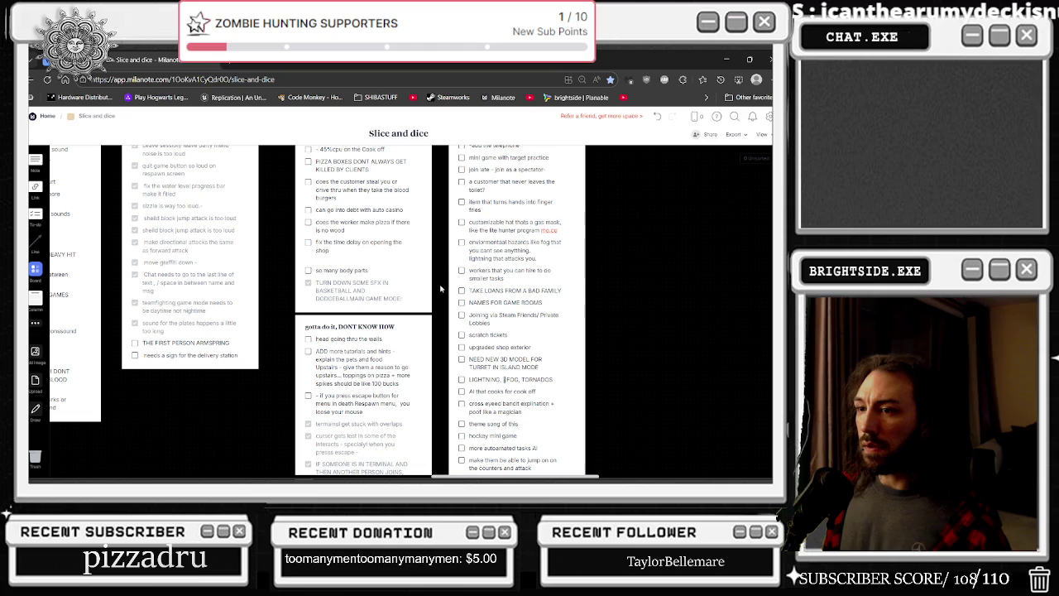
{"action": "scroll", "coordinate": [439, 285], "scroll_direction": "down", "scroll_amount": 3}
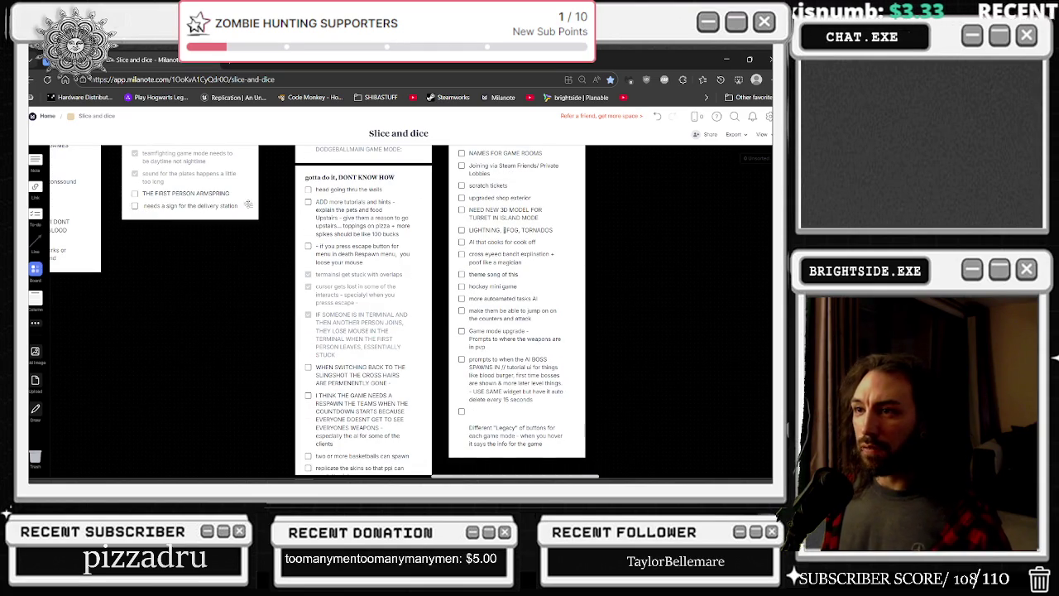
{"action": "left_click_drag", "start_coordinate": [251, 207], "coordinate": [393, 189]}
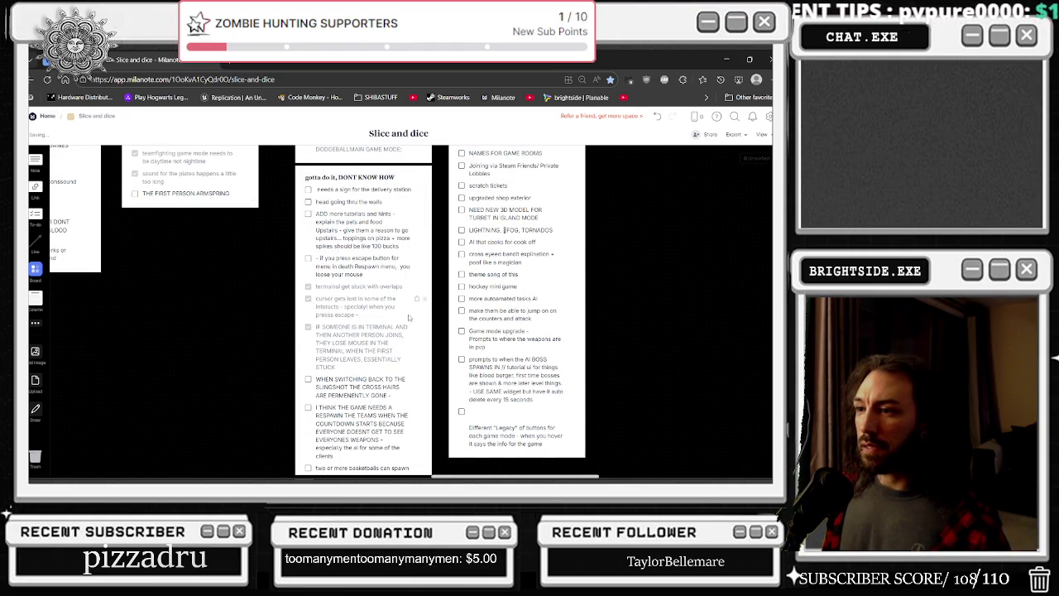
Move the footstep-sound, camera shakes, BRIGHTNESS and spectator mode tasks near the list's top
{"action": "scroll", "coordinate": [401, 310], "scroll_direction": "down", "scroll_amount": 3}
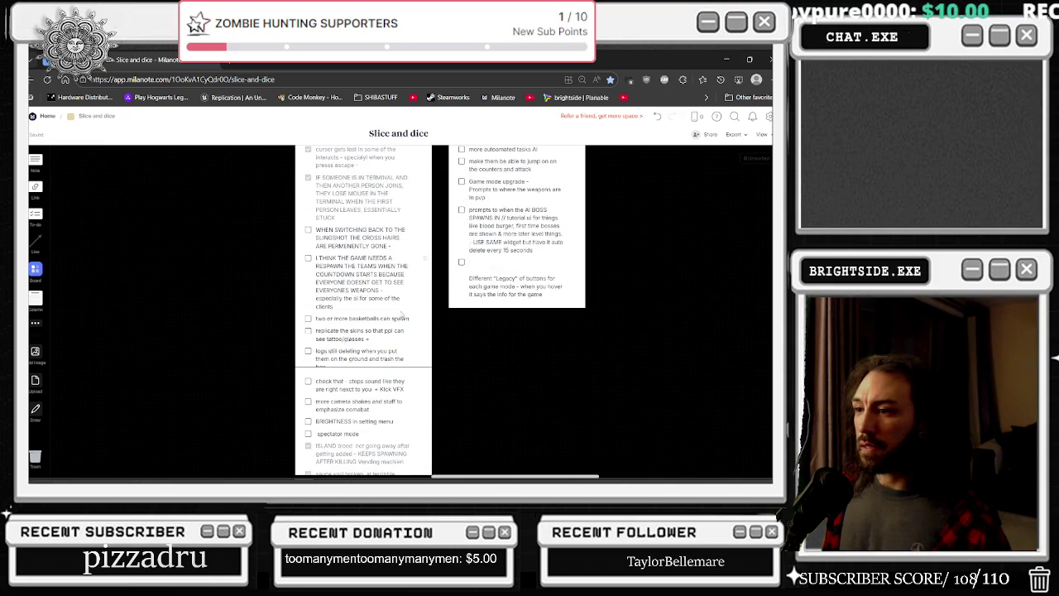
{"action": "mouse_move", "coordinate": [423, 379]}
{"action": "left_mouse_down"}
{"action": "mouse_move", "coordinate": [414, 157]}
{"action": "mouse_move", "coordinate": [414, 179]}
{"action": "left_mouse_up"}
{"action": "left_click_drag", "start_coordinate": [422, 383], "coordinate": [418, 181]}
{"action": "left_click_drag", "start_coordinate": [423, 380], "coordinate": [393, 172]}
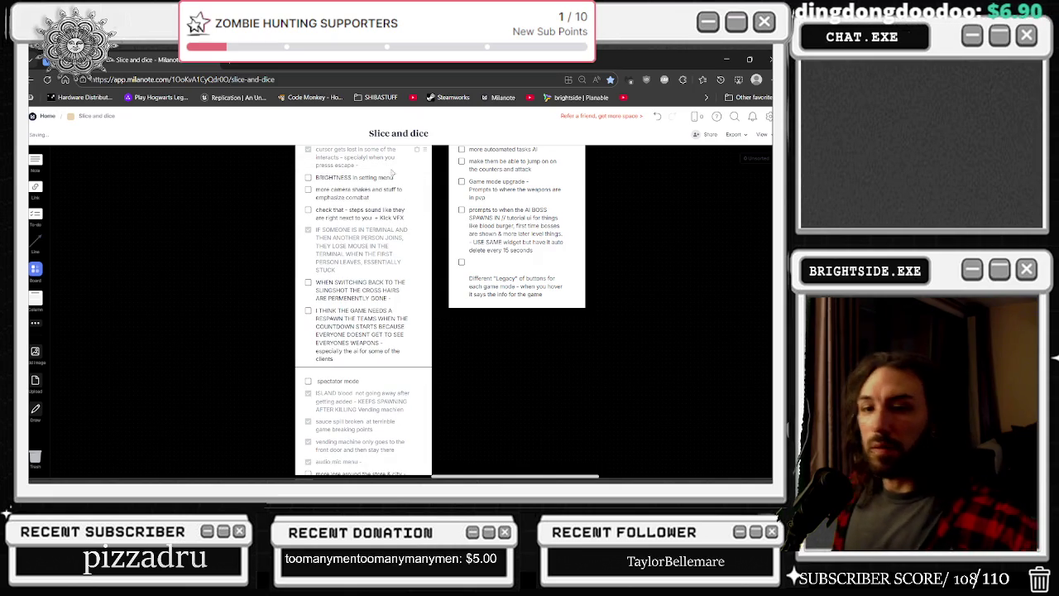
{"action": "left_click_drag", "start_coordinate": [423, 381], "coordinate": [419, 176]}
Move the finished cursor-gets-lost and terminal-stuck tasks lower in the checklist
{"action": "scroll", "coordinate": [420, 248], "scroll_direction": "up", "scroll_amount": 2}
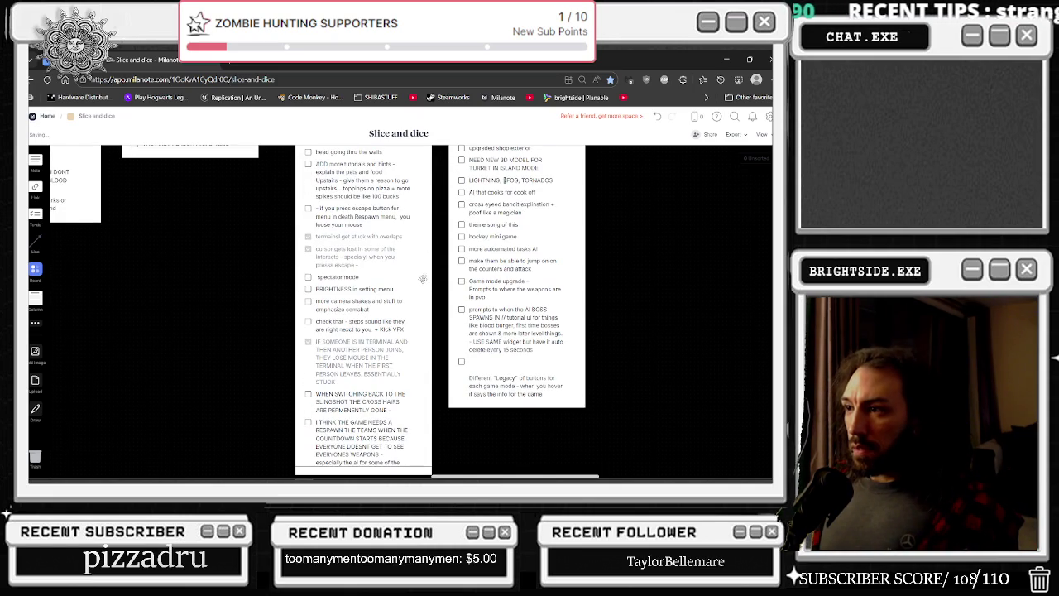
{"action": "mouse_move", "coordinate": [426, 248]}
{"action": "left_mouse_down"}
{"action": "mouse_move", "coordinate": [422, 389]}
{"action": "mouse_move", "coordinate": [420, 368]}
{"action": "left_mouse_up"}
{"action": "mouse_move", "coordinate": [421, 266]}
{"action": "left_mouse_down"}
{"action": "mouse_move", "coordinate": [420, 389]}
{"action": "mouse_move", "coordinate": [418, 379]}
{"action": "left_mouse_up"}
{"action": "scroll", "coordinate": [422, 353], "scroll_direction": "down", "scroll_amount": 1}
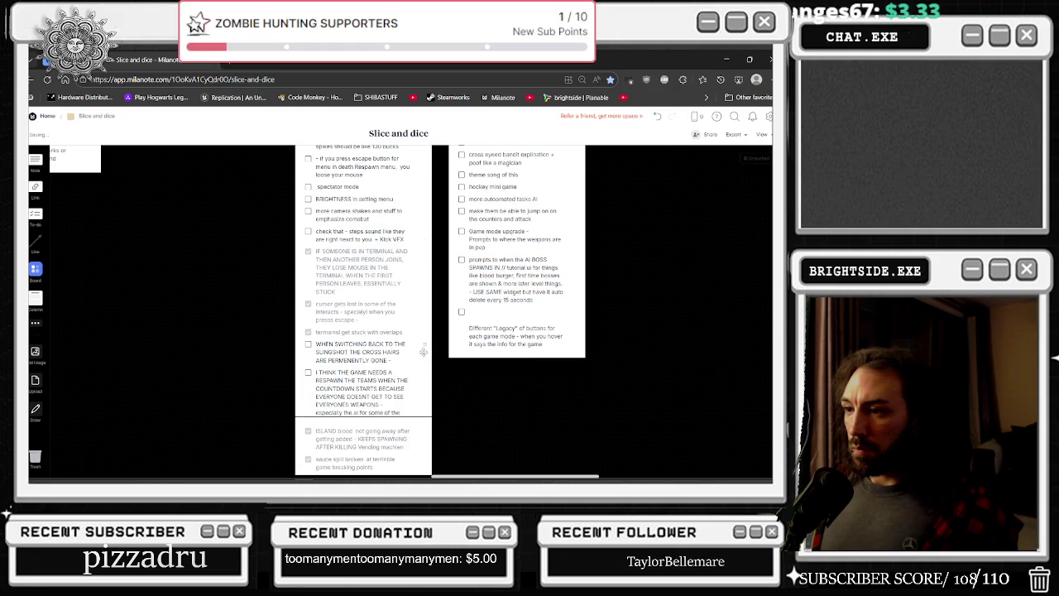
{"action": "scroll", "coordinate": [402, 412], "scroll_direction": "down", "scroll_amount": 4}
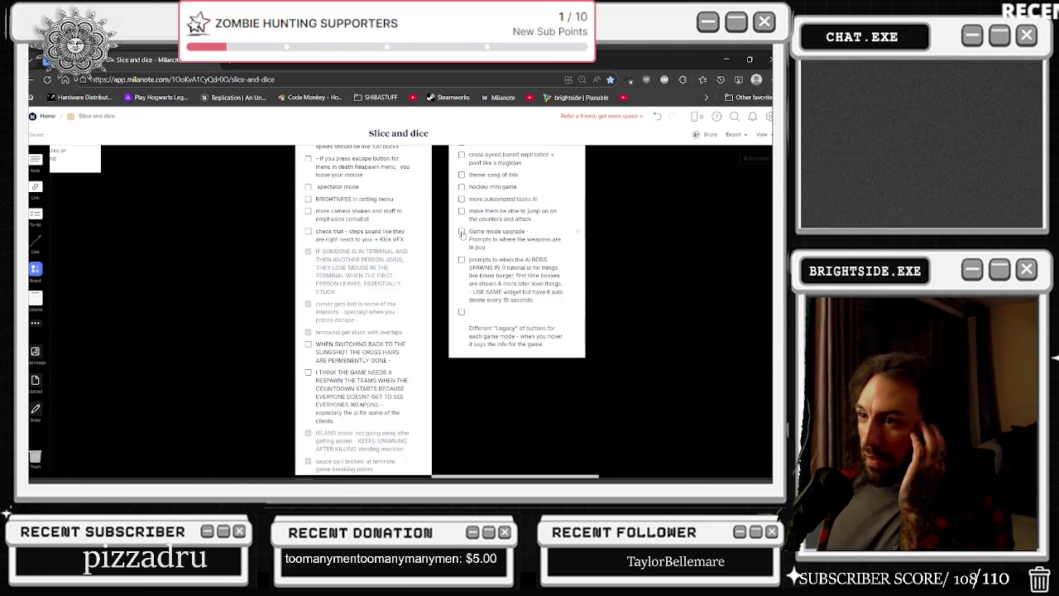
Select and deselect the middle to-do card, then minimize the browser to return to Unreal
{"action": "scroll", "coordinate": [461, 234], "scroll_direction": "up", "scroll_amount": 2}
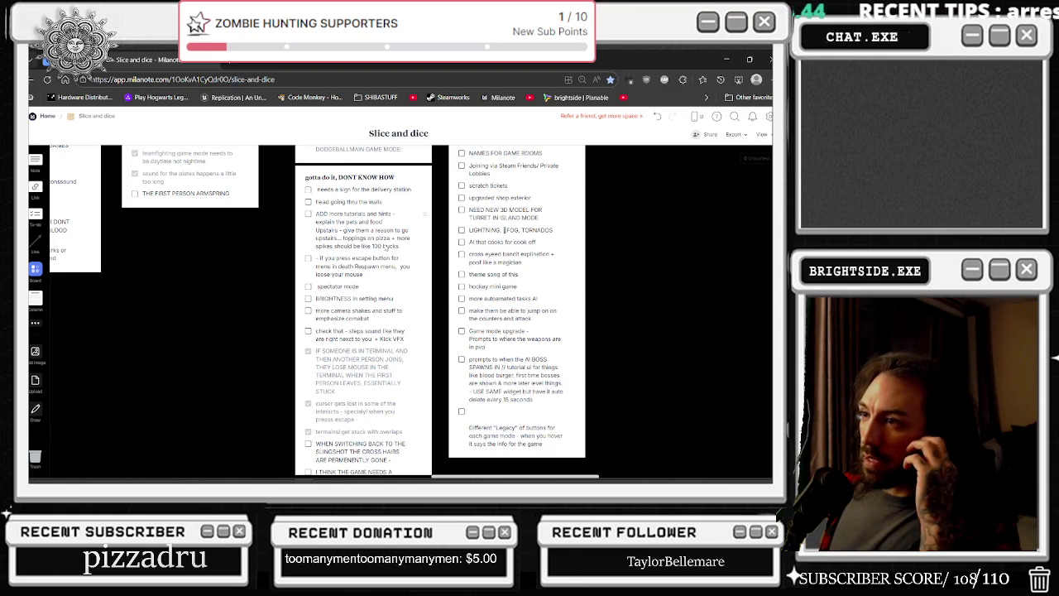
{"action": "left_click", "coordinate": [399, 240]}
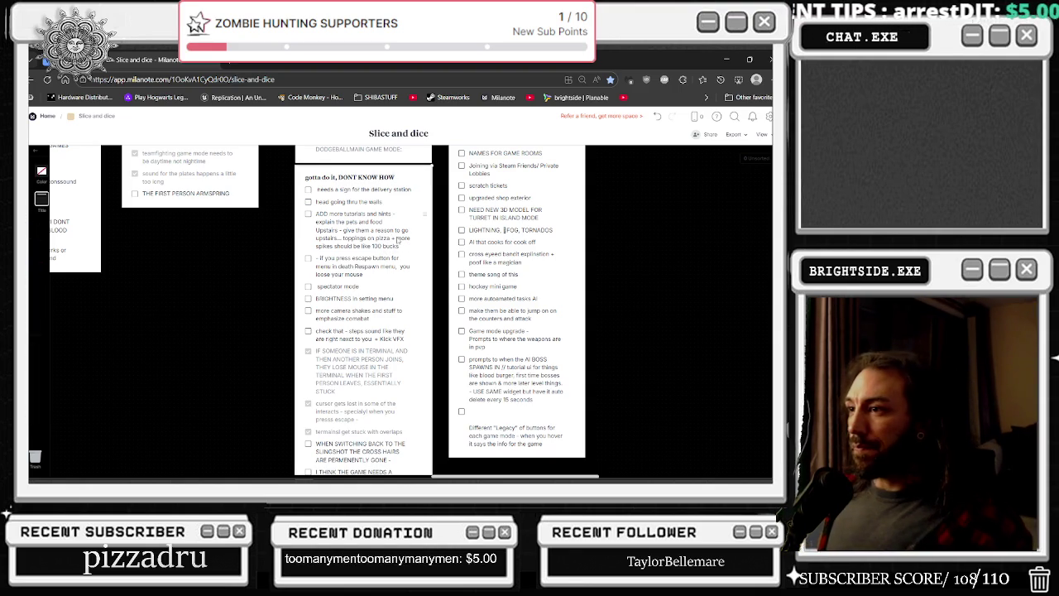
{"action": "left_click", "coordinate": [434, 230]}
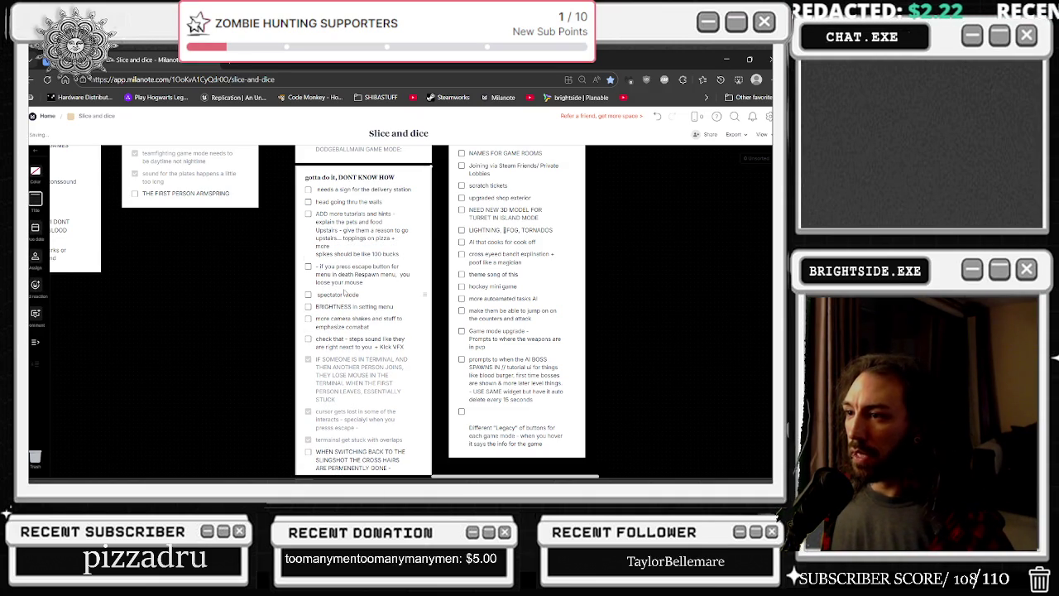
{"action": "left_click", "coordinate": [728, 61]}
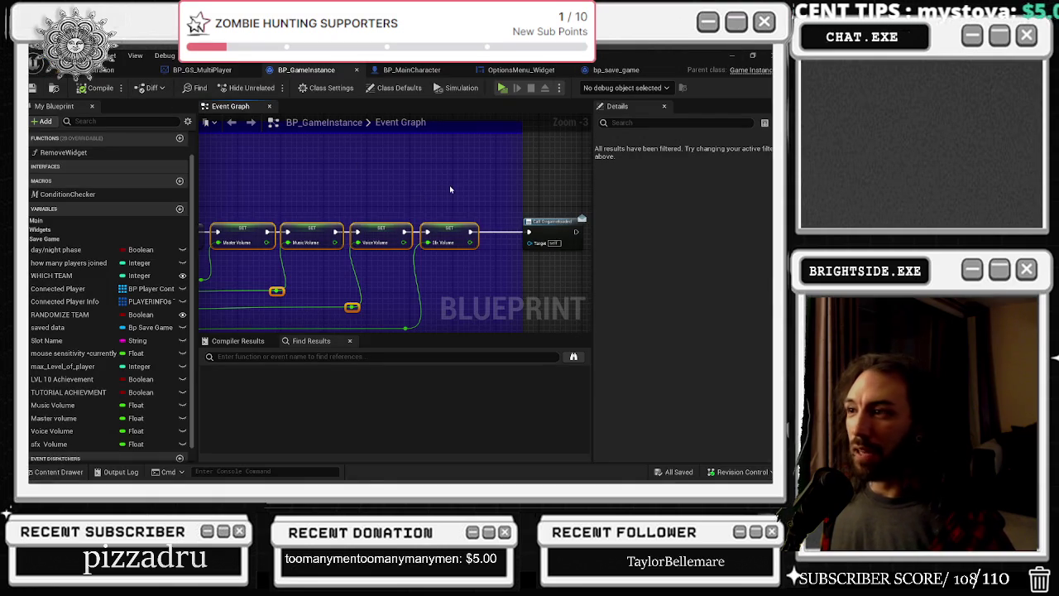
Widen the comment box around the volume setters and shift the delegate Call node right
{"action": "scroll", "coordinate": [450, 190], "scroll_direction": "down", "scroll_amount": 2}
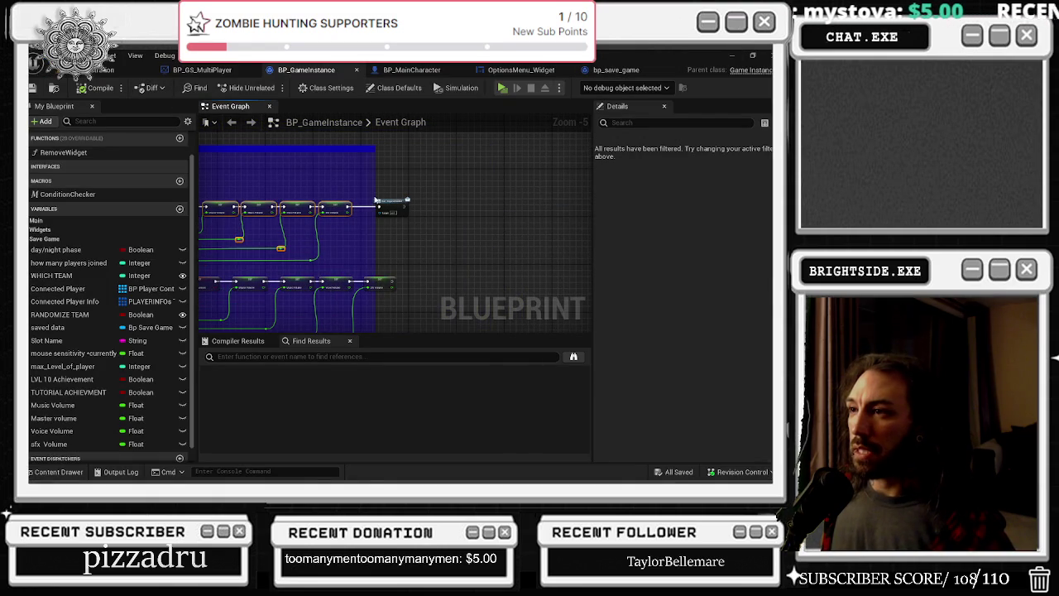
{"action": "left_click_drag", "start_coordinate": [375, 190], "coordinate": [512, 199]}
{"action": "left_click_drag", "start_coordinate": [387, 207], "coordinate": [482, 209]}
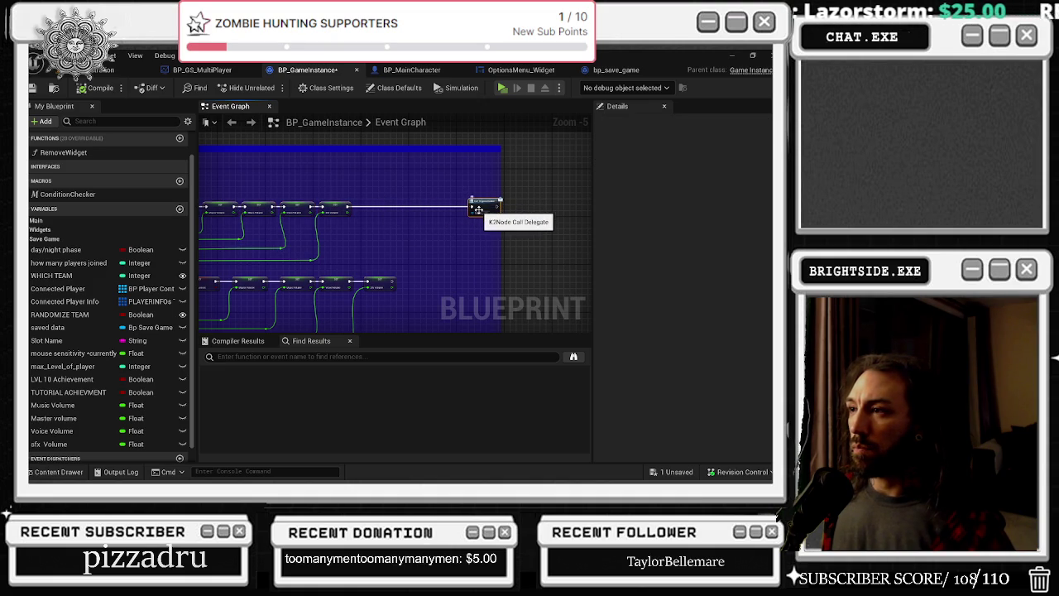
Add a Custom Event node to the graph and name it 'apply sound FX'
{"action": "right_click", "coordinate": [414, 236]}
{"action": "type", "text": "custom e"}
{"action": "key", "text": "Return"}
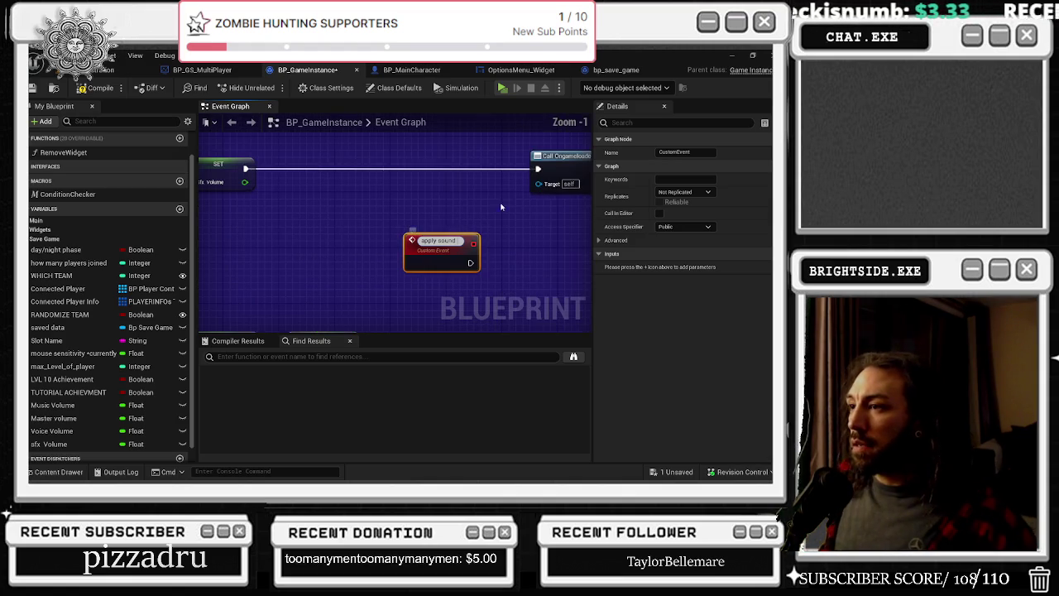
{"action": "scroll", "coordinate": [415, 236], "scroll_direction": "up", "scroll_amount": 4}
{"action": "type", "text": " FX"}
{"action": "key", "text": "Return"}
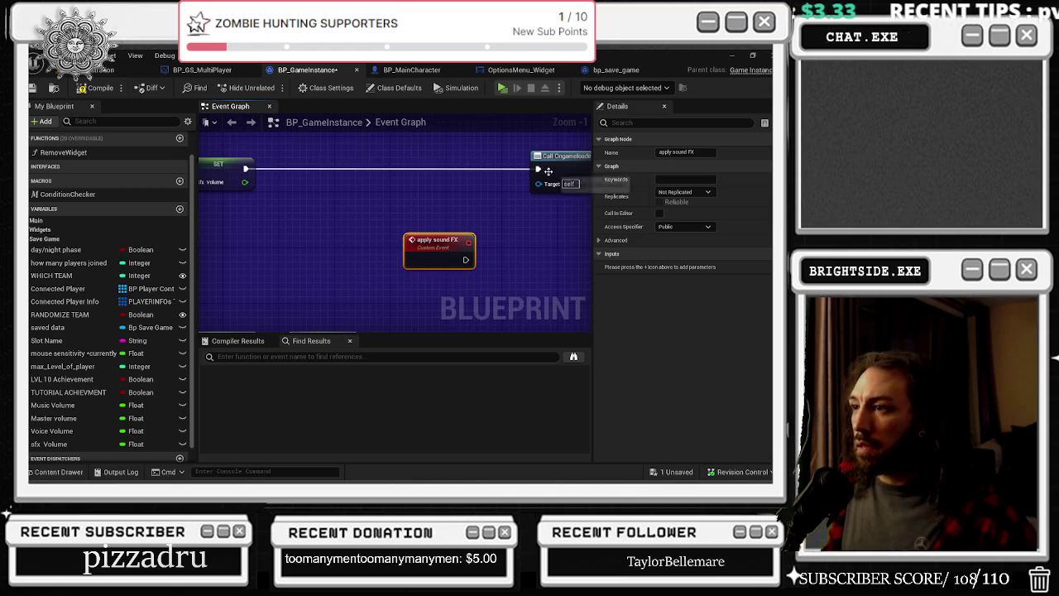
{"action": "scroll", "coordinate": [447, 218], "scroll_direction": "down", "scroll_amount": 2}
{"action": "left_click_drag", "start_coordinate": [294, 182], "coordinate": [323, 182]}
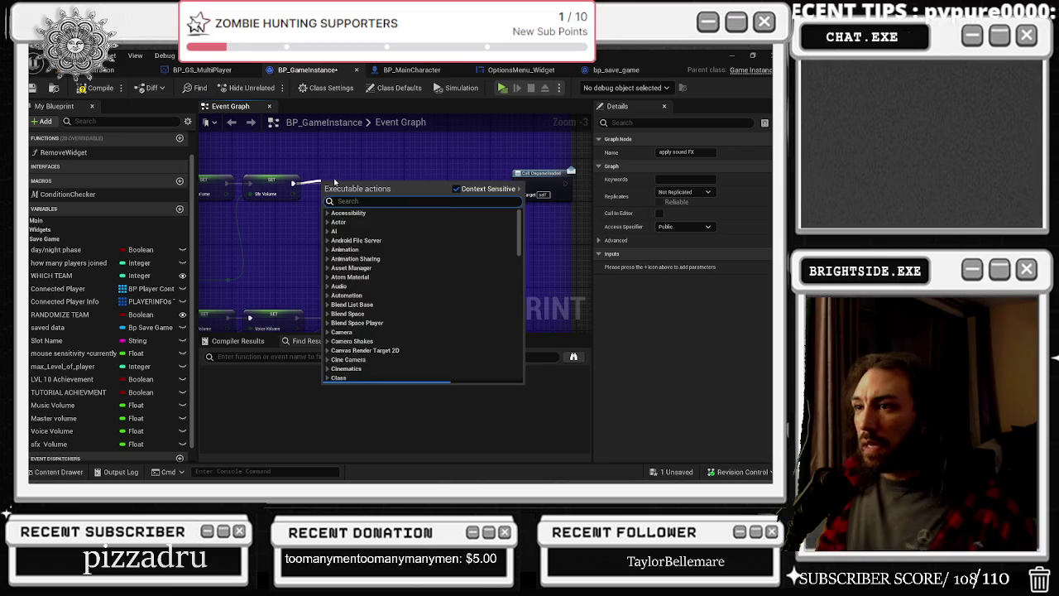
Add an Apply Sound FX call after the Sfx Volume SET node and arrange the nodes neatly
{"action": "type", "text": "apply sound"}
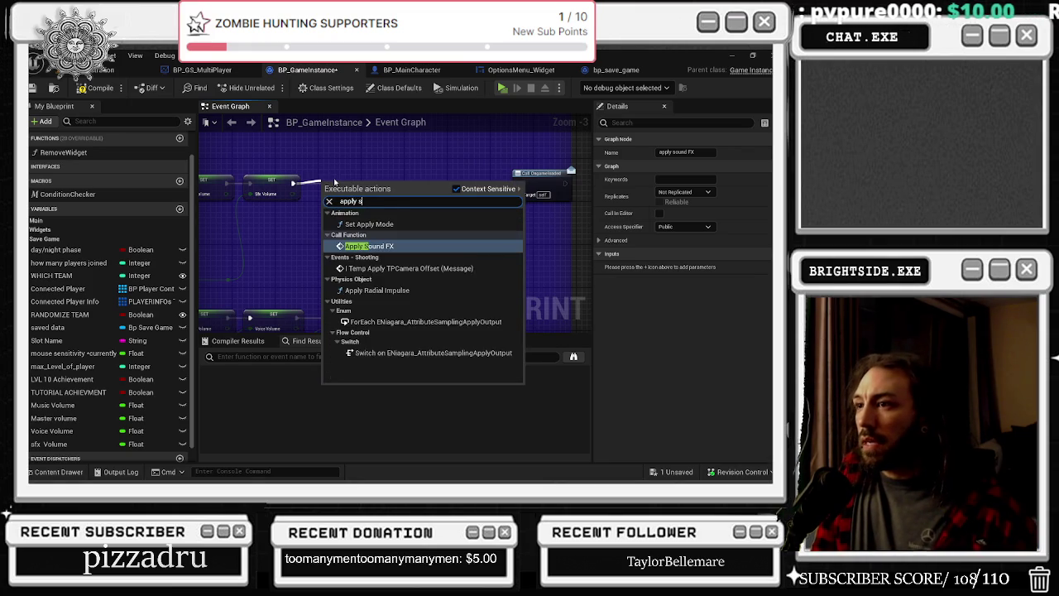
{"action": "key", "text": "Return"}
{"action": "mouse_move", "coordinate": [354, 184]}
{"action": "left_mouse_down"}
{"action": "mouse_move", "coordinate": [374, 169]}
{"action": "mouse_move", "coordinate": [316, 150]}
{"action": "left_mouse_up"}
{"action": "mouse_move", "coordinate": [332, 222]}
{"action": "left_mouse_down"}
{"action": "mouse_move", "coordinate": [368, 227]}
{"action": "mouse_move", "coordinate": [361, 207]}
{"action": "left_mouse_up"}
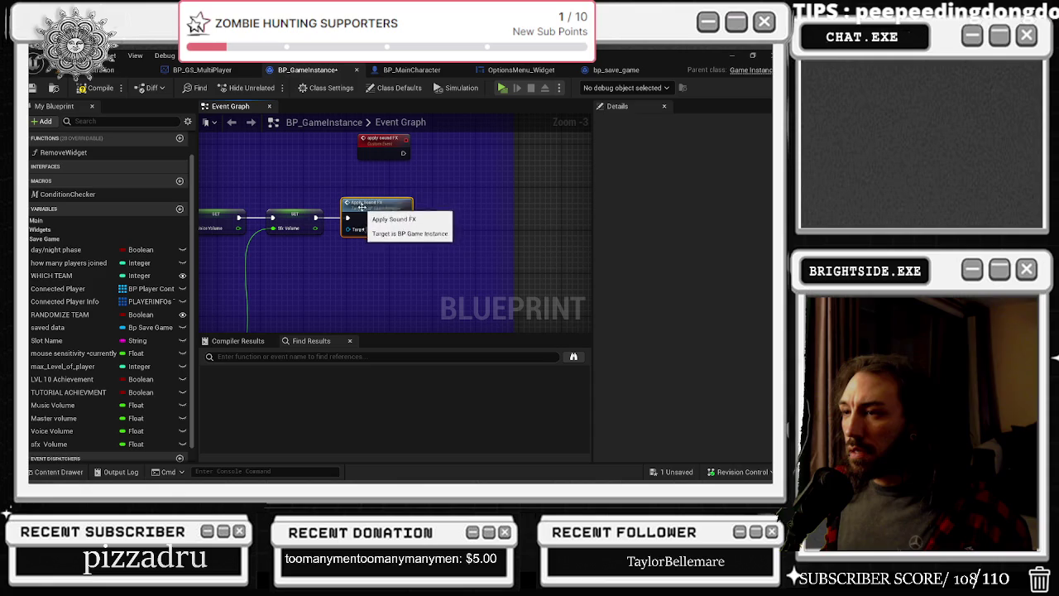
{"action": "key", "text": "ctrl+z"}
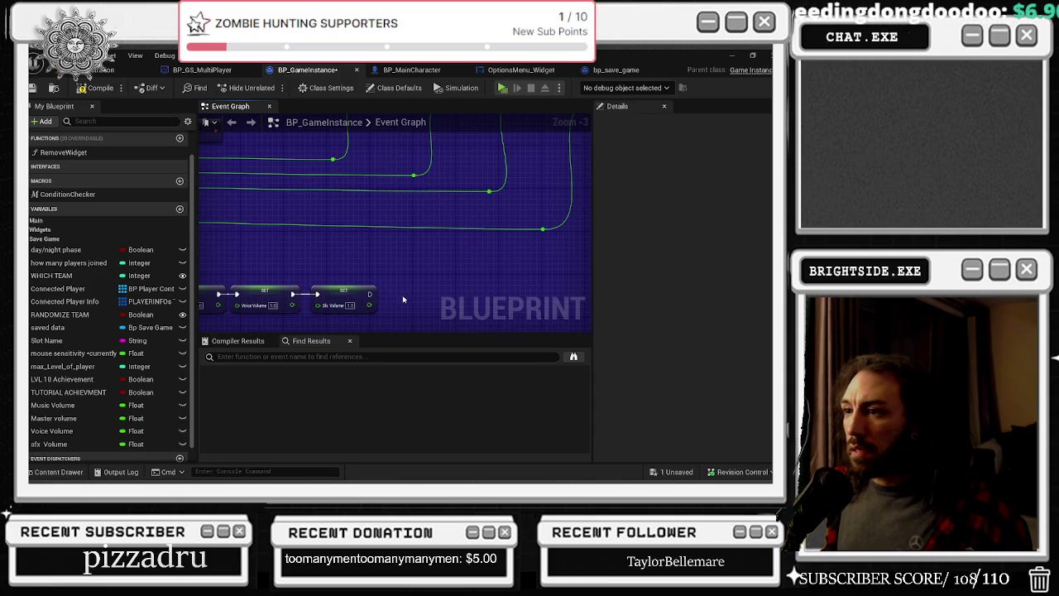
{"action": "scroll", "coordinate": [507, 291], "scroll_direction": "down", "scroll_amount": 2}
{"action": "left_click_drag", "start_coordinate": [441, 279], "coordinate": [269, 299]}
{"action": "scroll", "coordinate": [347, 289], "scroll_direction": "up", "scroll_amount": 2}
{"action": "mouse_move", "coordinate": [372, 205]}
{"action": "left_mouse_down"}
{"action": "mouse_move", "coordinate": [426, 217]}
{"action": "mouse_move", "coordinate": [307, 234]}
{"action": "mouse_move", "coordinate": [403, 281]}
{"action": "left_mouse_up"}
{"action": "scroll", "coordinate": [426, 217], "scroll_direction": "down", "scroll_amount": 2}
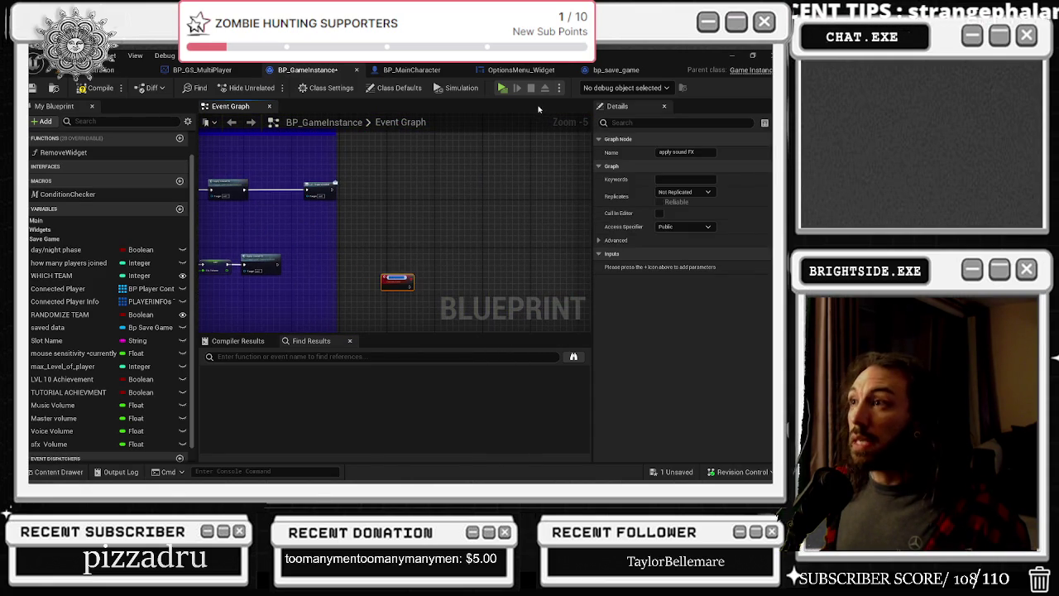
Inspect OptionsMenu_Widget's Music Volume Set Sound Mix Class Override node, then switch to bp_save_game
{"action": "left_click", "coordinate": [540, 69]}
{"action": "scroll", "coordinate": [316, 246], "scroll_direction": "down", "scroll_amount": 3}
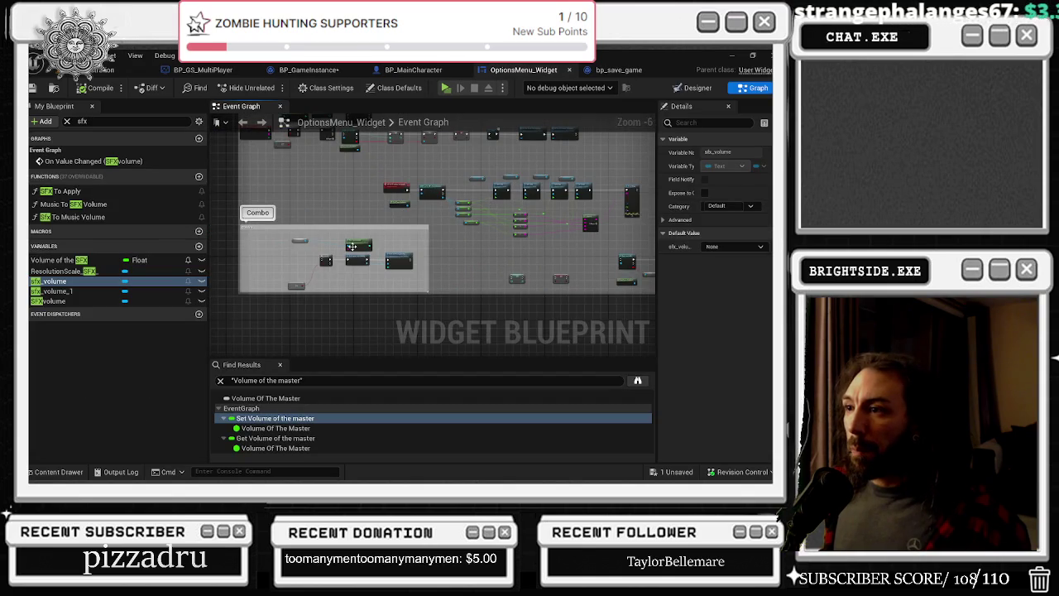
{"action": "scroll", "coordinate": [411, 283], "scroll_direction": "up", "scroll_amount": 4}
{"action": "scroll", "coordinate": [412, 283], "scroll_direction": "down", "scroll_amount": 6}
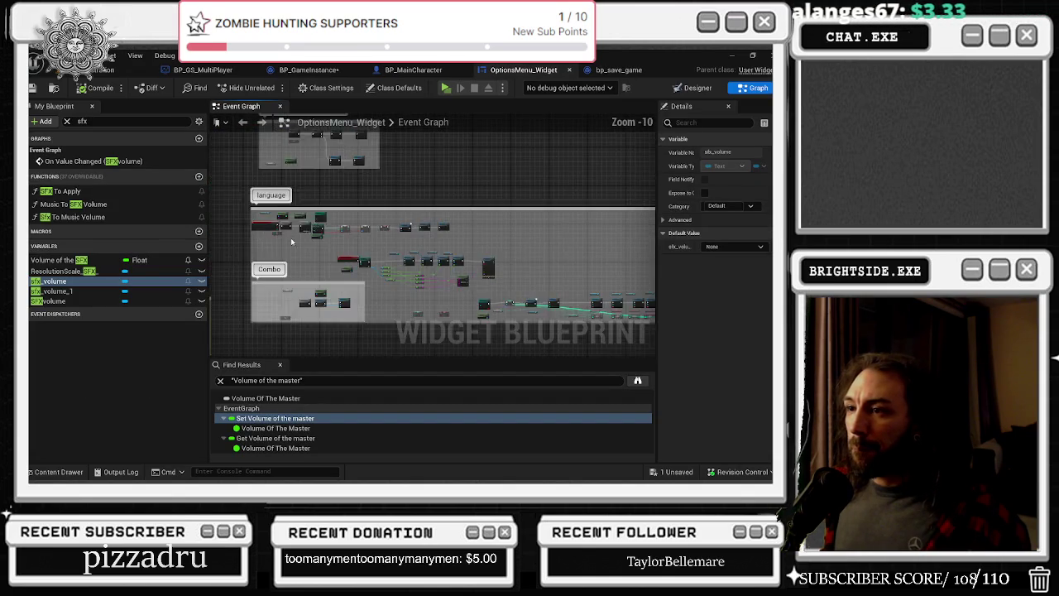
{"action": "scroll", "coordinate": [365, 246], "scroll_direction": "up", "scroll_amount": 6}
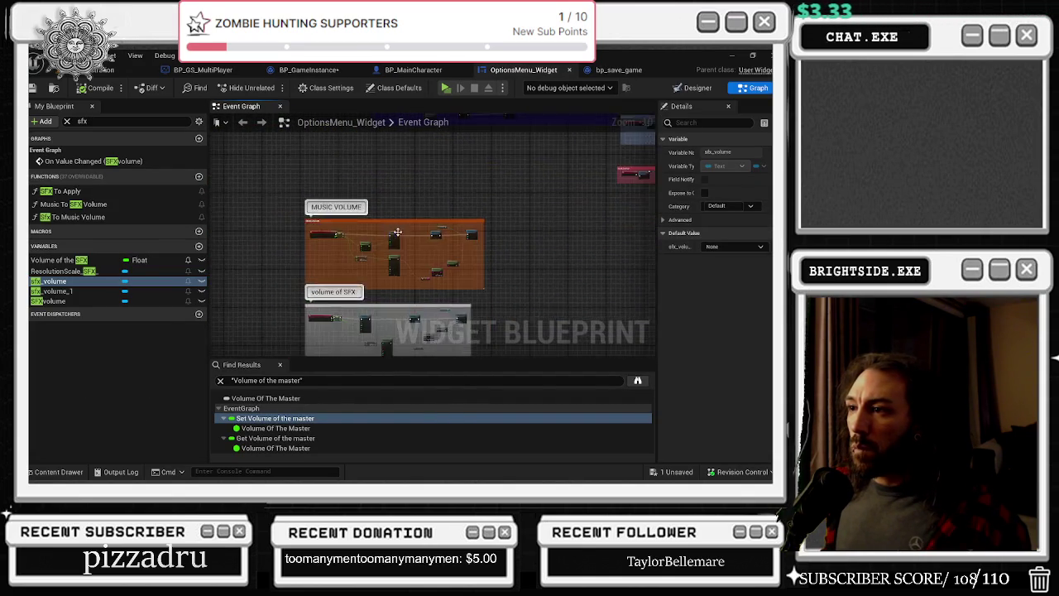
{"action": "scroll", "coordinate": [365, 245], "scroll_direction": "up", "scroll_amount": 2}
{"action": "left_click", "coordinate": [413, 236]}
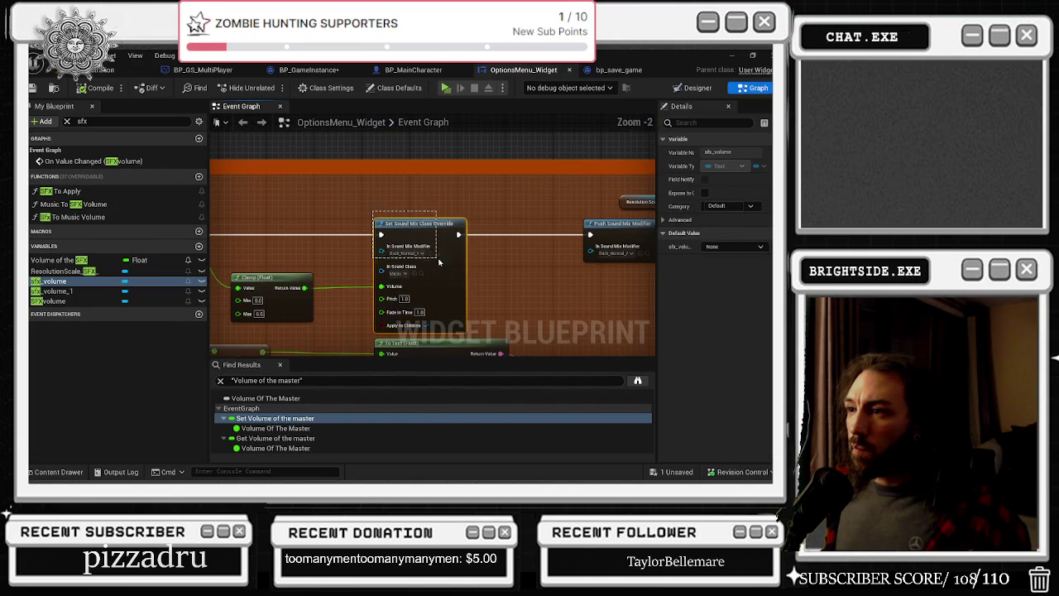
{"action": "scroll", "coordinate": [473, 222], "scroll_direction": "down", "scroll_amount": 1}
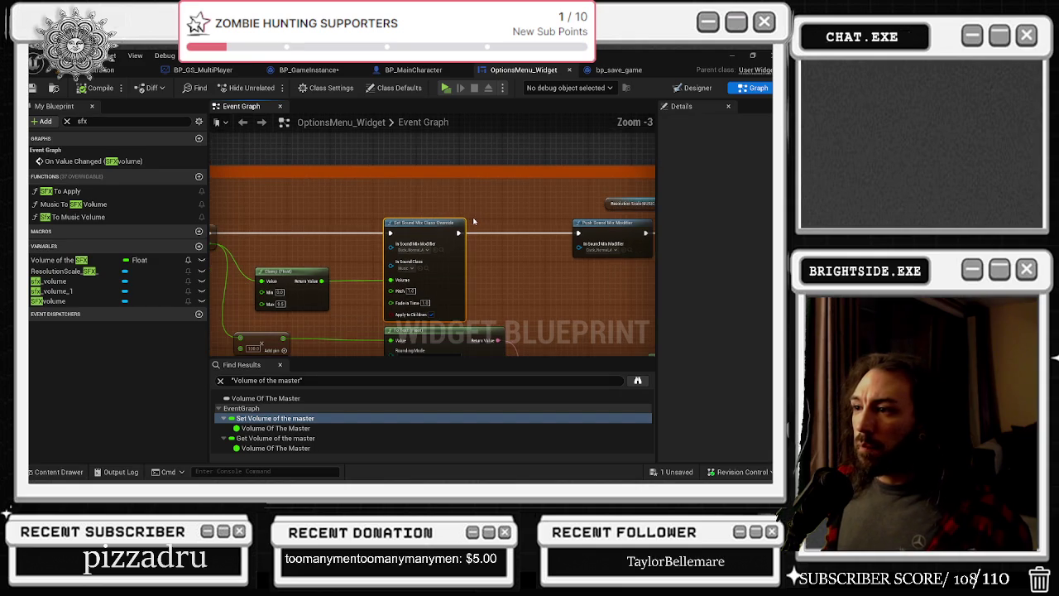
{"action": "left_click", "coordinate": [604, 72]}
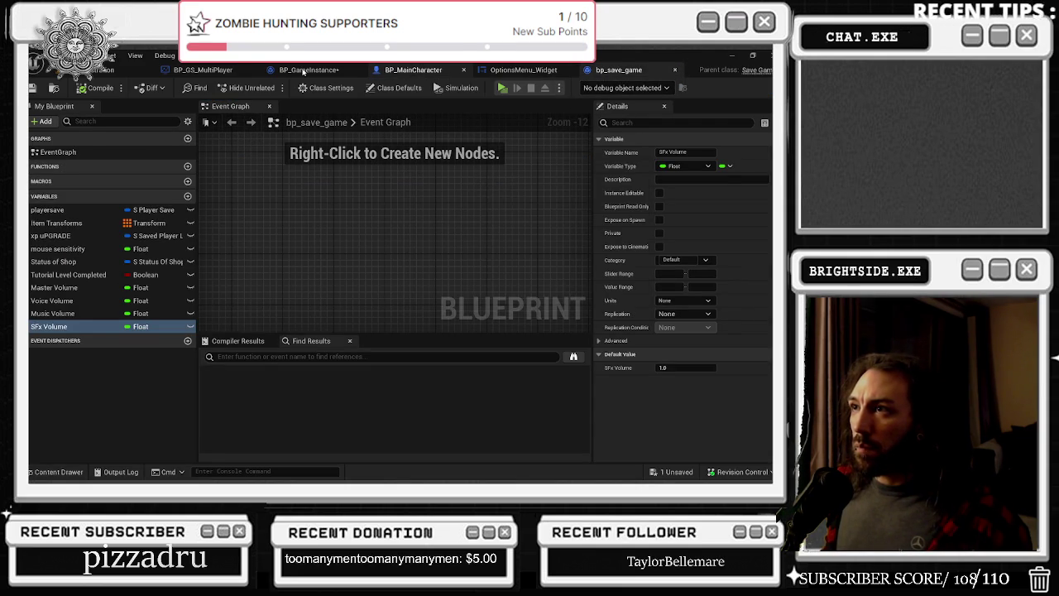
In BP_GameInstance, move apply sound FX up and paste a Set Sound Mix Class Override beside it
{"action": "left_click", "coordinate": [304, 71]}
{"action": "mouse_move", "coordinate": [401, 281]}
{"action": "left_mouse_down"}
{"action": "mouse_move", "coordinate": [411, 242]}
{"action": "mouse_move", "coordinate": [445, 204]}
{"action": "mouse_move", "coordinate": [337, 230]}
{"action": "mouse_move", "coordinate": [346, 216]}
{"action": "left_mouse_up"}
{"action": "scroll", "coordinate": [452, 201], "scroll_direction": "up", "scroll_amount": 4}
{"action": "key", "text": "ctrl+c"}
{"action": "key", "text": "ctrl+v"}
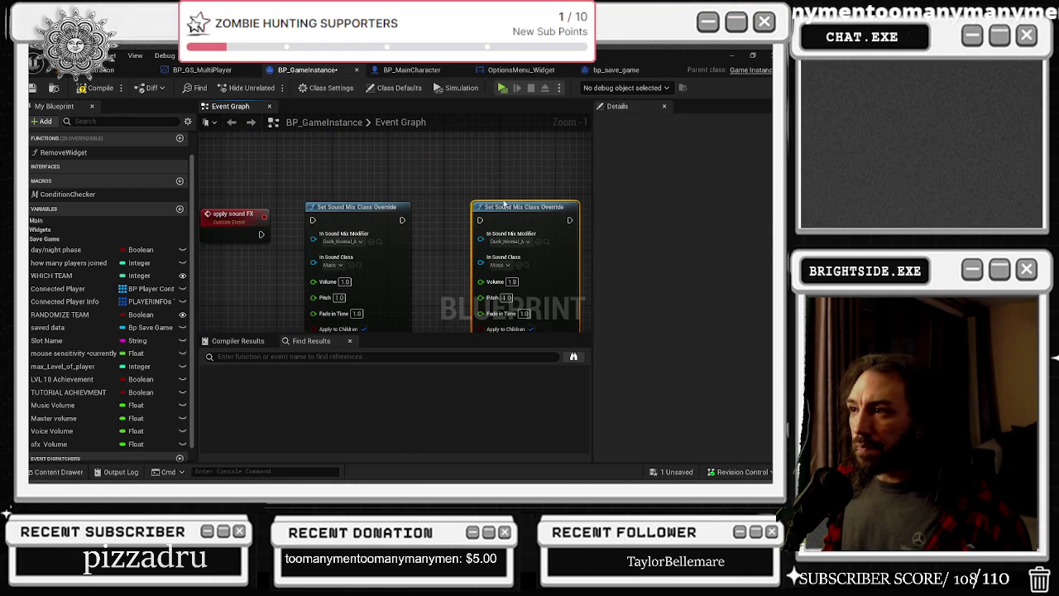
{"action": "key", "text": "ctrl+z"}
{"action": "key", "text": "ctrl+v"}
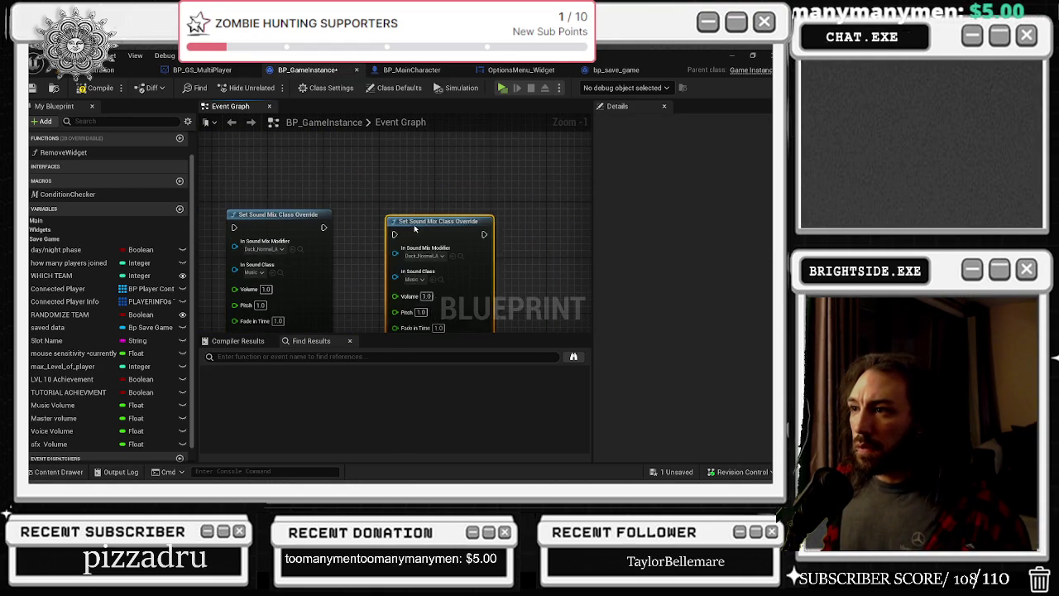
{"action": "key", "text": "ctrl+z"}
{"action": "key", "text": "ctrl+v"}
{"action": "left_click_drag", "start_coordinate": [418, 207], "coordinate": [636, 176]}
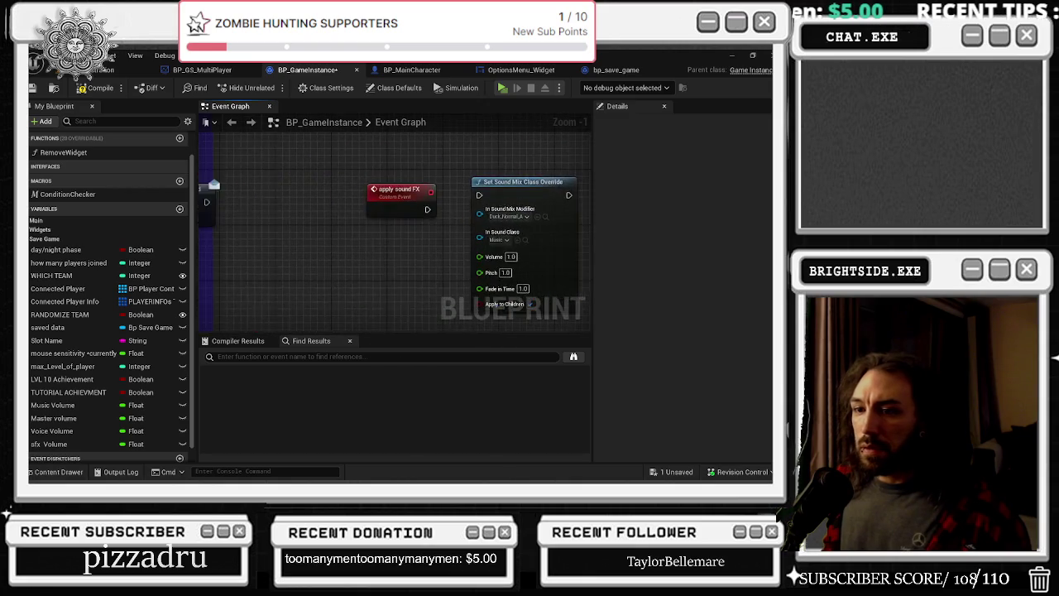
Add a Master Volume getter and set the first override's sound class to Master
{"action": "left_click", "coordinate": [53, 417]}
{"action": "mouse_move", "coordinate": [461, 279]}
{"action": "left_mouse_down"}
{"action": "mouse_move", "coordinate": [368, 245]}
{"action": "mouse_move", "coordinate": [442, 243]}
{"action": "left_mouse_up"}
{"action": "left_click", "coordinate": [396, 250]}
{"action": "left_click", "coordinate": [460, 226]}
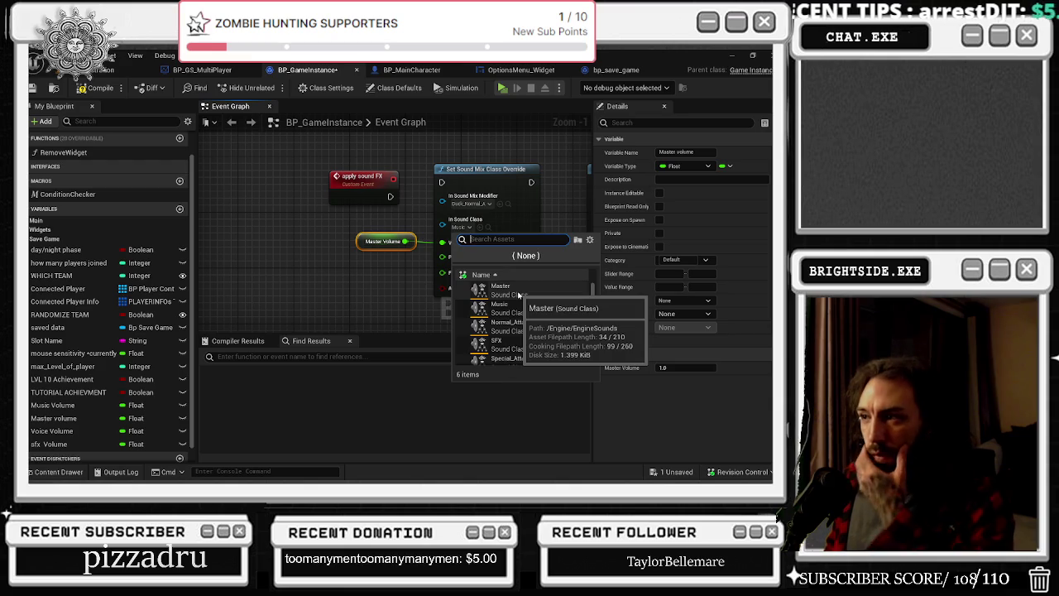
{"action": "left_click", "coordinate": [518, 294]}
{"action": "mouse_move", "coordinate": [401, 243]}
{"action": "left_mouse_down"}
{"action": "mouse_move", "coordinate": [263, 255]}
{"action": "mouse_move", "coordinate": [291, 261]}
{"action": "left_mouse_up"}
Feed Master Volume × 3.0 into the override's Volume and chain apply sound FX through it to the Music override
{"action": "type", "text": "multipl"}
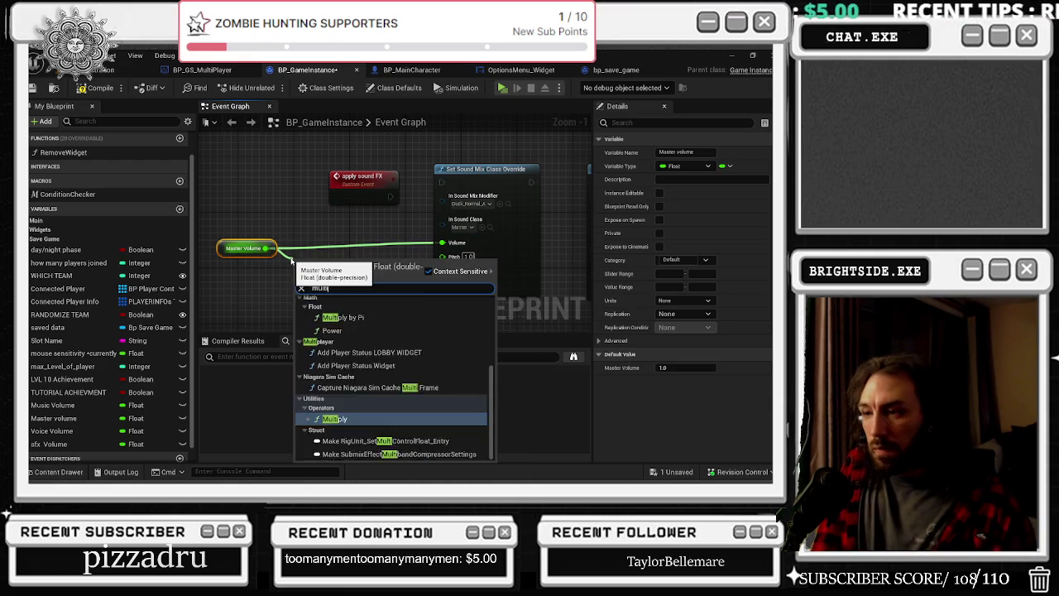
{"action": "key", "text": "Return"}
{"action": "key", "text": "ctrl+a"}
{"action": "key", "text": "Return"}
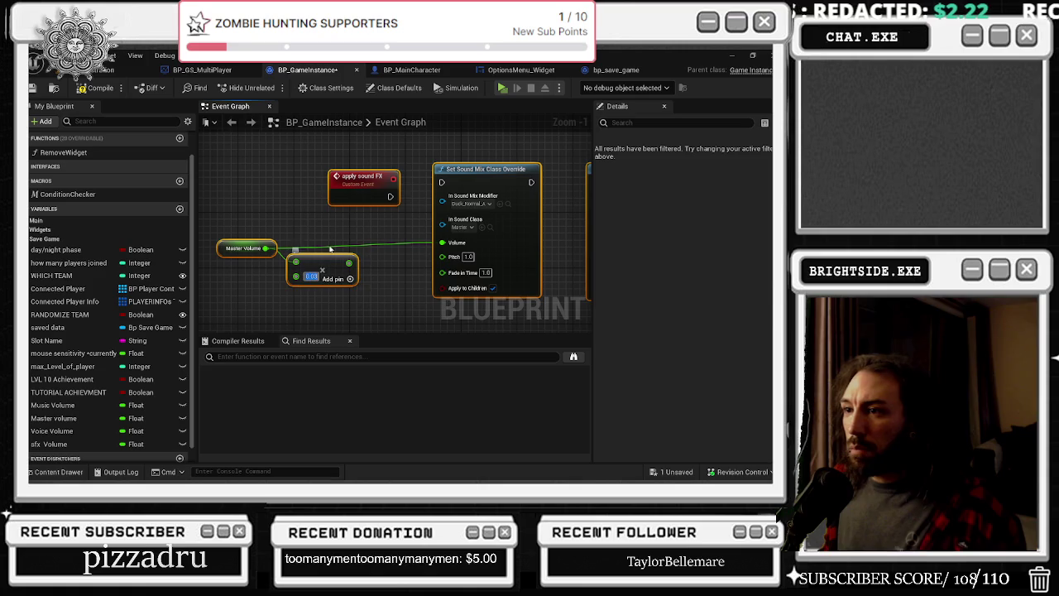
{"action": "left_click", "coordinate": [341, 242]}
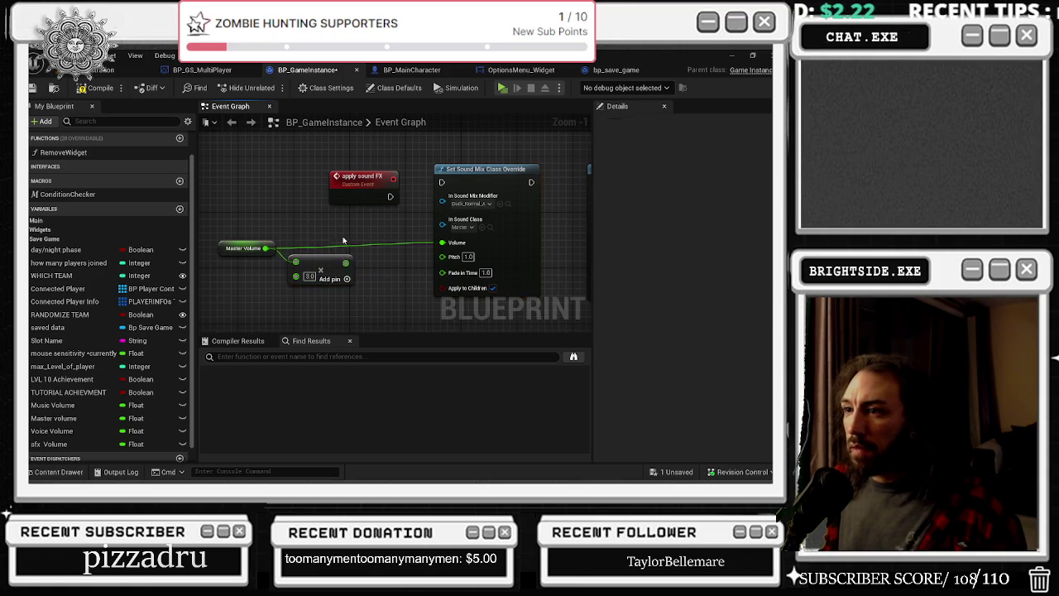
{"action": "left_click_drag", "start_coordinate": [345, 262], "coordinate": [441, 242]}
{"action": "mouse_move", "coordinate": [389, 197]}
{"action": "left_mouse_down"}
{"action": "mouse_move", "coordinate": [440, 182]}
{"action": "mouse_move", "coordinate": [321, 176]}
{"action": "mouse_move", "coordinate": [261, 180]}
{"action": "mouse_move", "coordinate": [269, 188]}
{"action": "left_mouse_up"}
{"action": "mouse_move", "coordinate": [446, 187]}
{"action": "left_mouse_down"}
{"action": "mouse_move", "coordinate": [577, 192]}
{"action": "mouse_move", "coordinate": [511, 187]}
{"action": "left_mouse_up"}
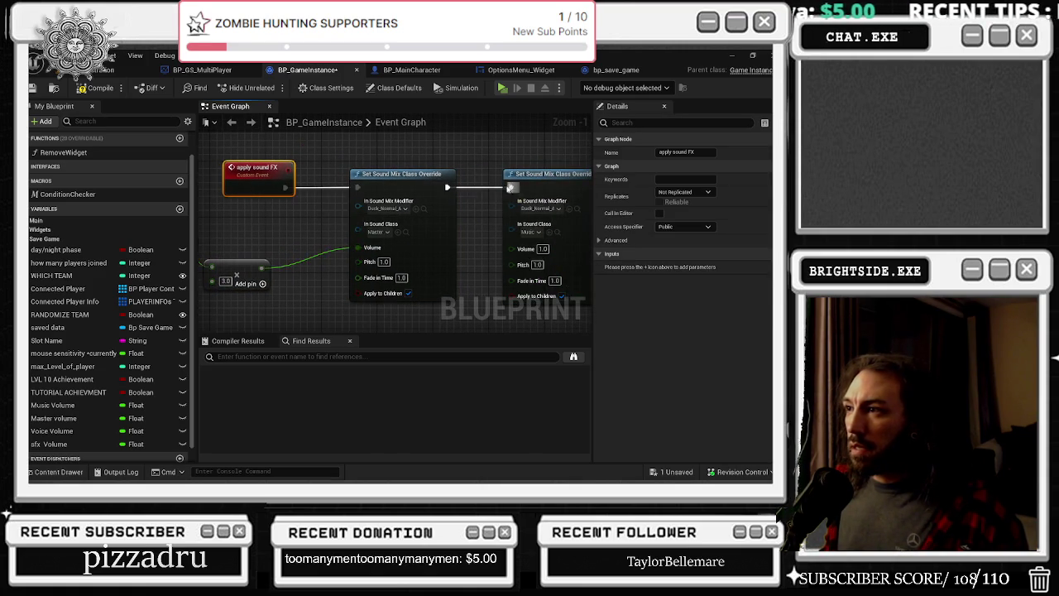
{"action": "scroll", "coordinate": [510, 187], "scroll_direction": "down", "scroll_amount": 1}
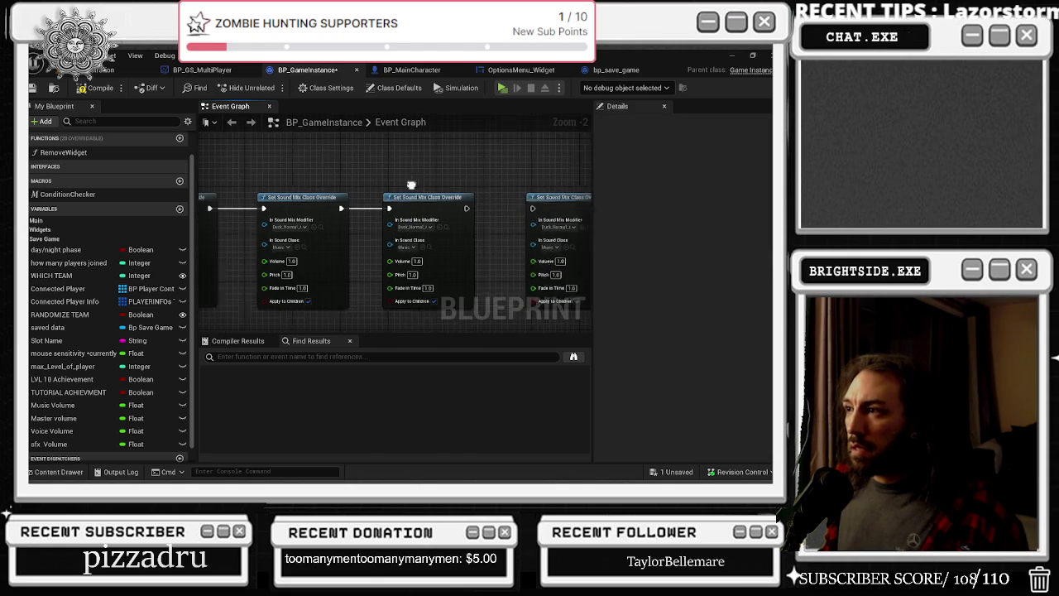
{"action": "left_click", "coordinate": [438, 195]}
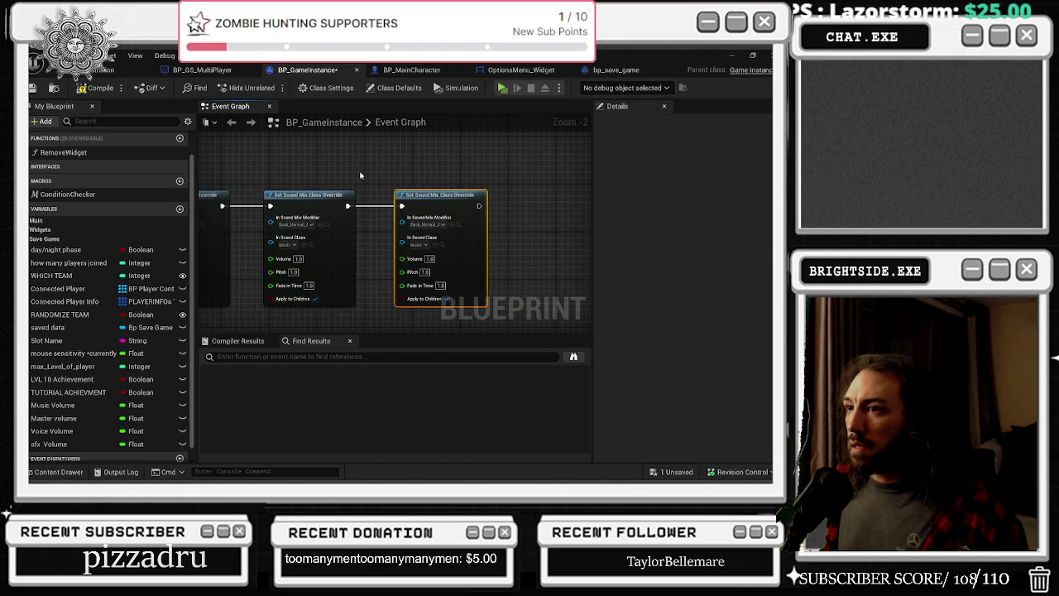
{"action": "left_click_drag", "start_coordinate": [360, 175], "coordinate": [576, 176]}
{"action": "left_click_drag", "start_coordinate": [354, 175], "coordinate": [461, 168]}
{"action": "mouse_move", "coordinate": [276, 269]}
{"action": "left_mouse_down"}
{"action": "mouse_move", "coordinate": [355, 260]}
{"action": "mouse_move", "coordinate": [313, 204]}
{"action": "left_mouse_up"}
{"action": "left_click", "coordinate": [334, 256]}
{"action": "key", "text": "ctrl+c"}
{"action": "key", "text": "ctrl+v"}
{"action": "mouse_move", "coordinate": [392, 253]}
{"action": "left_mouse_down"}
{"action": "mouse_move", "coordinate": [405, 239]}
{"action": "mouse_move", "coordinate": [376, 247]}
{"action": "left_mouse_up"}
{"action": "left_click", "coordinate": [393, 273]}
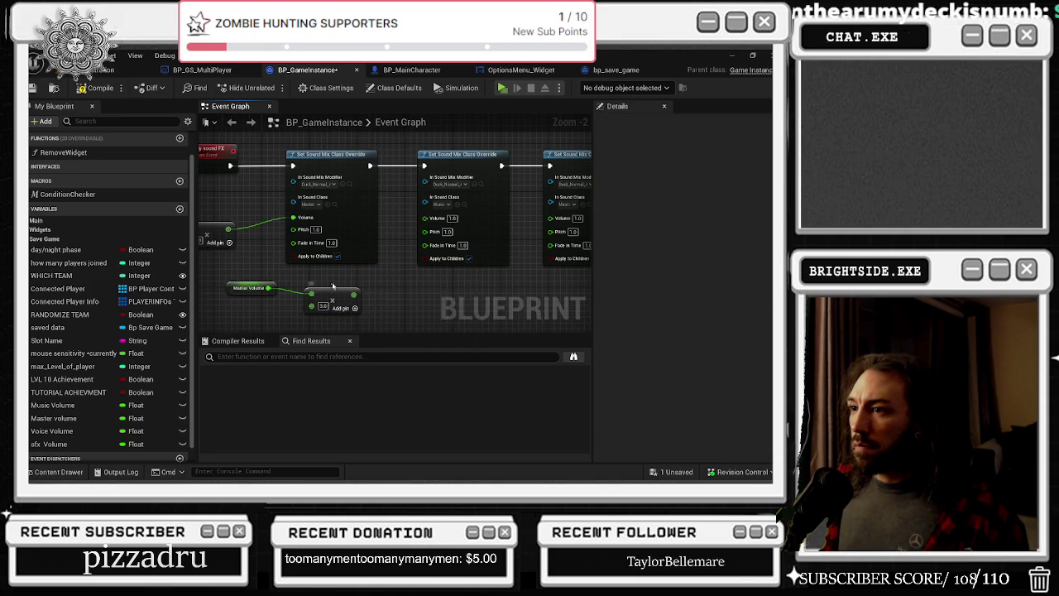
{"action": "left_click_drag", "start_coordinate": [335, 292], "coordinate": [424, 218]}
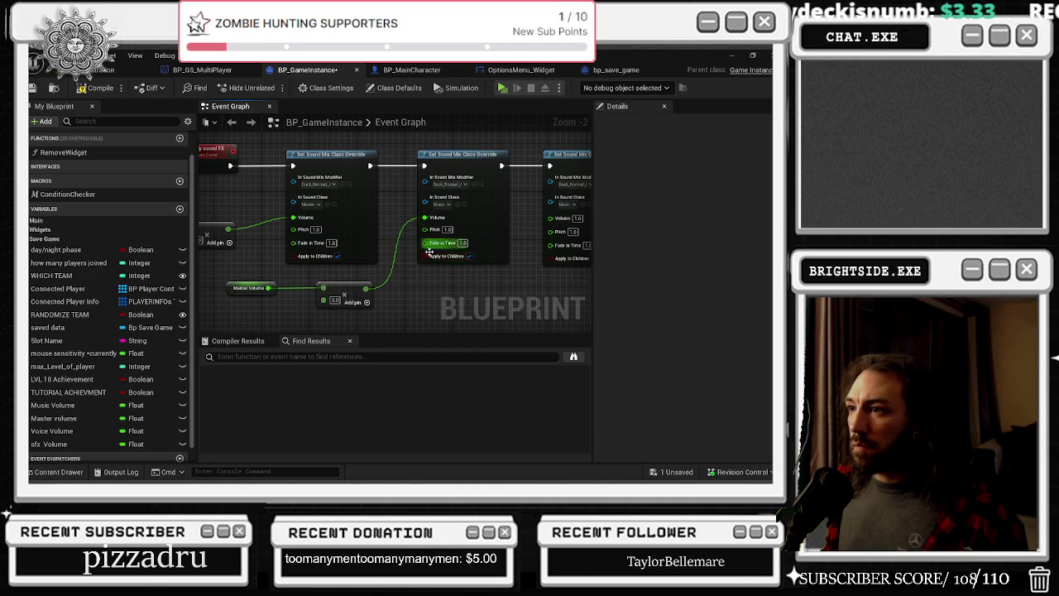
{"action": "left_click_drag", "start_coordinate": [344, 293], "coordinate": [356, 291]}
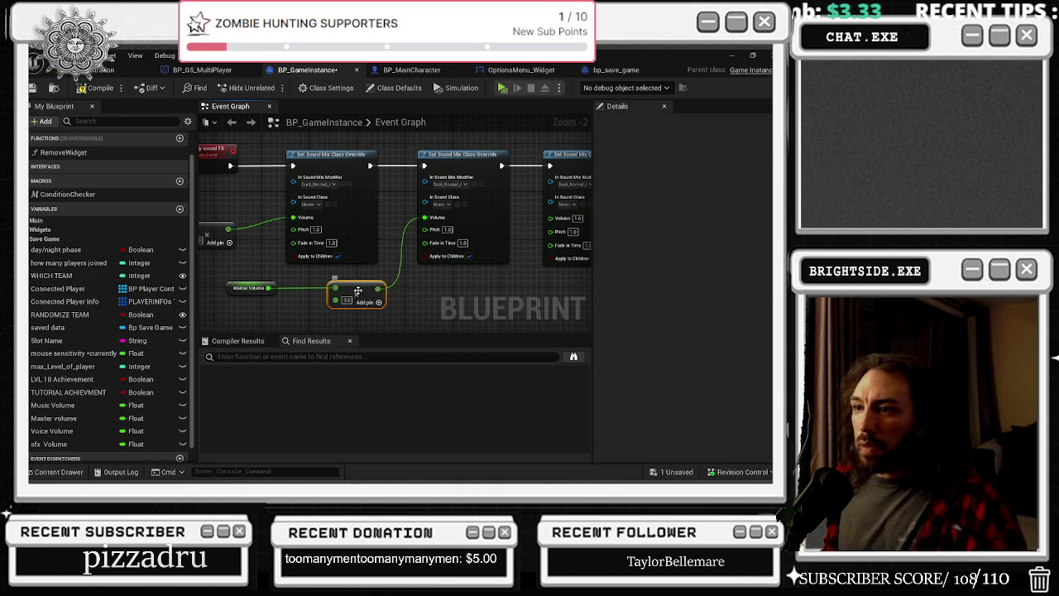
{"action": "key", "text": "Delete"}
{"action": "left_click", "coordinate": [249, 287]}
{"action": "key", "text": "Delete"}
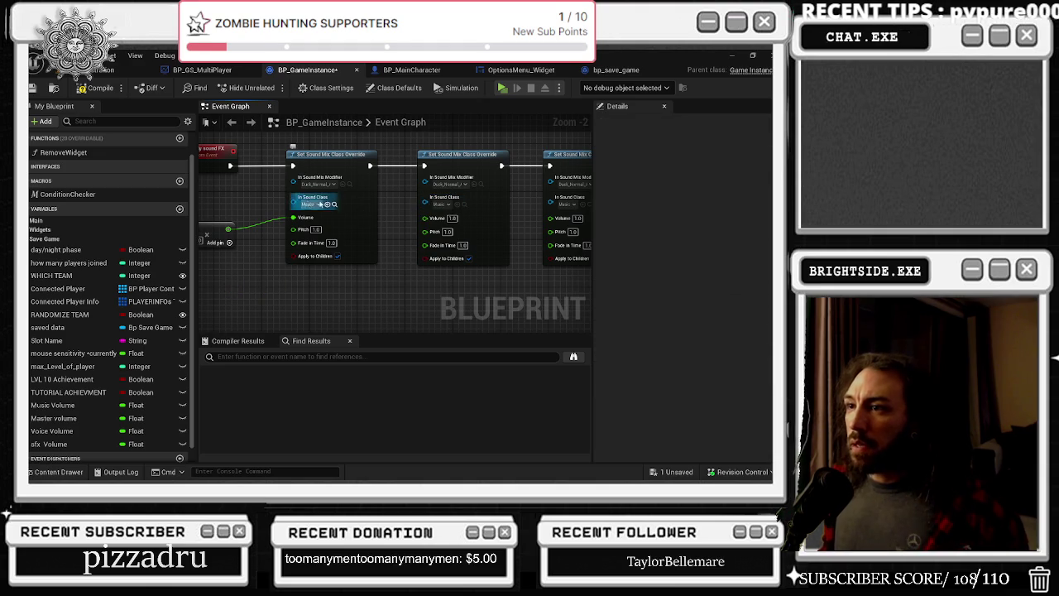
{"action": "mouse_move", "coordinate": [66, 411]}
{"action": "left_mouse_down"}
{"action": "mouse_move", "coordinate": [347, 314]}
{"action": "mouse_move", "coordinate": [367, 287]}
{"action": "mouse_move", "coordinate": [418, 281]}
{"action": "mouse_move", "coordinate": [424, 218]}
{"action": "left_mouse_up"}
Connect the Music Volume getter to the Music override's Volume pin
{"action": "left_click", "coordinate": [367, 294]}
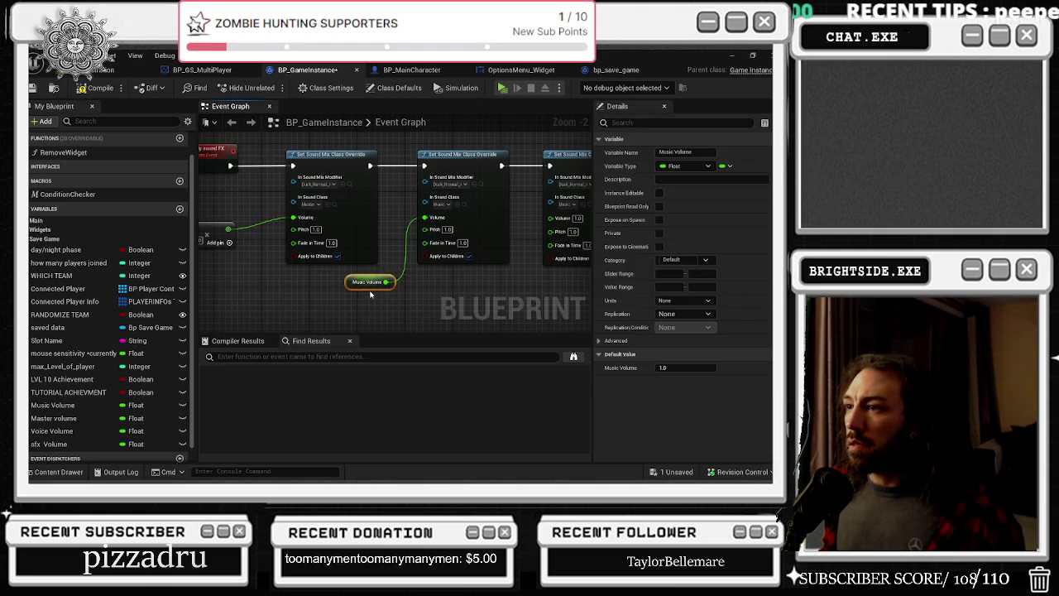
{"action": "left_click_drag", "start_coordinate": [208, 226], "coordinate": [259, 201]}
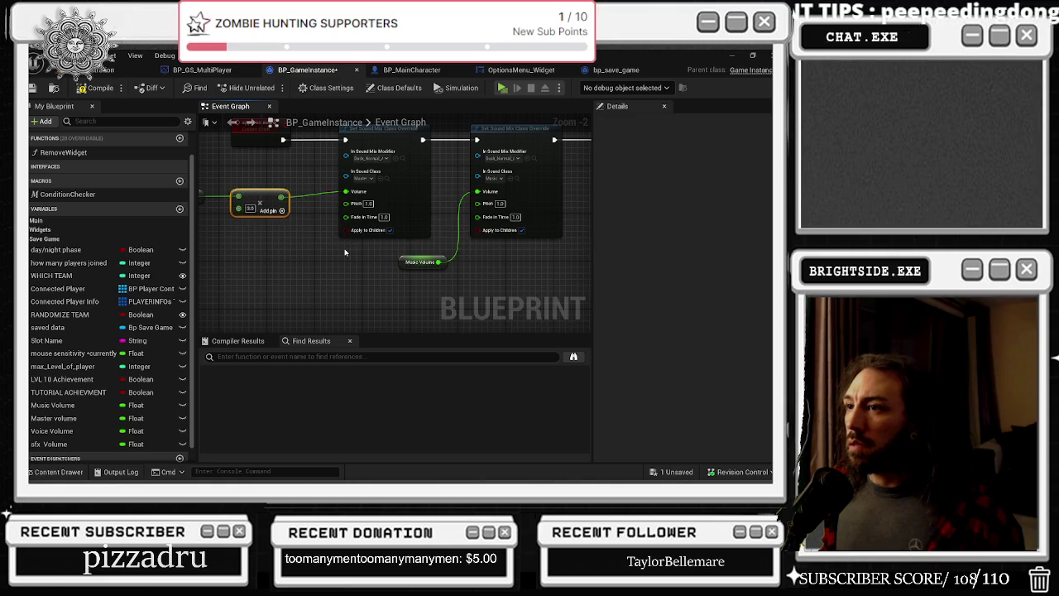
{"action": "mouse_move", "coordinate": [438, 265]}
{"action": "left_mouse_down"}
{"action": "mouse_move", "coordinate": [414, 259]}
{"action": "mouse_move", "coordinate": [449, 183]}
{"action": "left_mouse_up"}
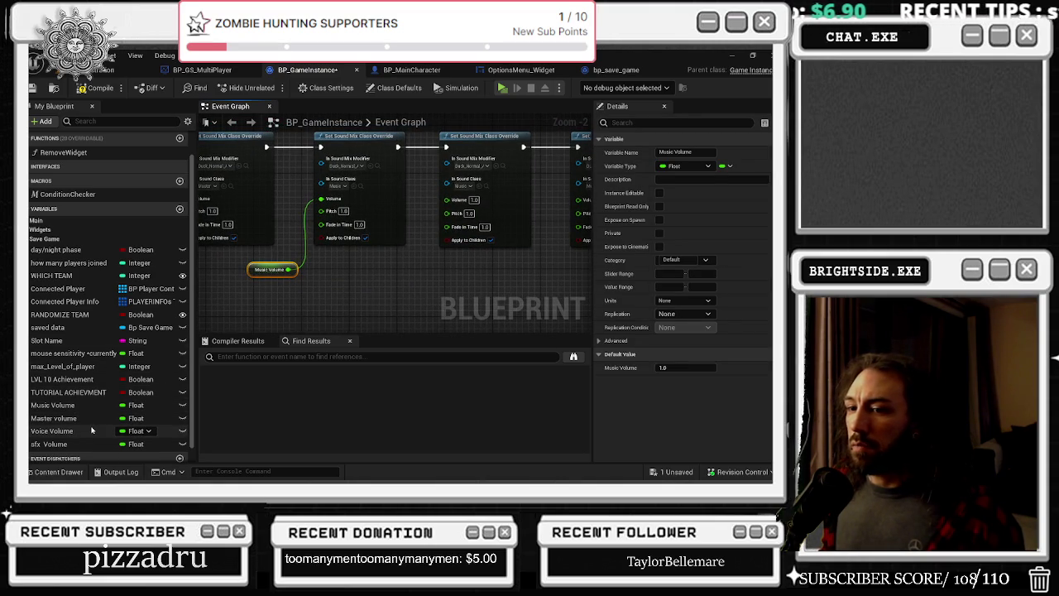
Add a Voice Volume getter, set the third override's class to Voice, and wire its Volume
{"action": "mouse_move", "coordinate": [92, 430]}
{"action": "left_mouse_down"}
{"action": "mouse_move", "coordinate": [388, 295]}
{"action": "mouse_move", "coordinate": [397, 281]}
{"action": "left_mouse_up"}
{"action": "left_click", "coordinate": [464, 185]}
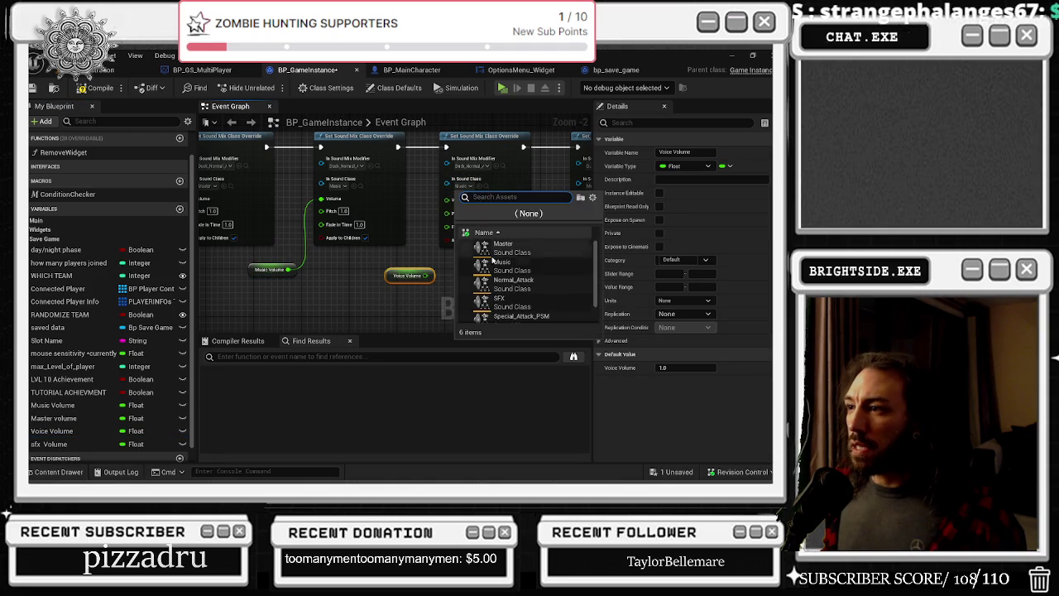
{"action": "scroll", "coordinate": [528, 304], "scroll_direction": "down", "scroll_amount": 1}
{"action": "left_click", "coordinate": [522, 308]}
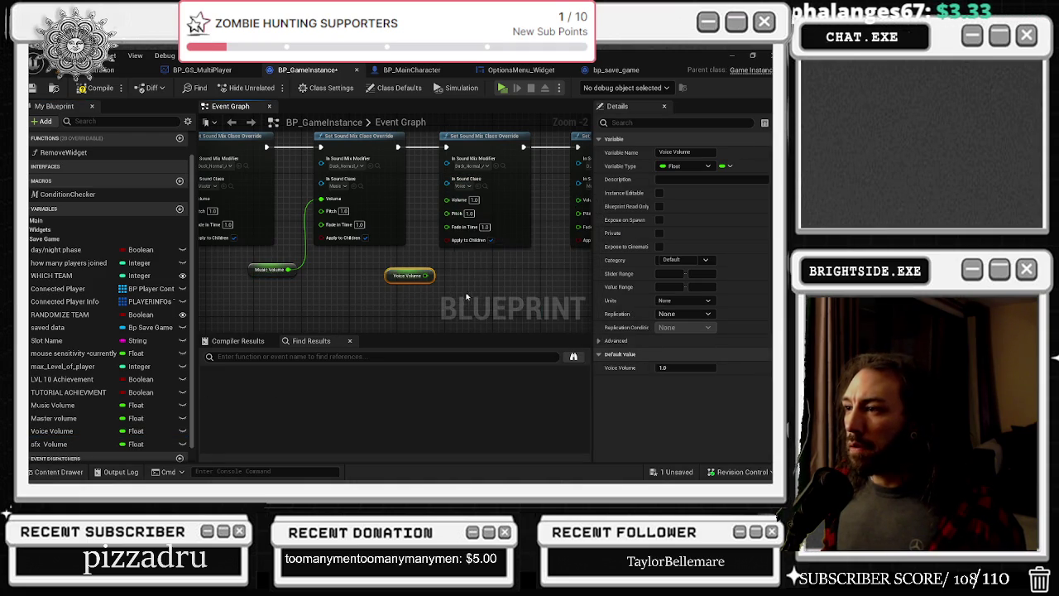
{"action": "mouse_move", "coordinate": [431, 274]}
{"action": "left_mouse_down"}
{"action": "mouse_move", "coordinate": [447, 201]}
{"action": "mouse_move", "coordinate": [220, 216]}
{"action": "left_mouse_up"}
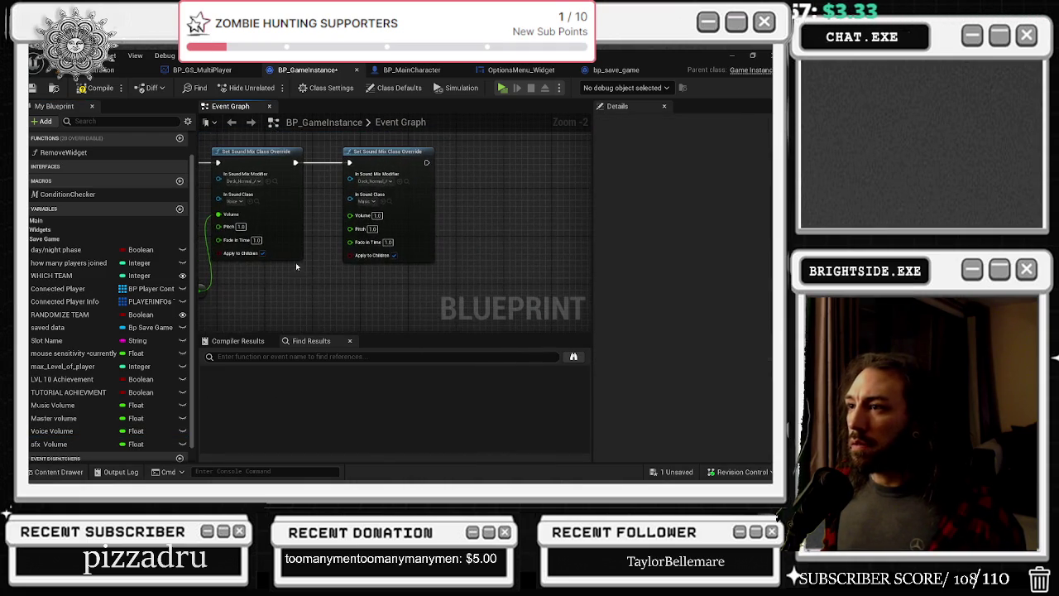
Switch the next override's sound class to SFX
{"action": "left_click", "coordinate": [365, 201]}
{"action": "scroll", "coordinate": [438, 281], "scroll_direction": "down", "scroll_amount": 1}
{"action": "left_click", "coordinate": [414, 306]}
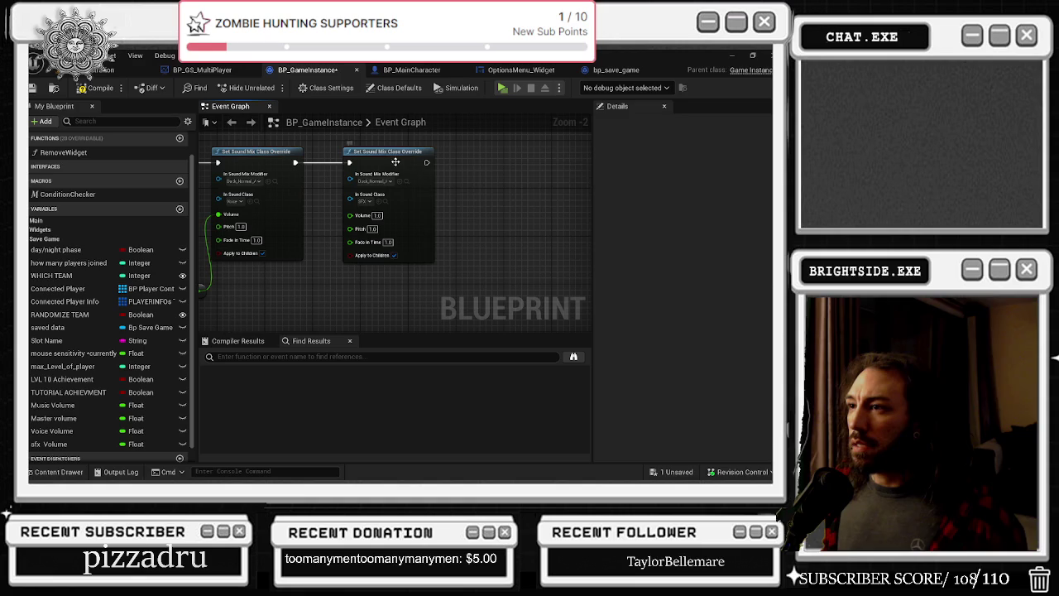
{"action": "mouse_move", "coordinate": [472, 148]}
{"action": "left_mouse_down"}
{"action": "mouse_move", "coordinate": [407, 211]}
{"action": "mouse_move", "coordinate": [404, 256]}
{"action": "mouse_move", "coordinate": [586, 265]}
{"action": "mouse_move", "coordinate": [552, 267]}
{"action": "mouse_move", "coordinate": [576, 268]}
{"action": "left_mouse_up"}
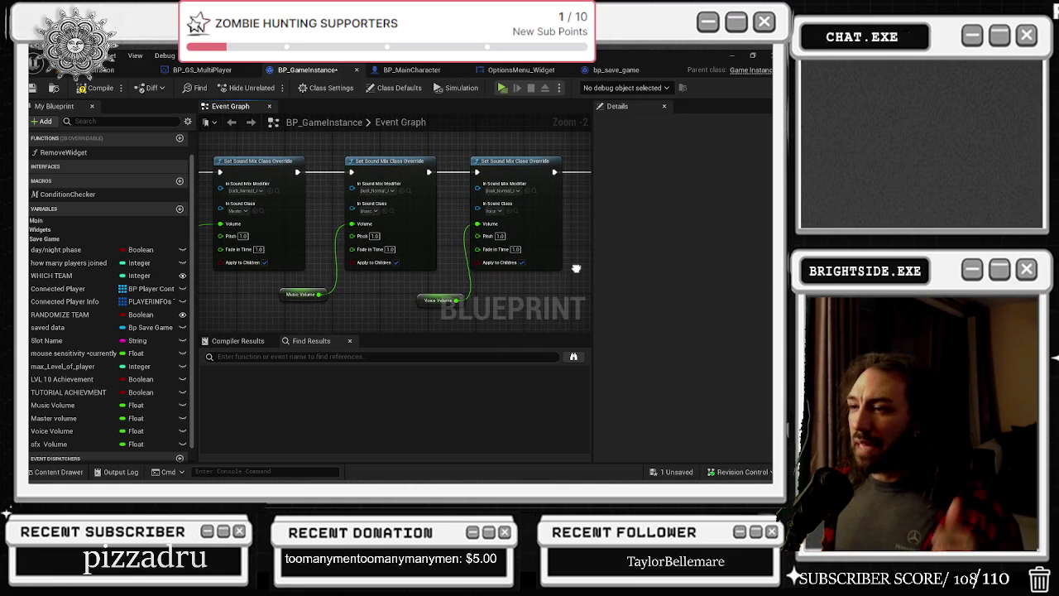
Browse the options menu designer, save game and main character blueprints, returning to BP_GameInstance
{"action": "mouse_move", "coordinate": [576, 268]}
{"action": "left_mouse_down"}
{"action": "mouse_move", "coordinate": [450, 276]}
{"action": "mouse_move", "coordinate": [333, 265]}
{"action": "left_mouse_up"}
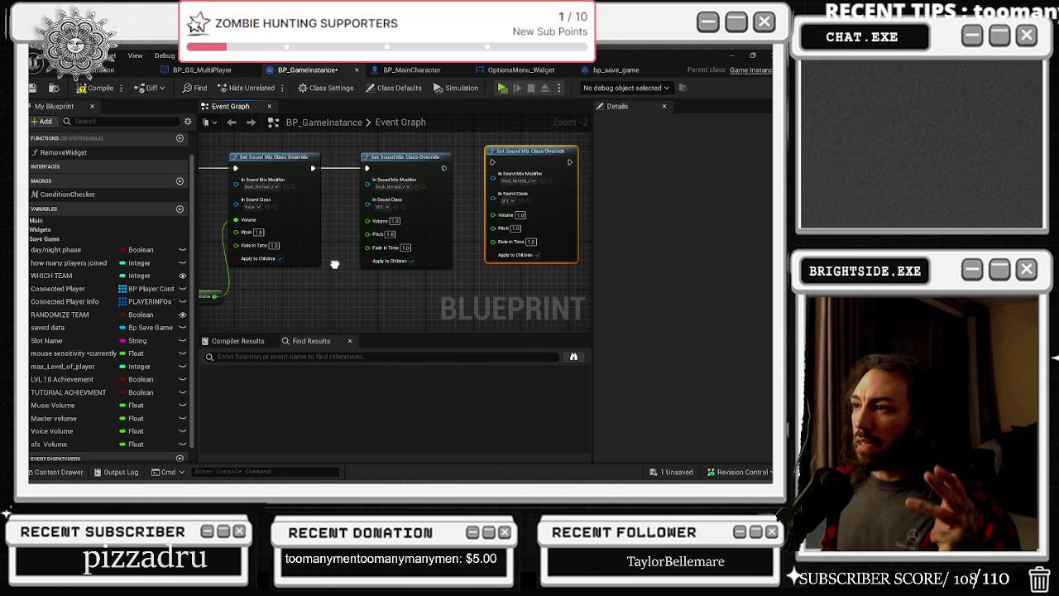
{"action": "left_click", "coordinate": [519, 70]}
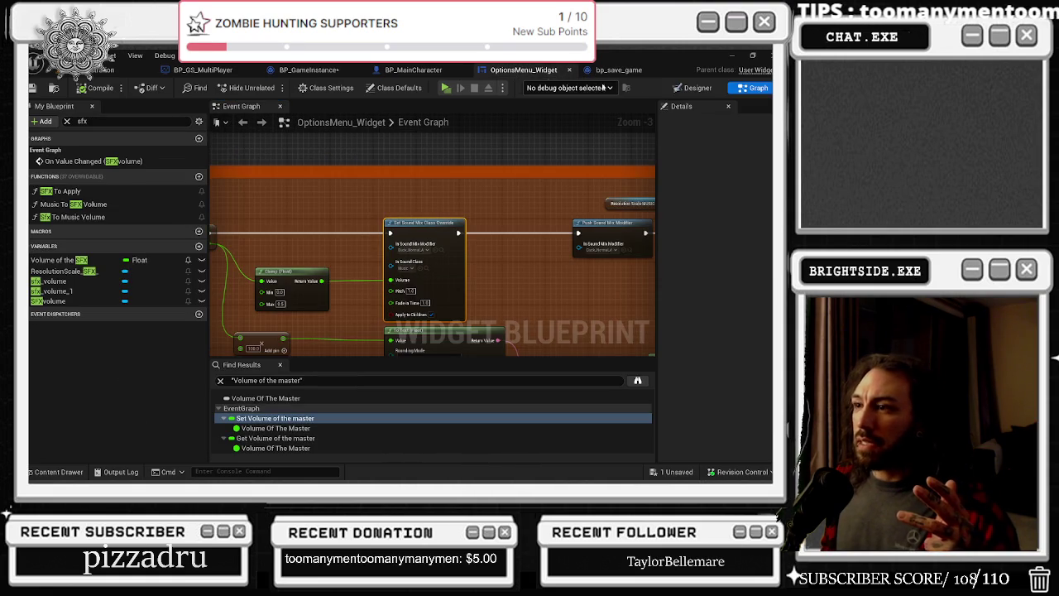
{"action": "left_click", "coordinate": [692, 87]}
{"action": "scroll", "coordinate": [409, 311], "scroll_direction": "up", "scroll_amount": 4}
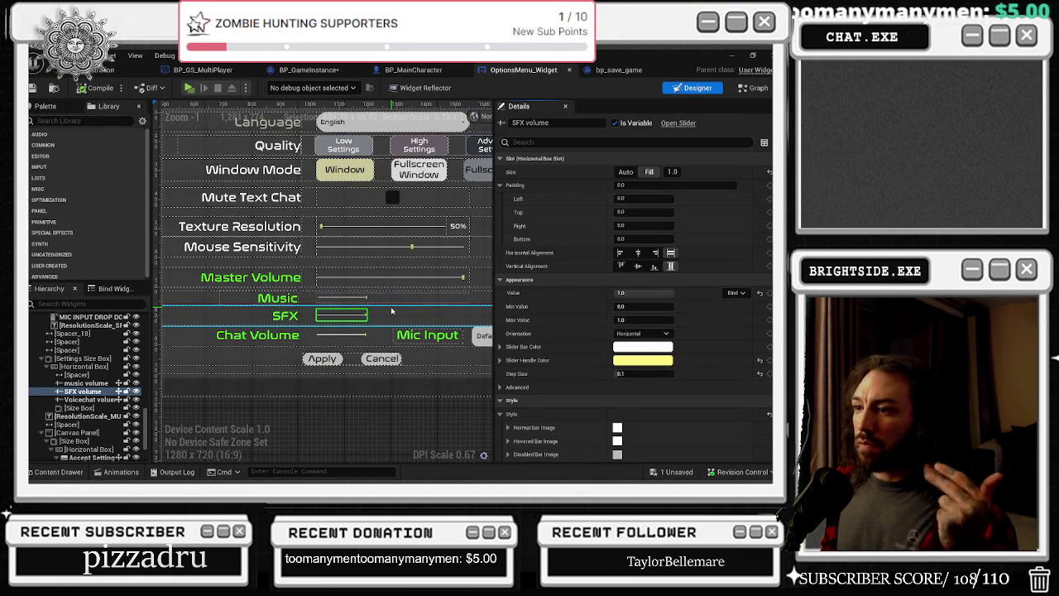
{"action": "left_click", "coordinate": [612, 70]}
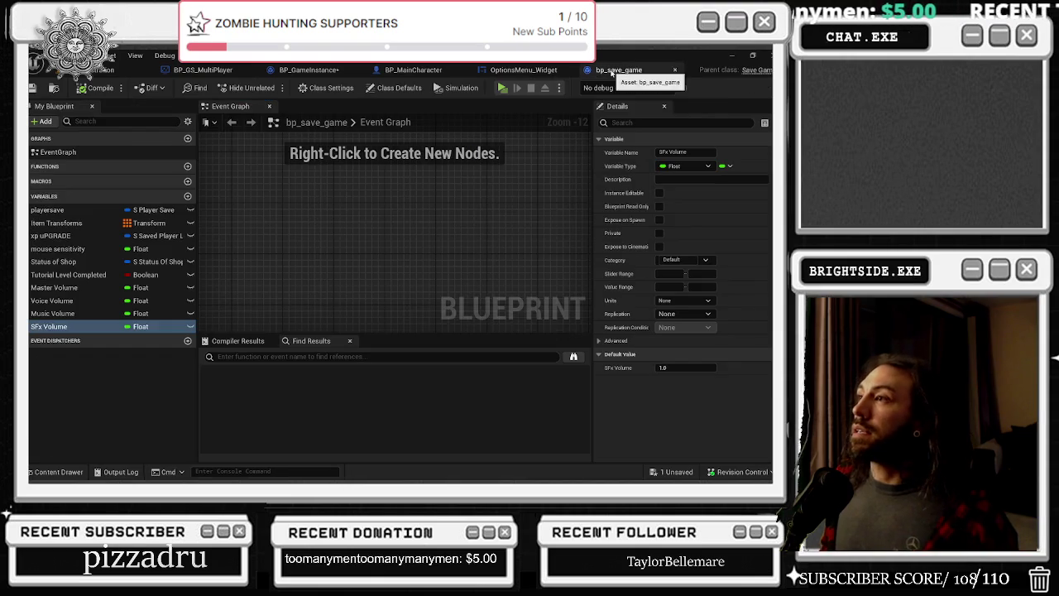
{"action": "left_click", "coordinate": [413, 69]}
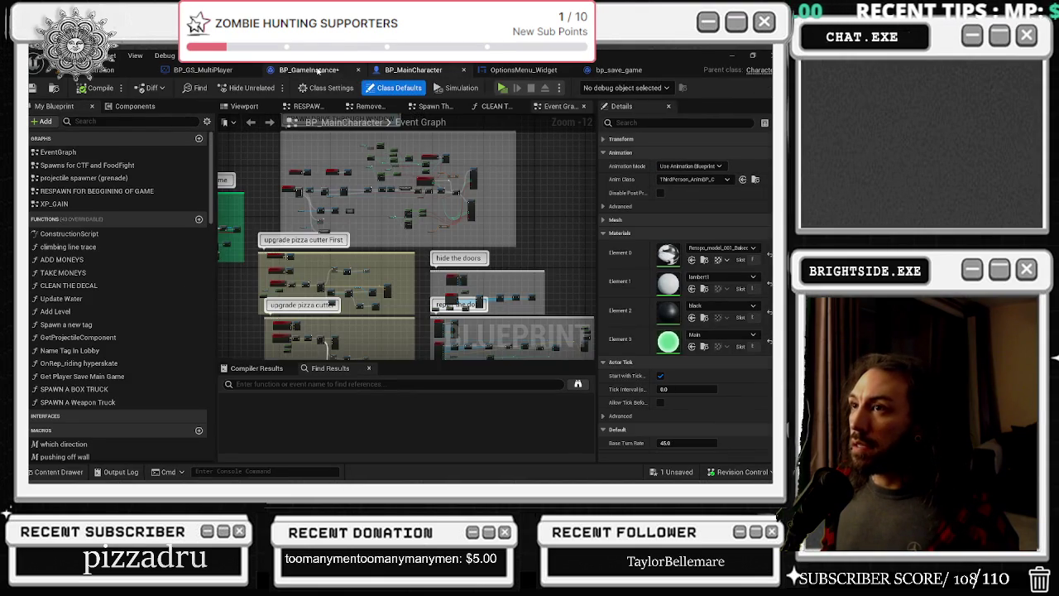
{"action": "left_click", "coordinate": [307, 70]}
{"action": "mouse_move", "coordinate": [332, 205]}
{"action": "left_mouse_down"}
{"action": "mouse_move", "coordinate": [463, 238]}
{"action": "mouse_move", "coordinate": [588, 226]}
{"action": "mouse_move", "coordinate": [398, 219]}
{"action": "left_mouse_up"}
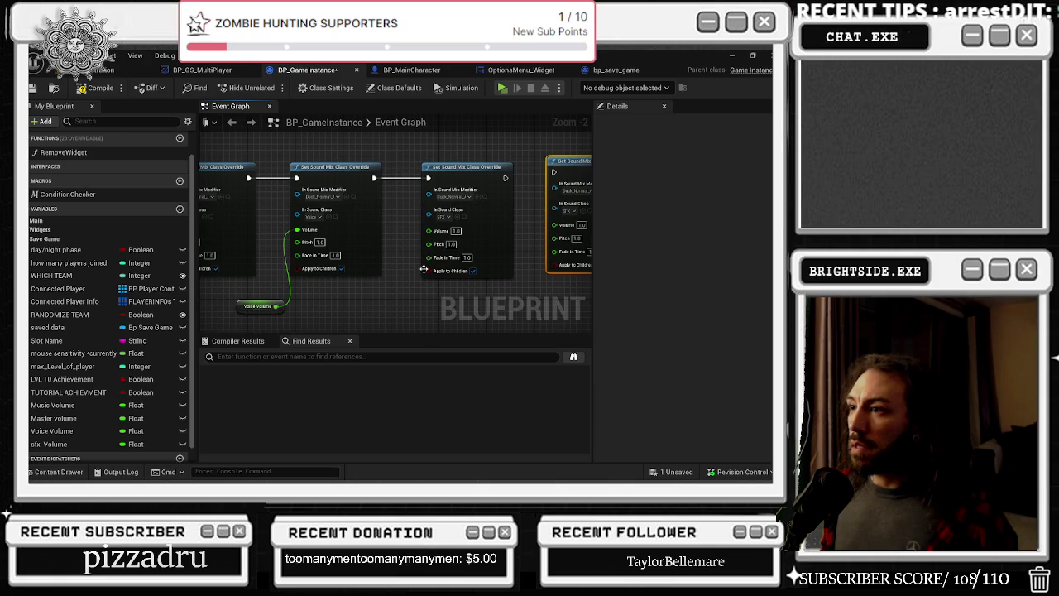
Wire an sfx Volume getter into the SFX override's Volume, then show OptionsMenu_Widget's Event Graph
{"action": "left_click", "coordinate": [48, 443]}
{"action": "mouse_move", "coordinate": [49, 443]}
{"action": "left_mouse_down"}
{"action": "mouse_move", "coordinate": [360, 303]}
{"action": "mouse_move", "coordinate": [430, 244]}
{"action": "mouse_move", "coordinate": [385, 310]}
{"action": "mouse_move", "coordinate": [429, 230]}
{"action": "left_mouse_up"}
{"action": "left_click", "coordinate": [353, 307]}
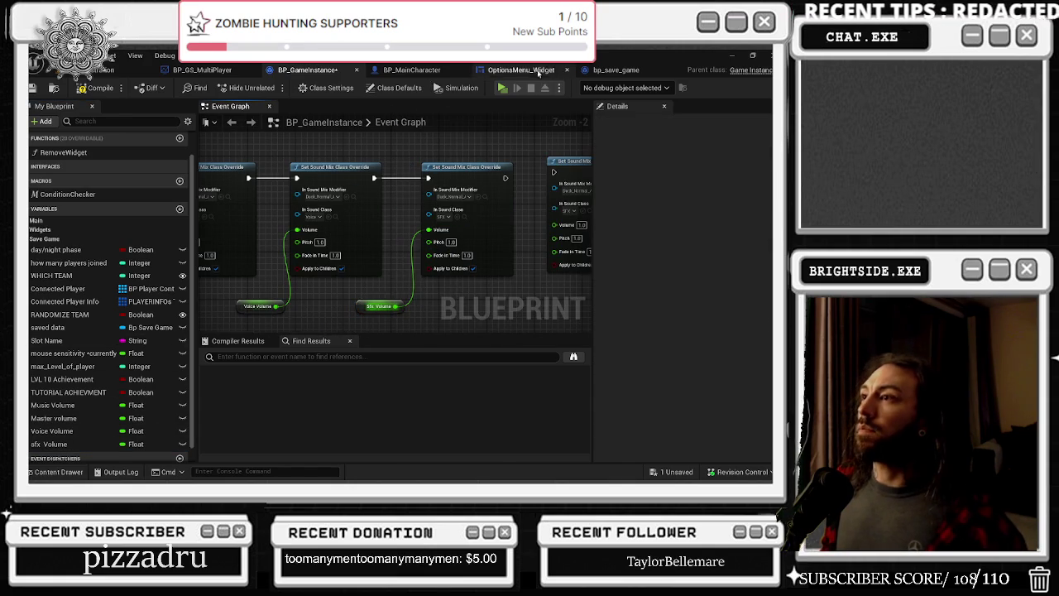
{"action": "left_click", "coordinate": [539, 70]}
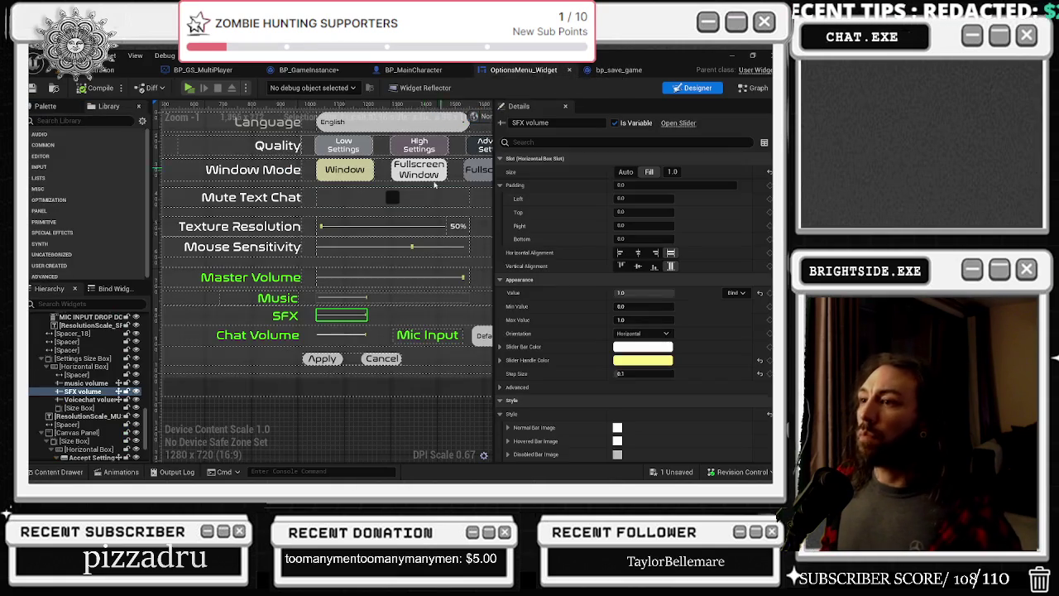
{"action": "left_click", "coordinate": [752, 88]}
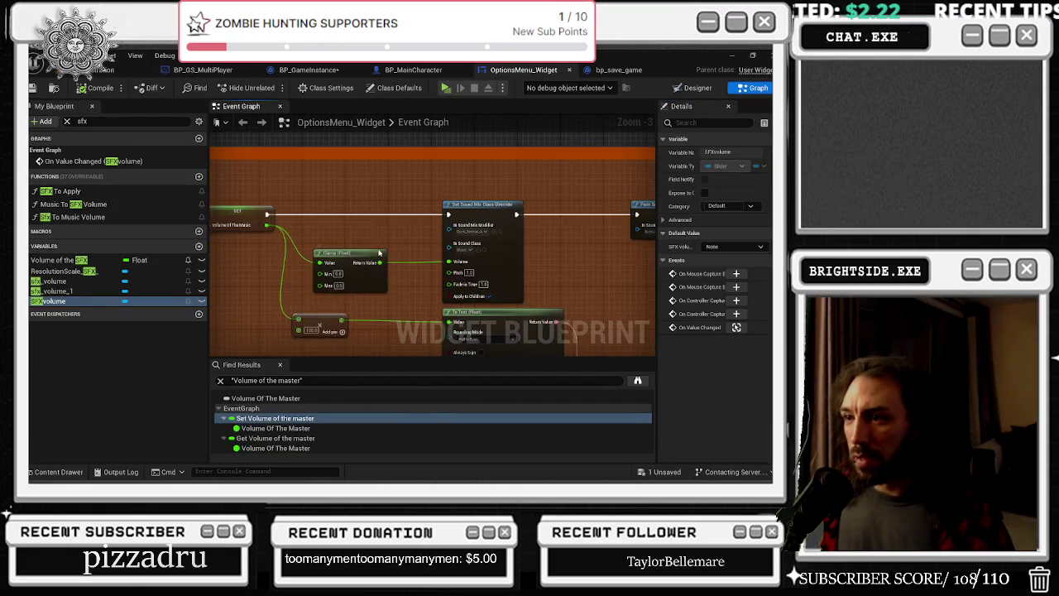
Review the widget's SFX slider logic, then cycle through bp_save_game and BP_MainCharacter back to BP_GameInstance
{"action": "mouse_move", "coordinate": [314, 229]}
{"action": "left_mouse_down"}
{"action": "mouse_move", "coordinate": [397, 244]}
{"action": "mouse_move", "coordinate": [375, 171]}
{"action": "mouse_move", "coordinate": [302, 200]}
{"action": "mouse_move", "coordinate": [338, 215]}
{"action": "mouse_move", "coordinate": [352, 246]}
{"action": "mouse_move", "coordinate": [381, 214]}
{"action": "mouse_move", "coordinate": [463, 205]}
{"action": "mouse_move", "coordinate": [438, 192]}
{"action": "mouse_move", "coordinate": [340, 240]}
{"action": "left_mouse_up"}
{"action": "scroll", "coordinate": [356, 248], "scroll_direction": "down", "scroll_amount": 3}
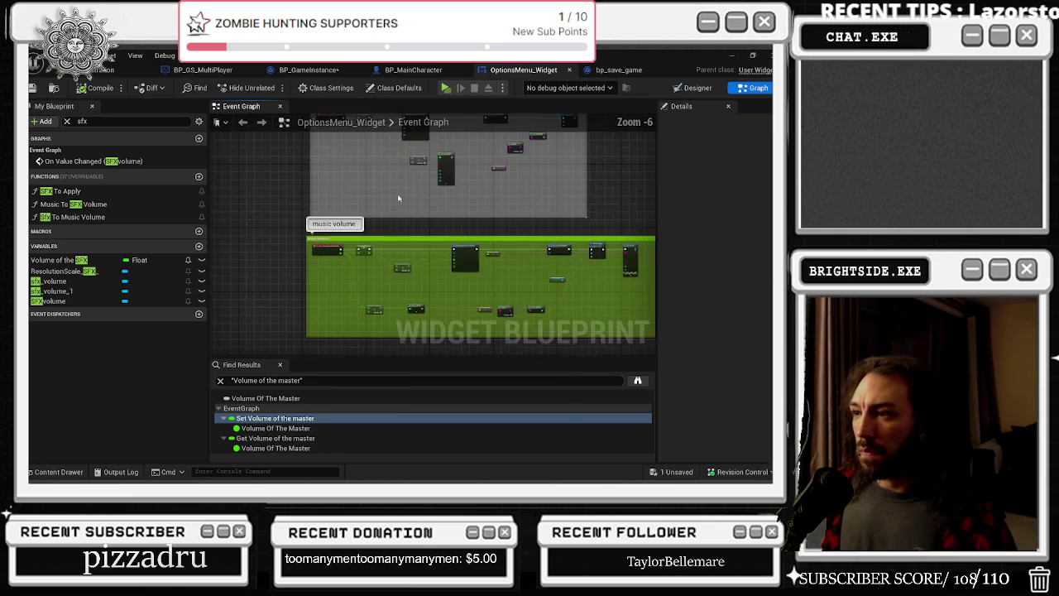
{"action": "scroll", "coordinate": [349, 247], "scroll_direction": "down", "scroll_amount": 4}
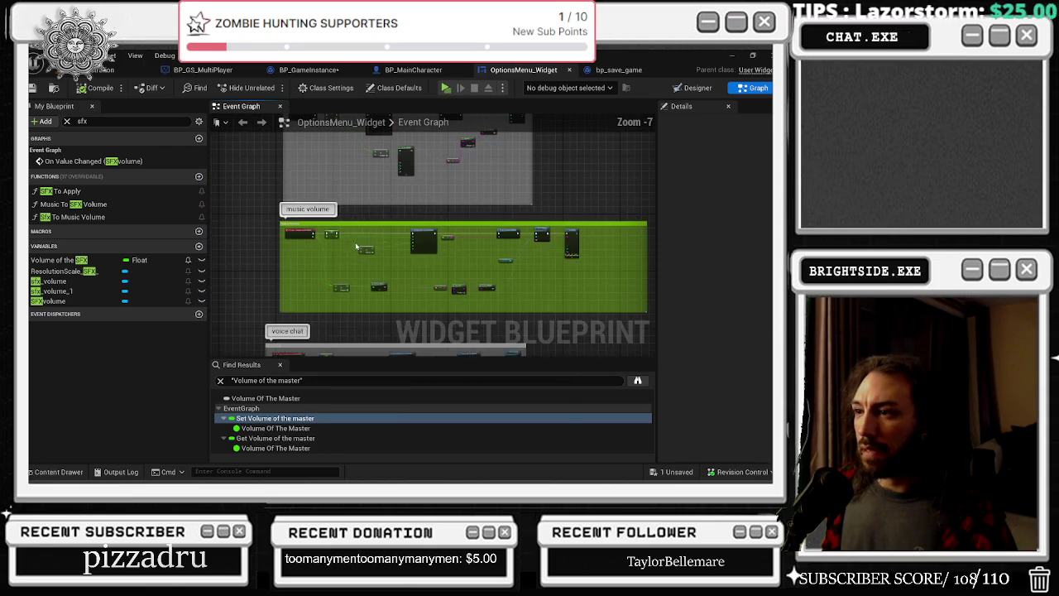
{"action": "scroll", "coordinate": [374, 242], "scroll_direction": "up", "scroll_amount": 4}
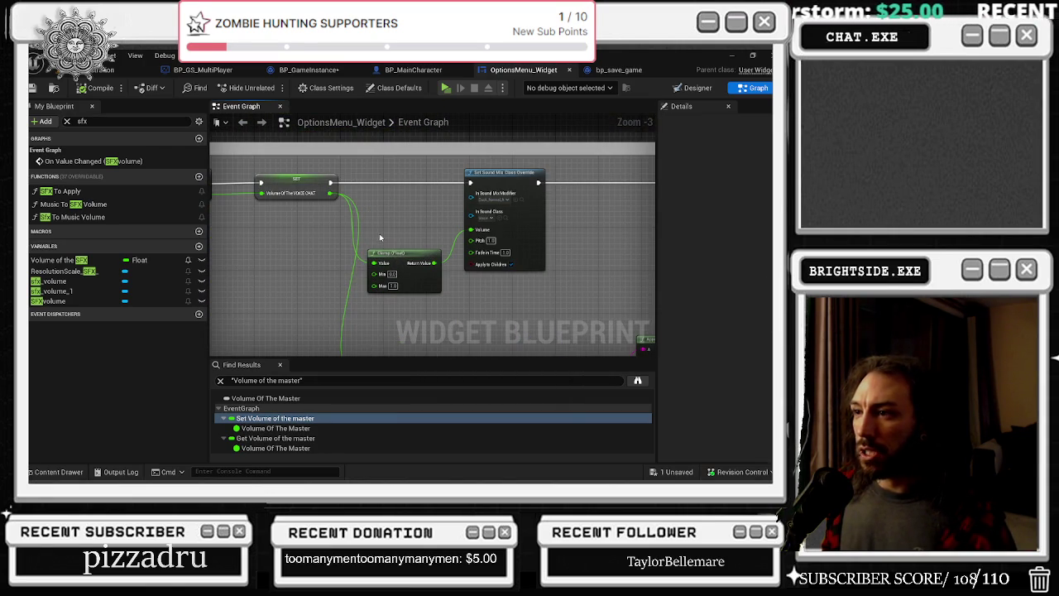
{"action": "left_click", "coordinate": [618, 69]}
{"action": "left_click", "coordinate": [410, 70]}
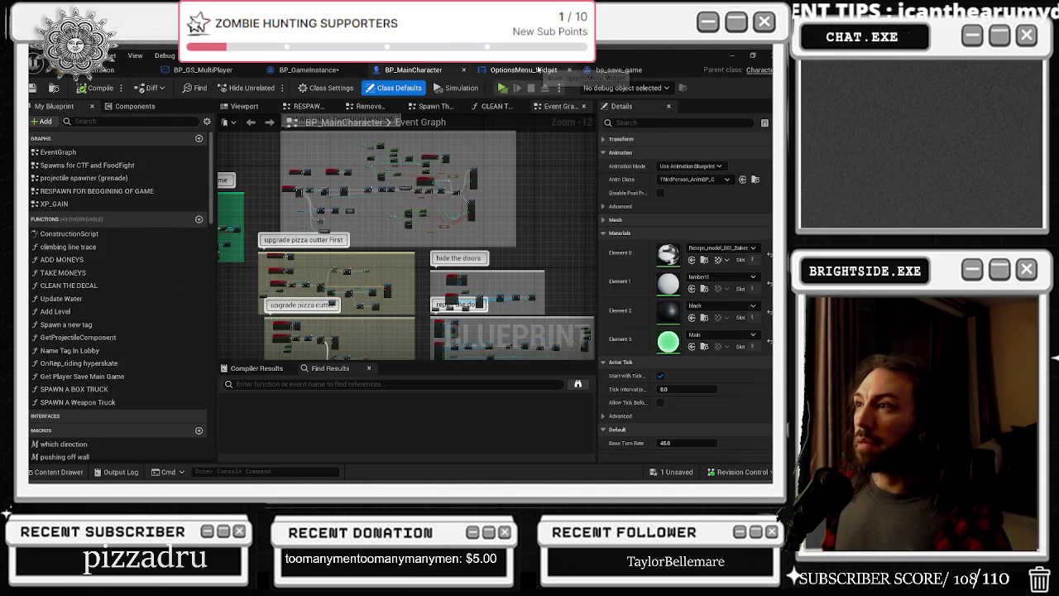
{"action": "left_click", "coordinate": [523, 70]}
{"action": "left_click", "coordinate": [346, 68]}
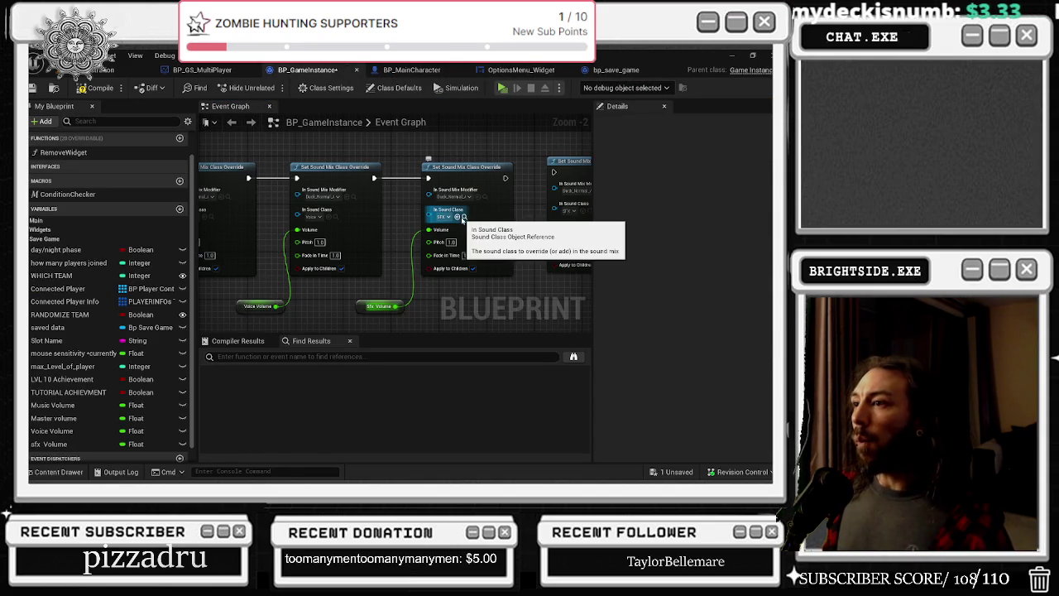
Route Music Volume through a Clamp (Float) node with a maximum of 0.75
{"action": "left_click_drag", "start_coordinate": [378, 296], "coordinate": [536, 296]}
{"action": "left_click_drag", "start_coordinate": [383, 271], "coordinate": [467, 240]}
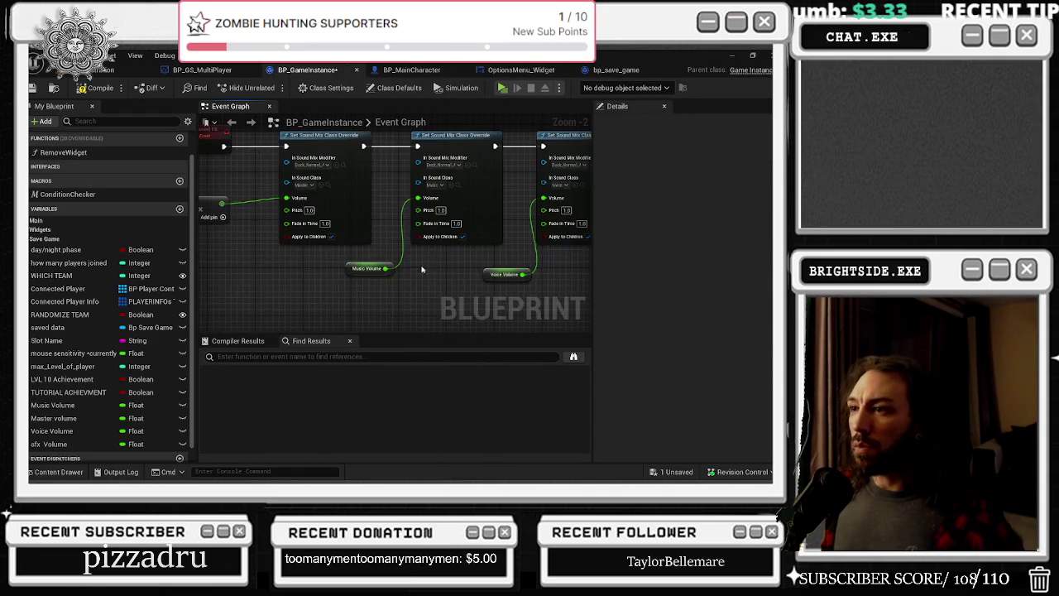
{"action": "mouse_move", "coordinate": [376, 269]}
{"action": "left_mouse_down"}
{"action": "mouse_move", "coordinate": [335, 277]}
{"action": "mouse_move", "coordinate": [344, 273]}
{"action": "left_mouse_up"}
{"action": "type", "text": "clamp"}
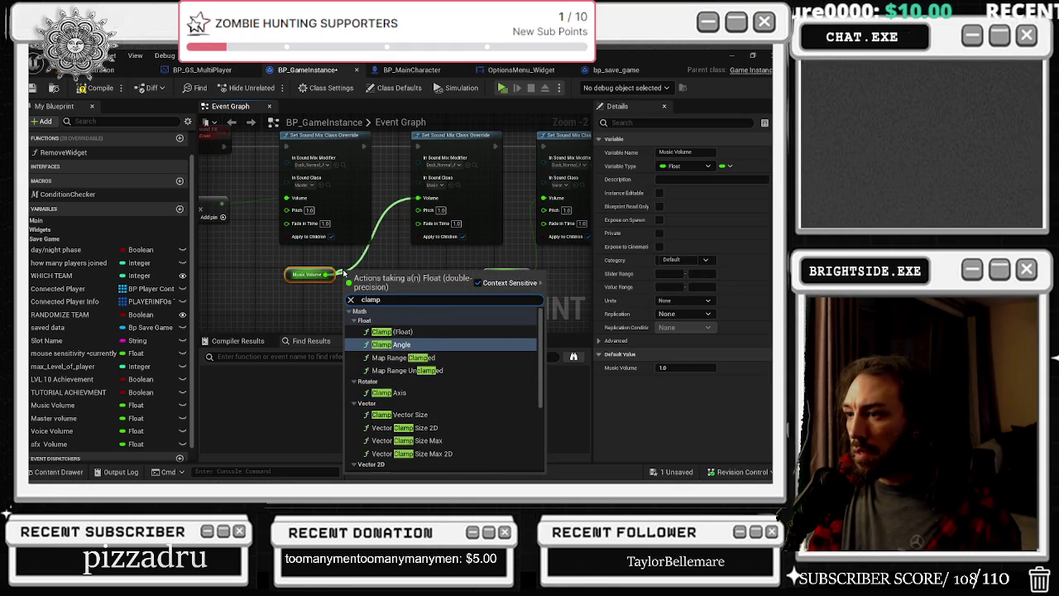
{"action": "left_click", "coordinate": [377, 329]}
{"action": "left_click", "coordinate": [366, 308]}
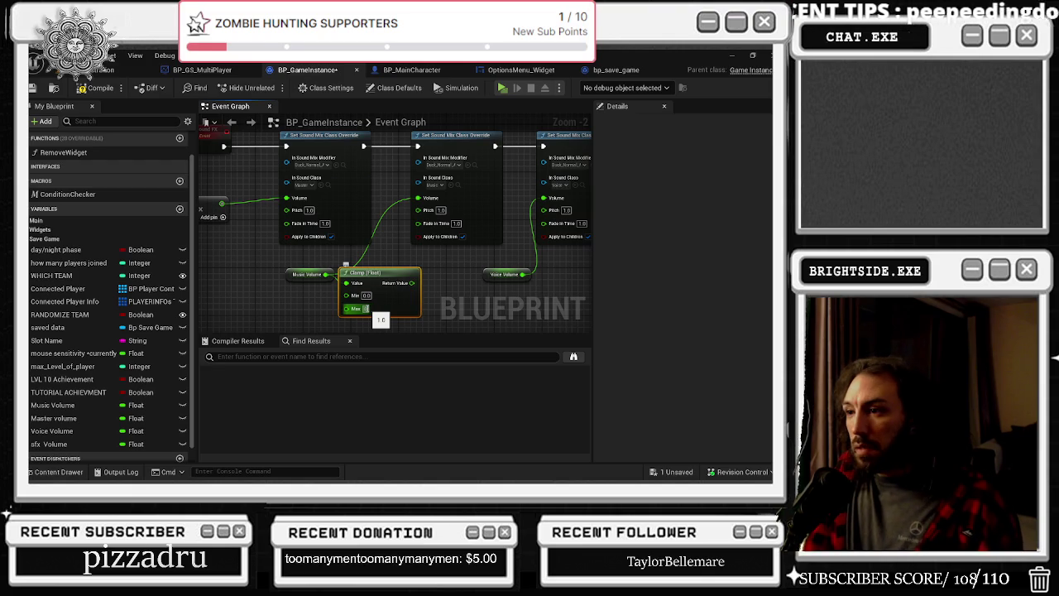
{"action": "type", "text": "0.75"}
{"action": "key", "text": "Return"}
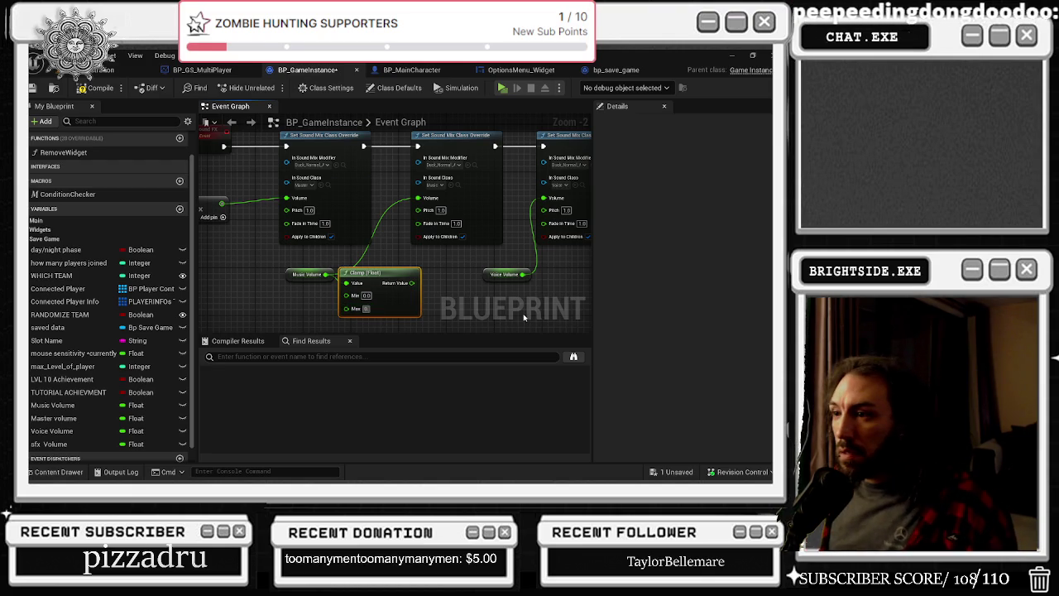
Tidy the clamp and Music Volume nodes and lower the clamp maximum to 0.5
{"action": "mouse_move", "coordinate": [382, 274]}
{"action": "left_mouse_down"}
{"action": "mouse_move", "coordinate": [359, 268]}
{"action": "mouse_move", "coordinate": [407, 232]}
{"action": "mouse_move", "coordinate": [416, 198]}
{"action": "left_mouse_up"}
{"action": "left_click_drag", "start_coordinate": [263, 267], "coordinate": [251, 273]}
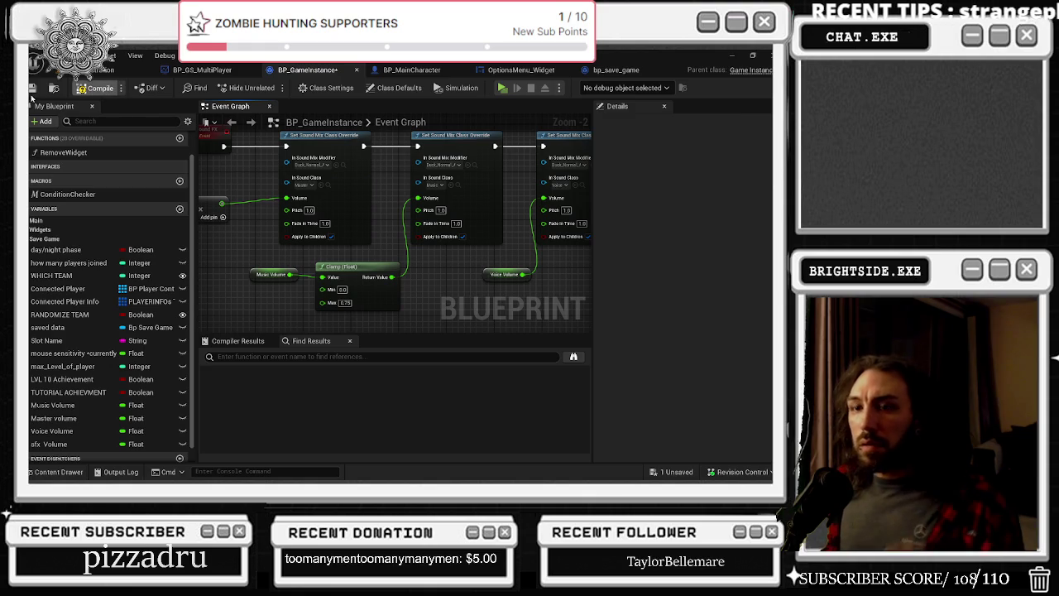
{"action": "left_click", "coordinate": [350, 303]}
{"action": "type", "text": "0.5"}
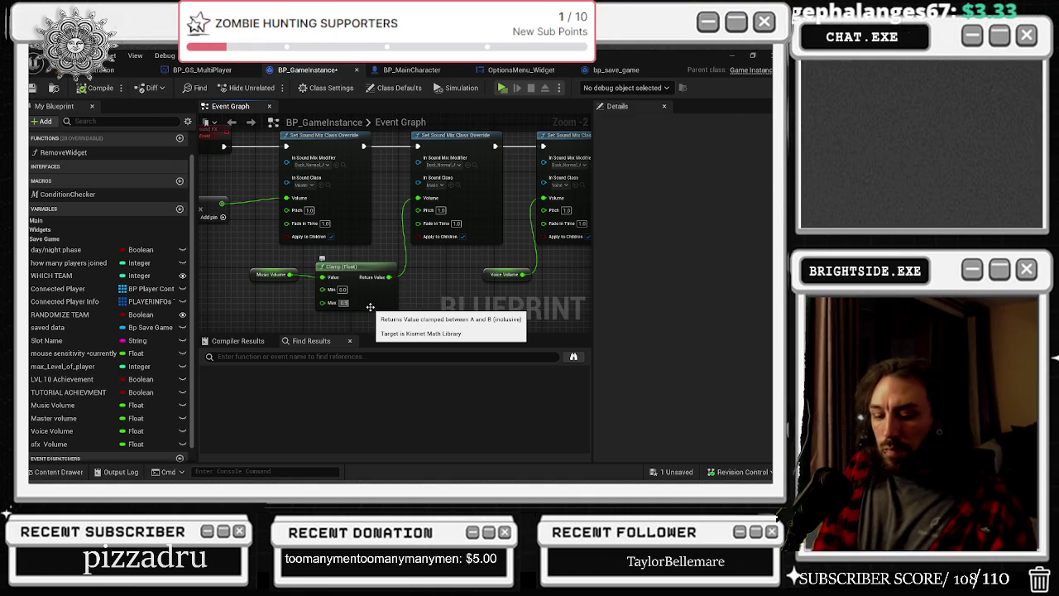
{"action": "key", "text": "Return"}
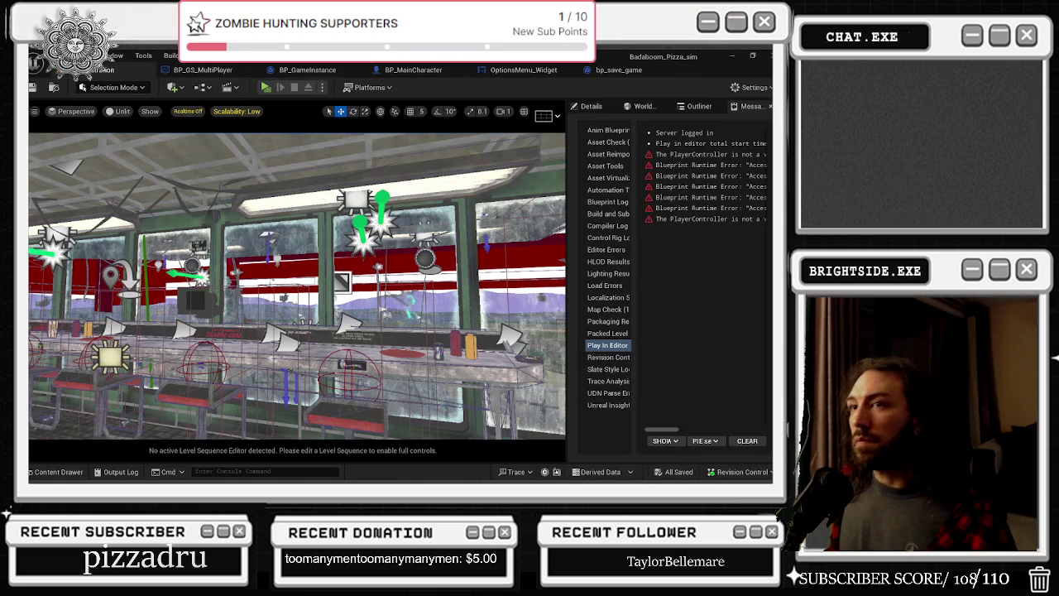
Play the pizza shop level in the editor, pause, and glance at the in-game Options screen
{"action": "left_click", "coordinate": [266, 87]}
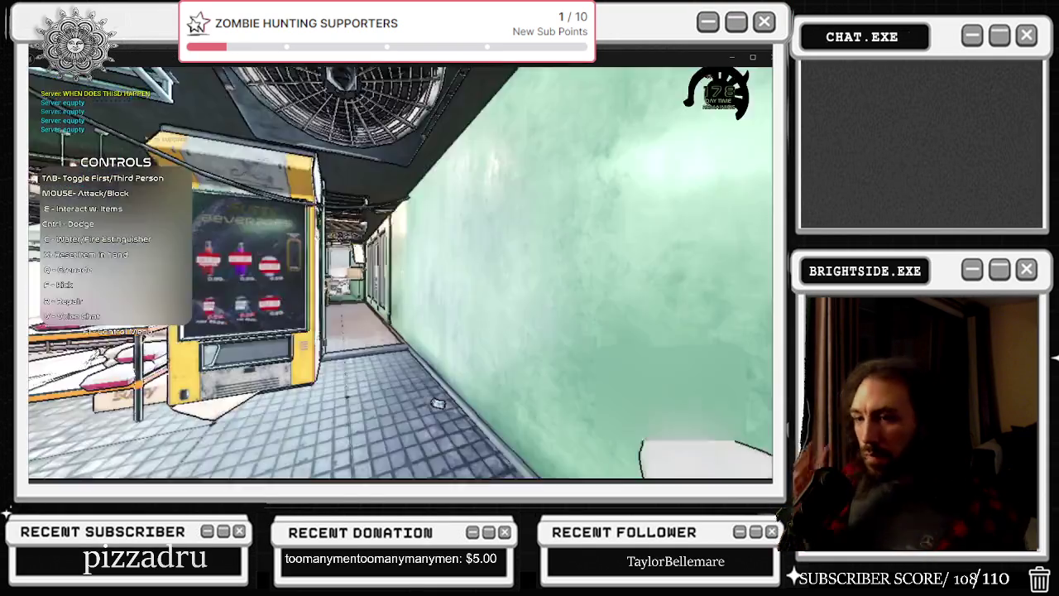
{"action": "key", "text": "Escape"}
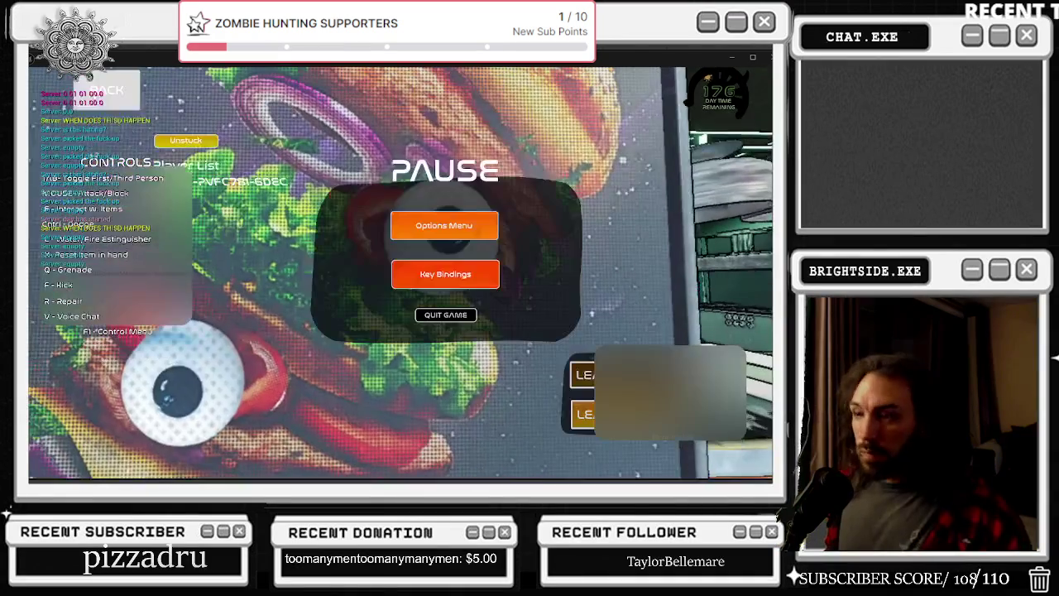
{"action": "left_click", "coordinate": [444, 225]}
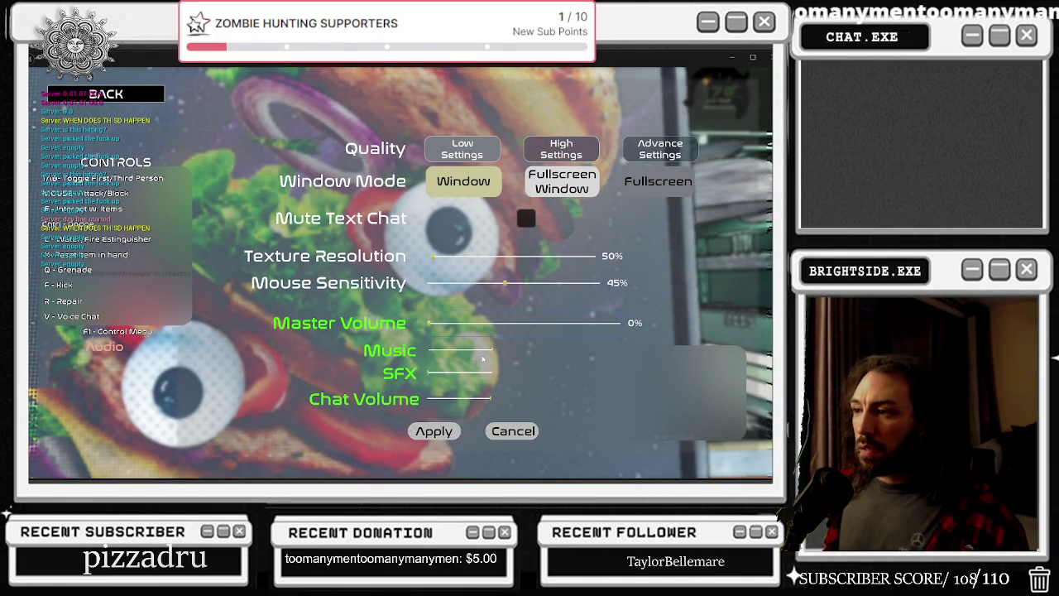
{"action": "key", "text": "Escape"}
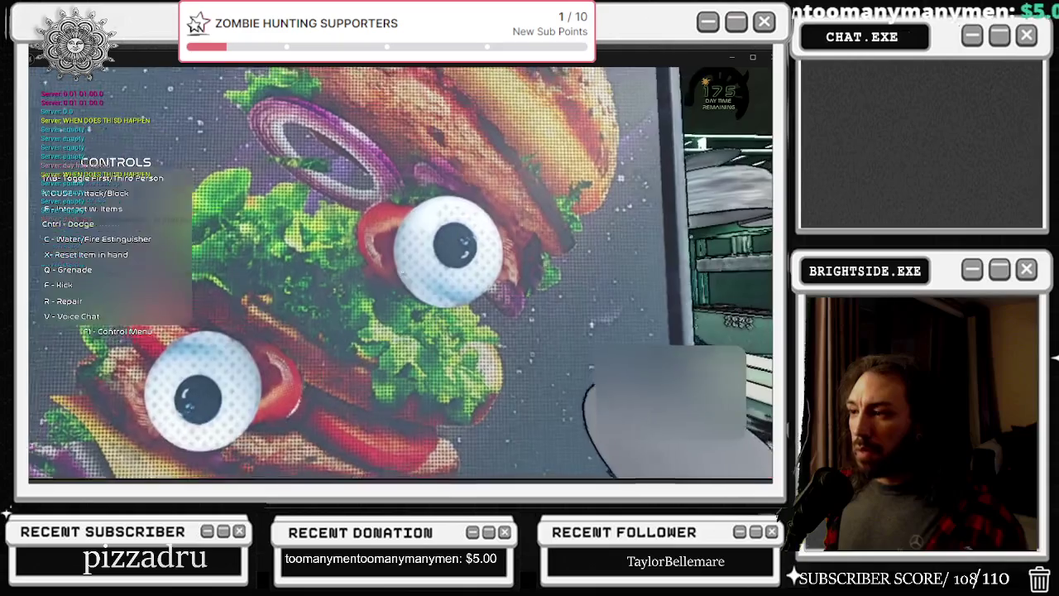
{"action": "key", "text": "alt+Tab"}
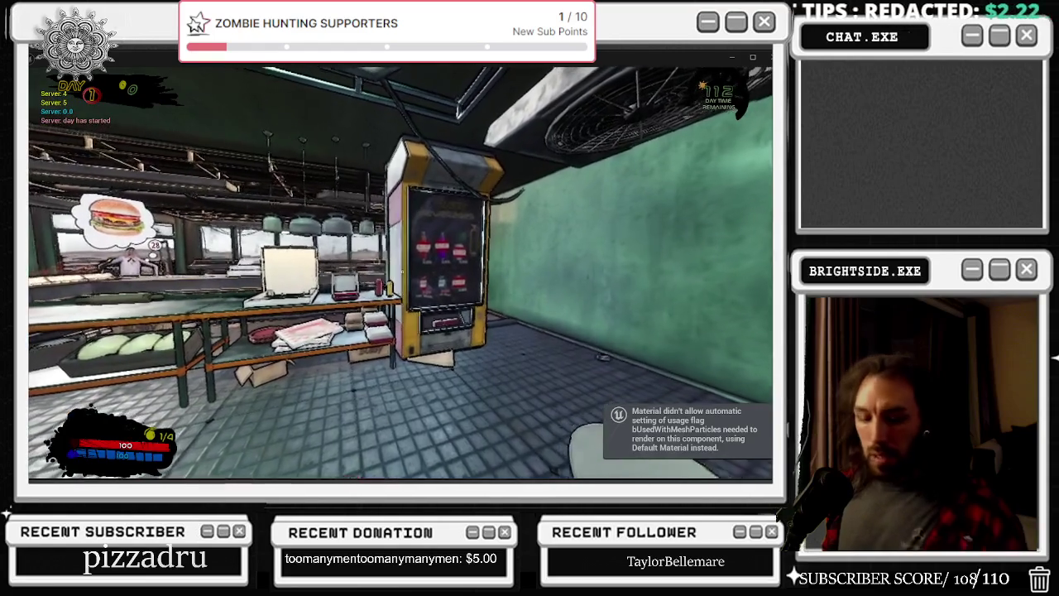
In the paused game's options, drag Master Volume through 55% and 89% to 100%, then down to nearly 0%
{"action": "key", "text": "Escape"}
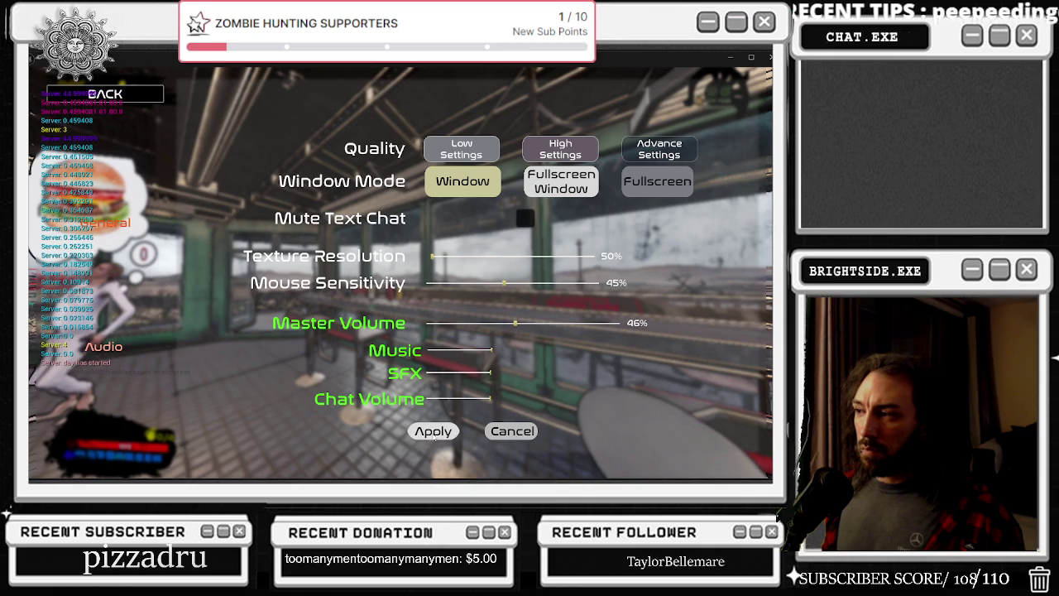
{"action": "left_click_drag", "start_coordinate": [517, 329], "coordinate": [565, 331]}
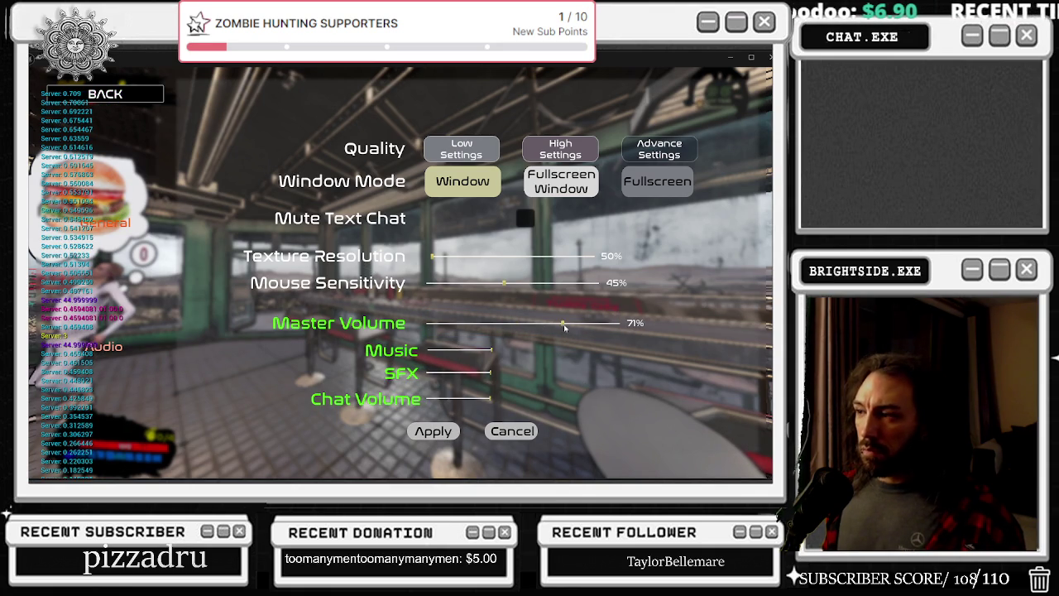
{"action": "left_click_drag", "start_coordinate": [565, 328], "coordinate": [595, 327]}
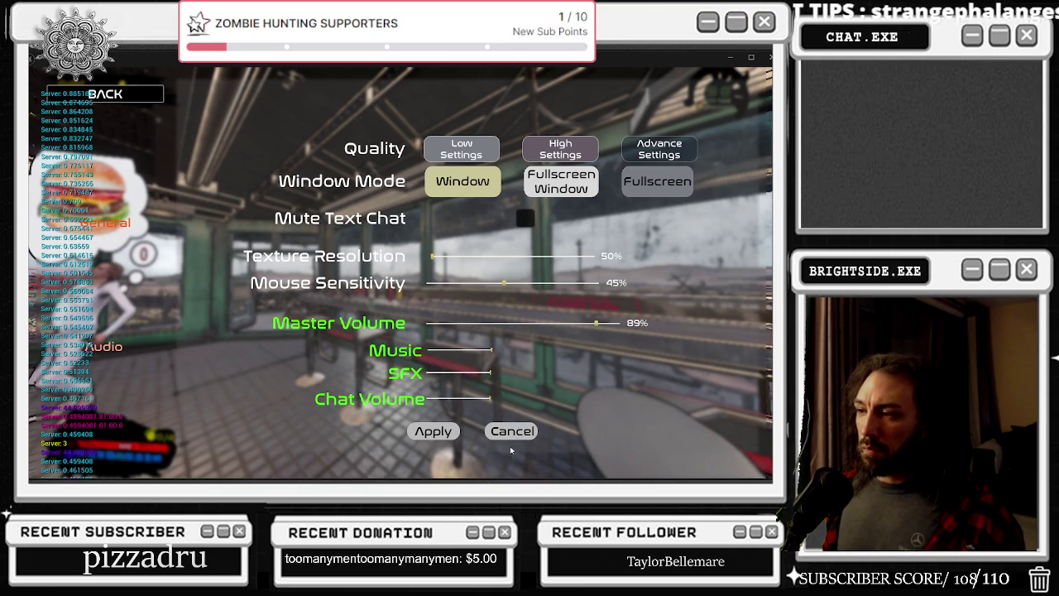
{"action": "left_click_drag", "start_coordinate": [596, 326], "coordinate": [622, 325]}
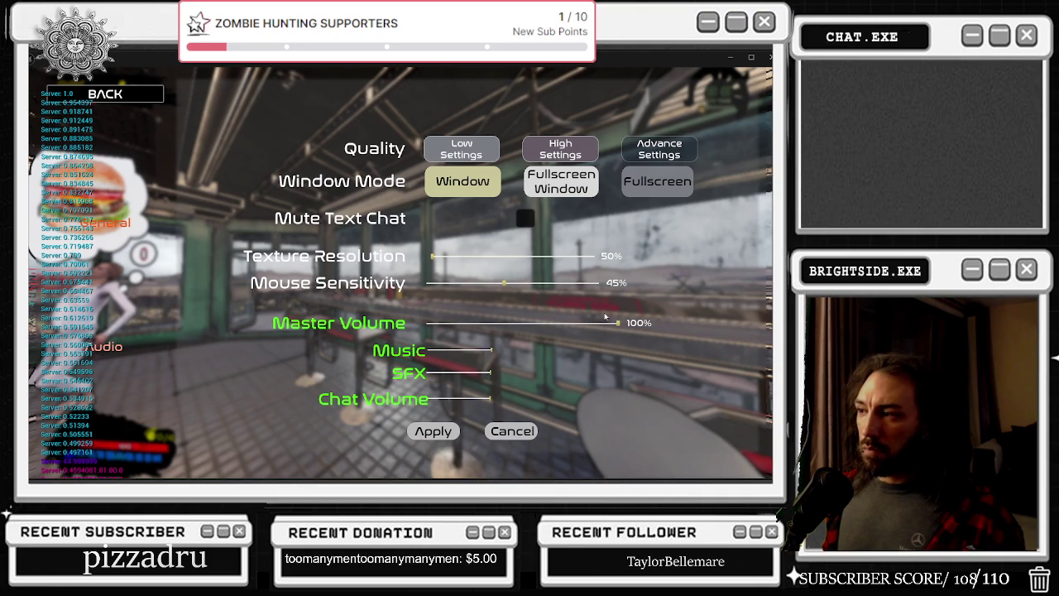
{"action": "left_click", "coordinate": [538, 324]}
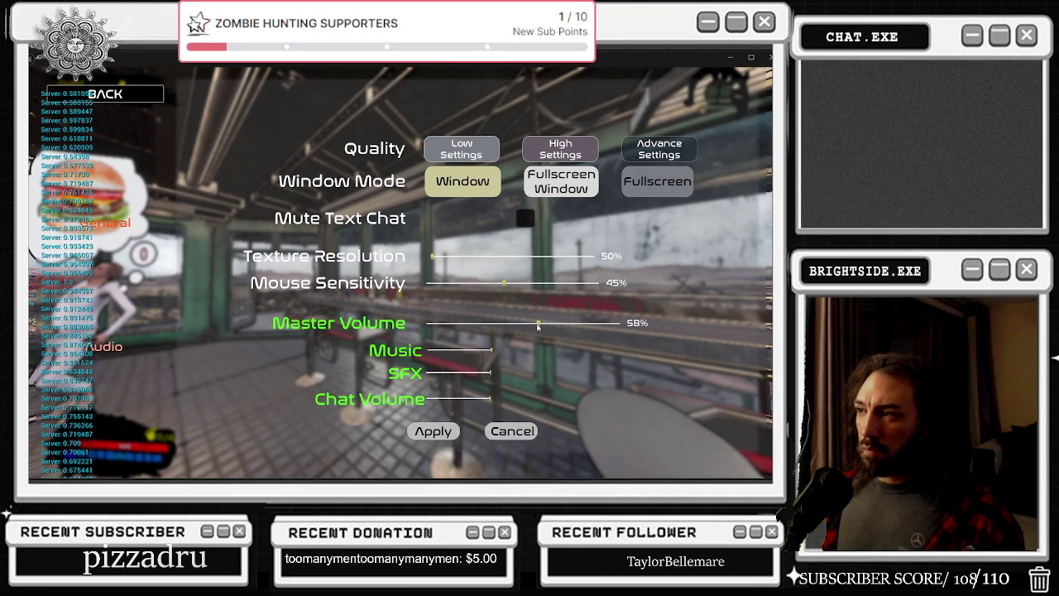
{"action": "left_click_drag", "start_coordinate": [539, 327], "coordinate": [428, 323]}
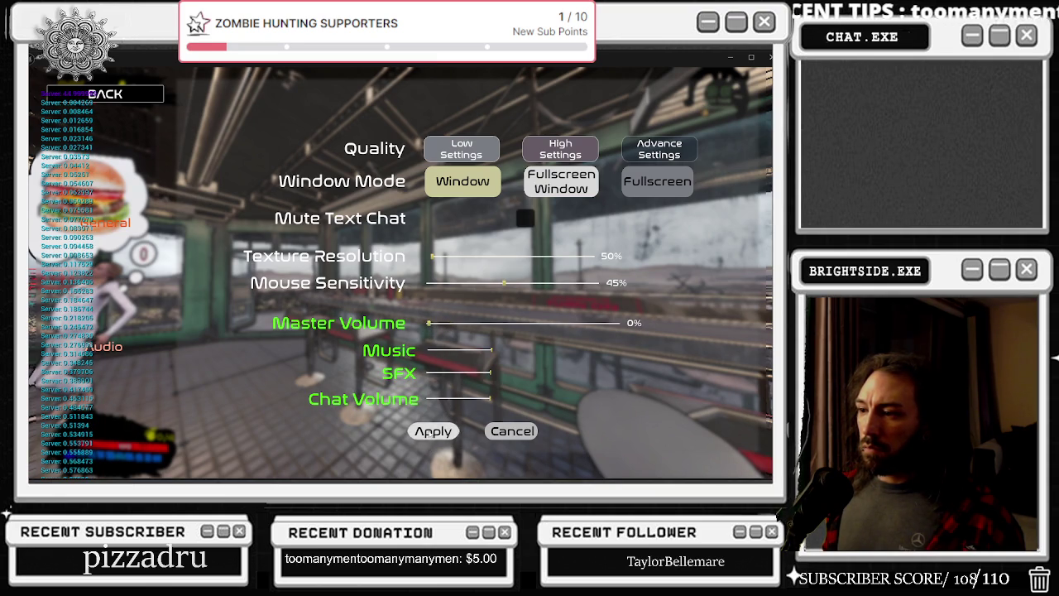
Apply the volume settings, then set Master Volume to 100% and Music to 0%
{"action": "left_click", "coordinate": [430, 324]}
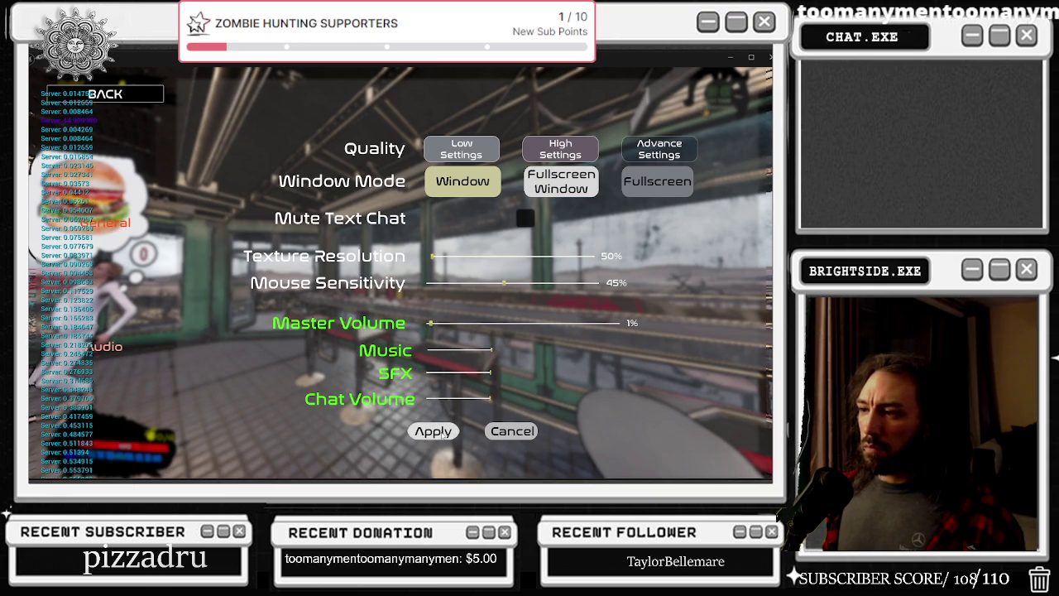
{"action": "left_click", "coordinate": [435, 323]}
{"action": "left_click", "coordinate": [431, 434]}
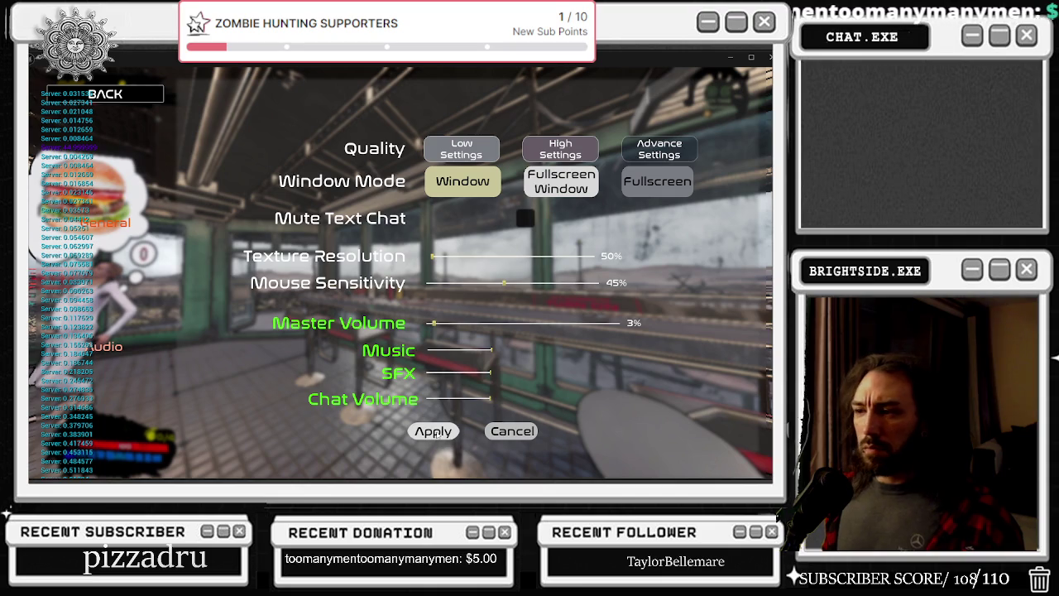
{"action": "mouse_move", "coordinate": [488, 354]}
{"action": "left_mouse_down"}
{"action": "mouse_move", "coordinate": [456, 353]}
{"action": "mouse_move", "coordinate": [517, 354]}
{"action": "left_mouse_up"}
{"action": "left_click_drag", "start_coordinate": [424, 325], "coordinate": [717, 336]}
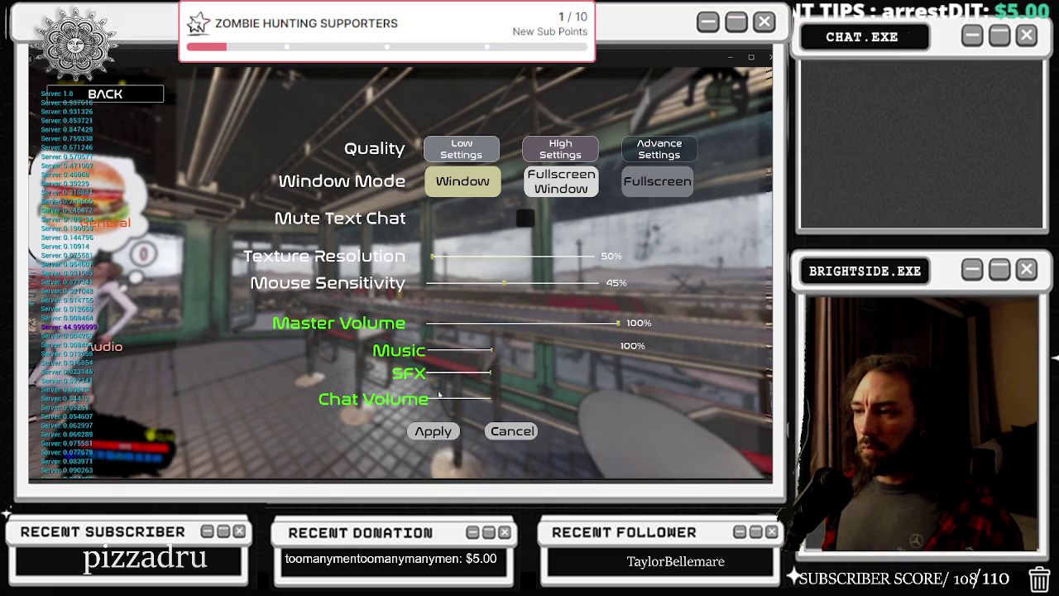
{"action": "left_click_drag", "start_coordinate": [485, 353], "coordinate": [360, 356]}
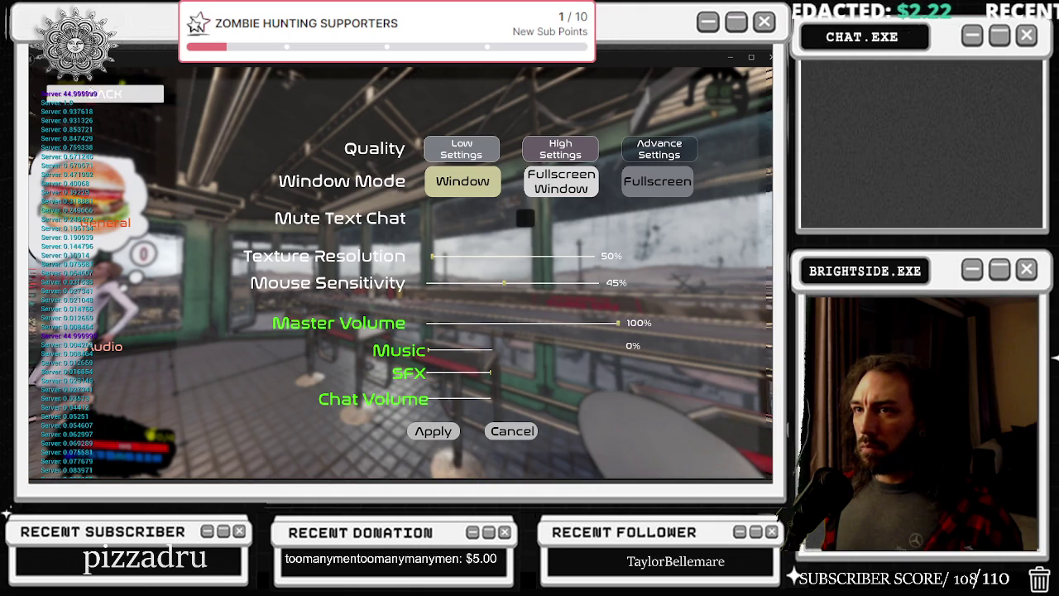
Close the options screen and pause menu, then switch to third-person view
{"action": "left_click", "coordinate": [105, 94]}
{"action": "left_click", "coordinate": [442, 223]}
{"action": "key", "text": "w"}
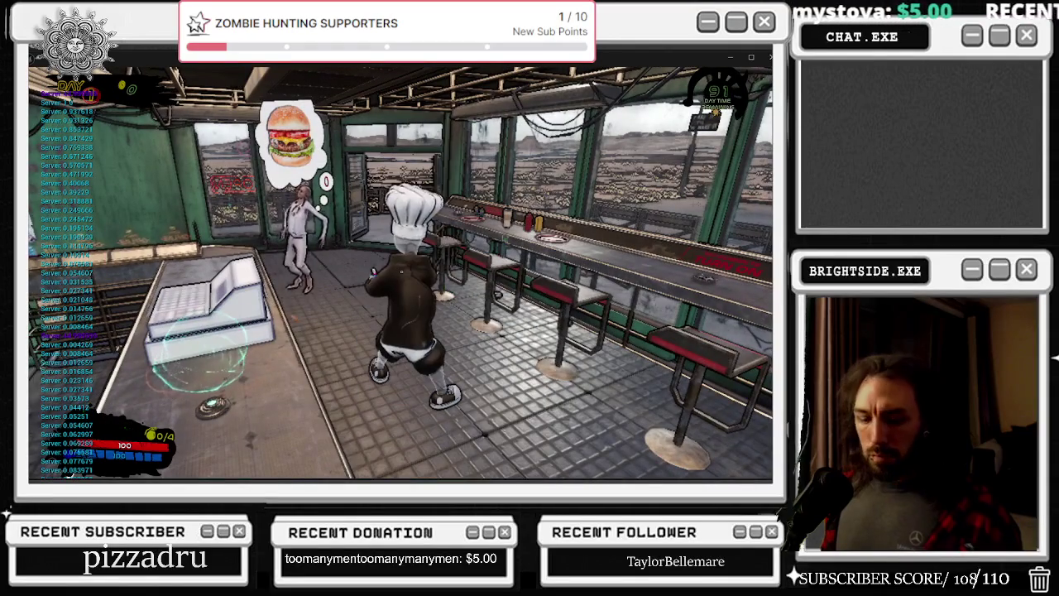
Pause again to recheck the volumes in options, then resume gameplay
{"action": "key", "text": "Escape"}
{"action": "left_click", "coordinate": [442, 225]}
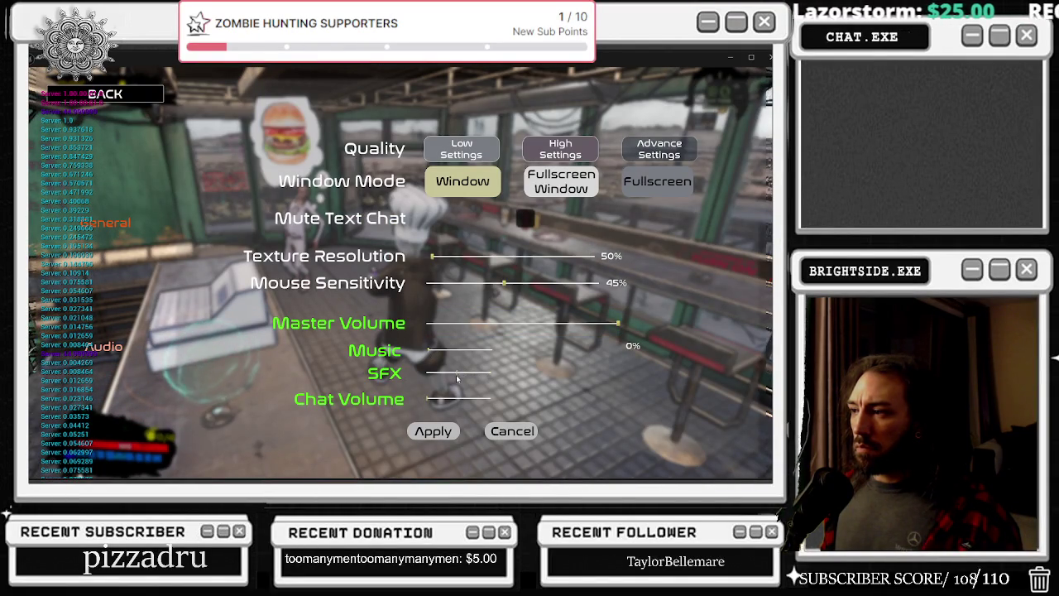
{"action": "left_click", "coordinate": [432, 431]}
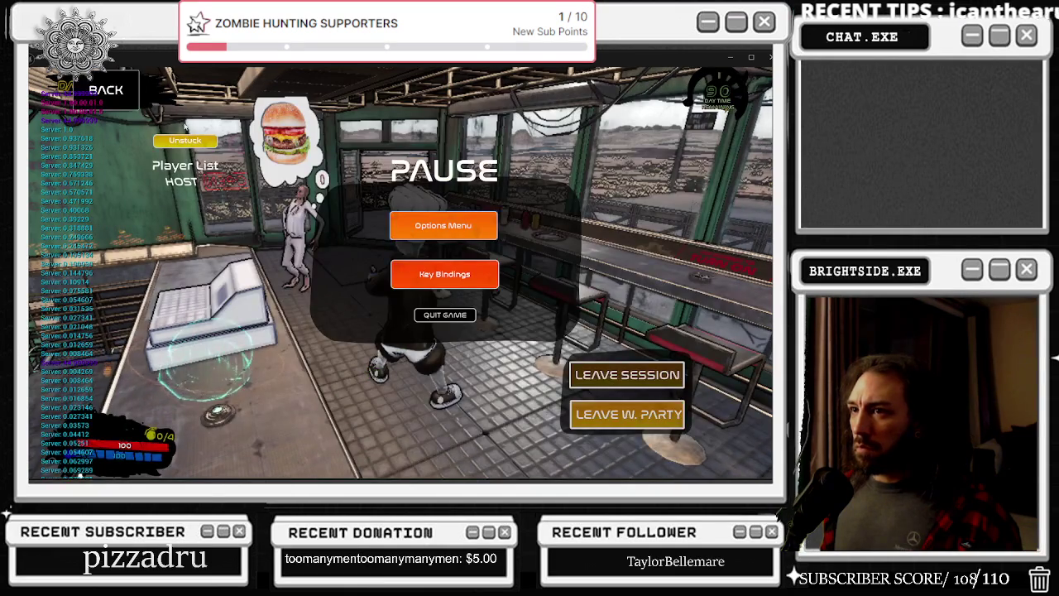
{"action": "key", "text": "Escape"}
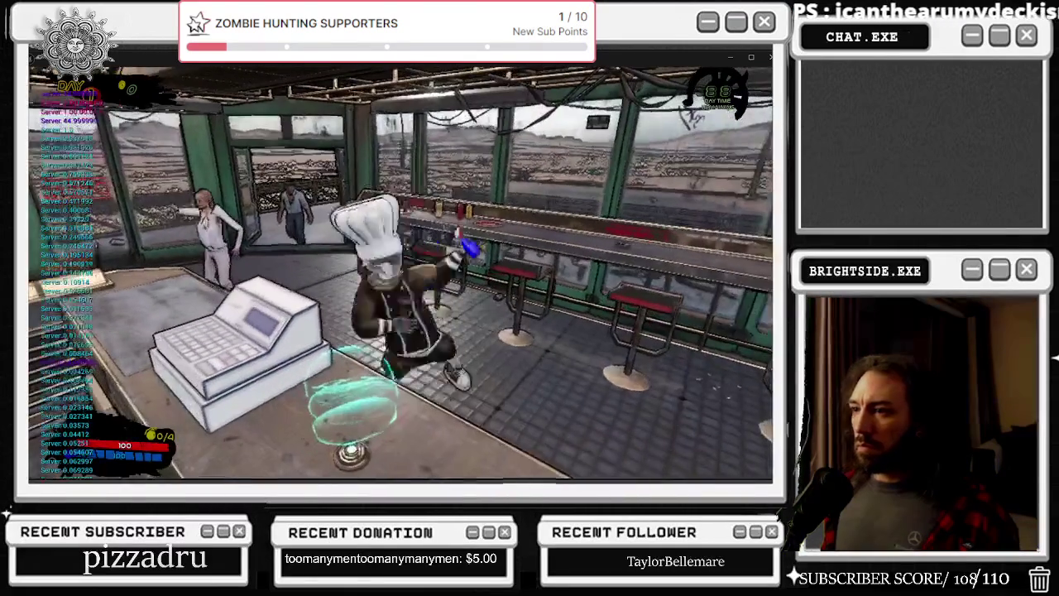